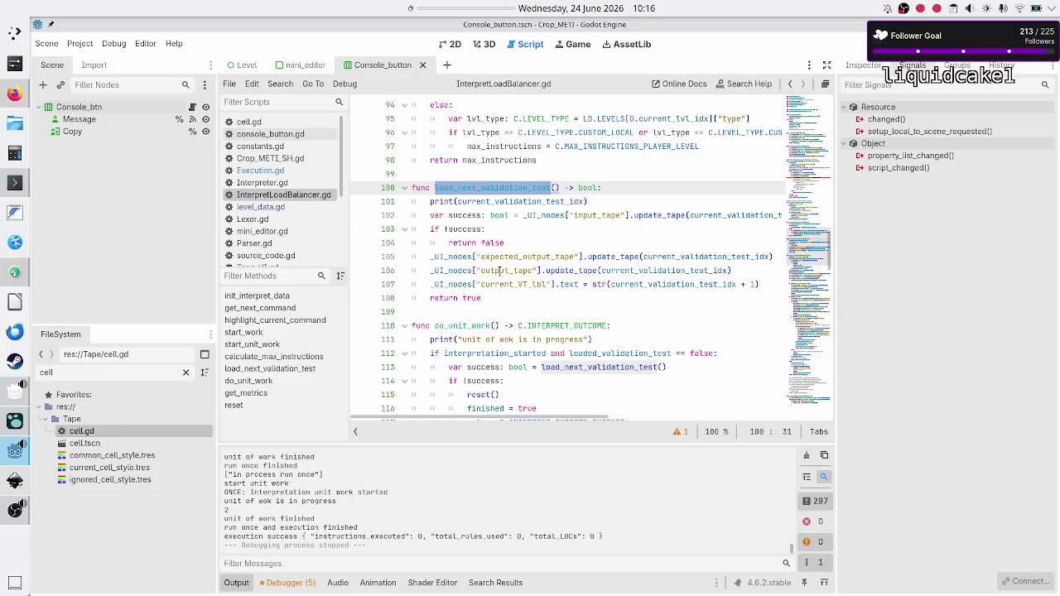
- Highlight get_metrics on line 195 and its uses of interpreter_metrics and interpreter
{"action": "scroll", "coordinate": [499, 271], "scroll_direction": "down", "scroll_amount": 1}
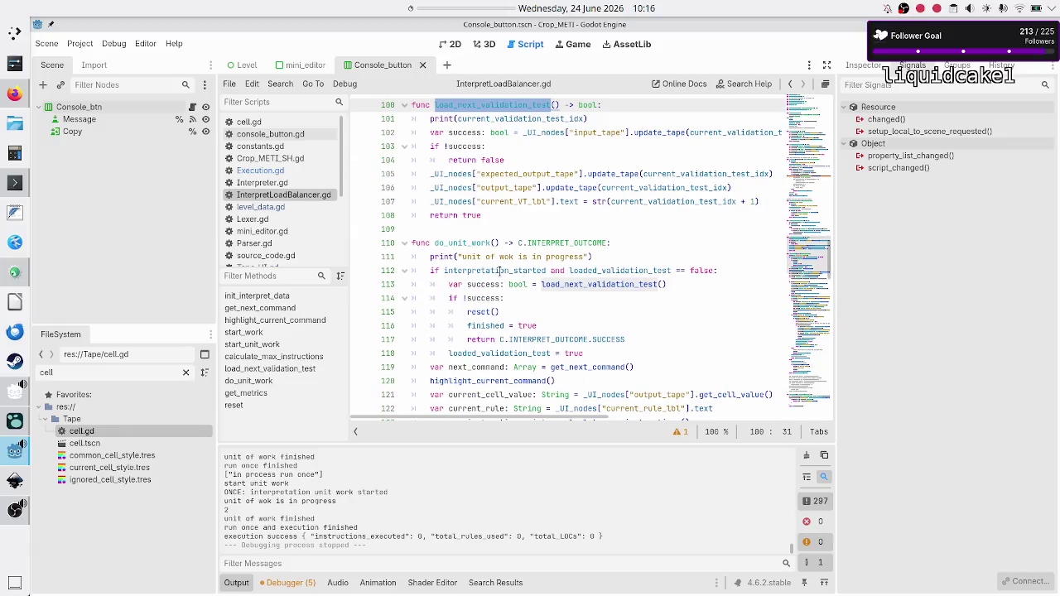
{"action": "scroll", "coordinate": [500, 271], "scroll_direction": "up", "scroll_amount": 1}
{"action": "scroll", "coordinate": [499, 271], "scroll_direction": "down", "scroll_amount": 1}
{"action": "scroll", "coordinate": [499, 271], "scroll_direction": "up", "scroll_amount": 1}
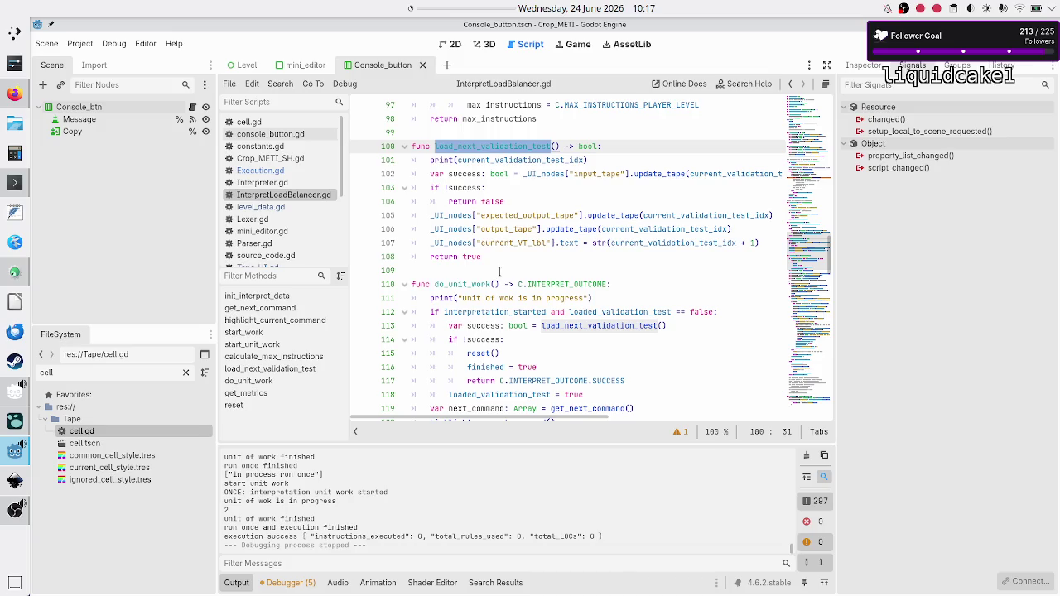
{"action": "scroll", "coordinate": [500, 271], "scroll_direction": "down", "scroll_amount": 11}
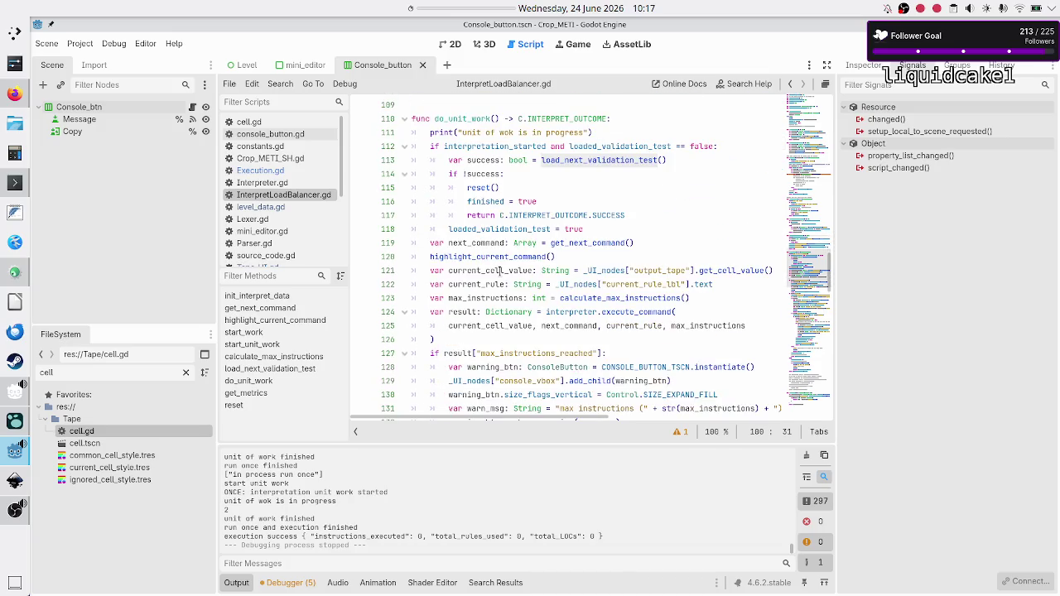
{"action": "scroll", "coordinate": [499, 271], "scroll_direction": "down", "scroll_amount": 19}
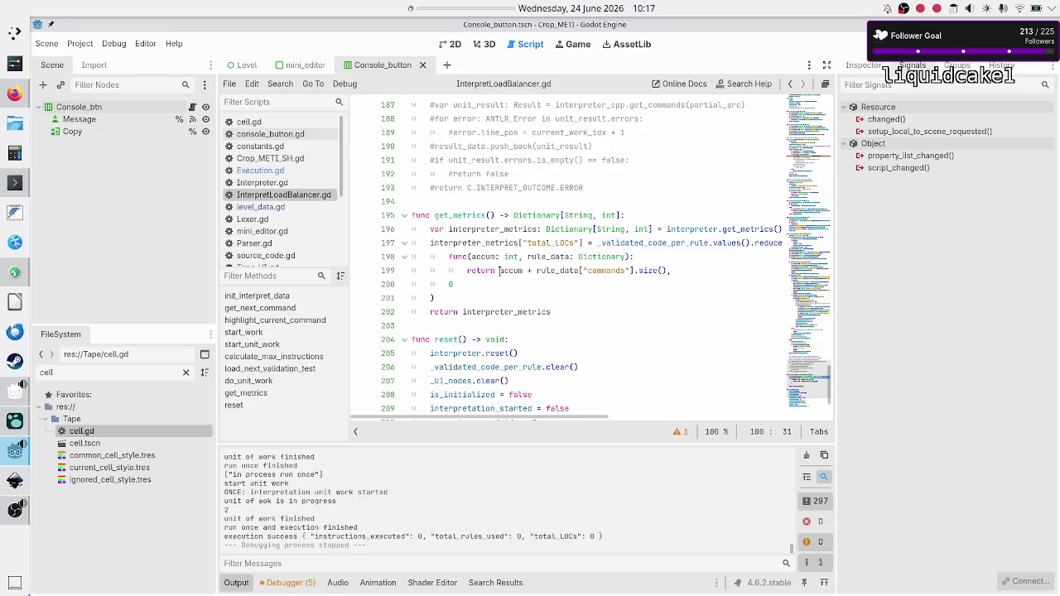
{"action": "scroll", "coordinate": [499, 271], "scroll_direction": "down", "scroll_amount": 1}
{"action": "double_click", "coordinate": [465, 173]}
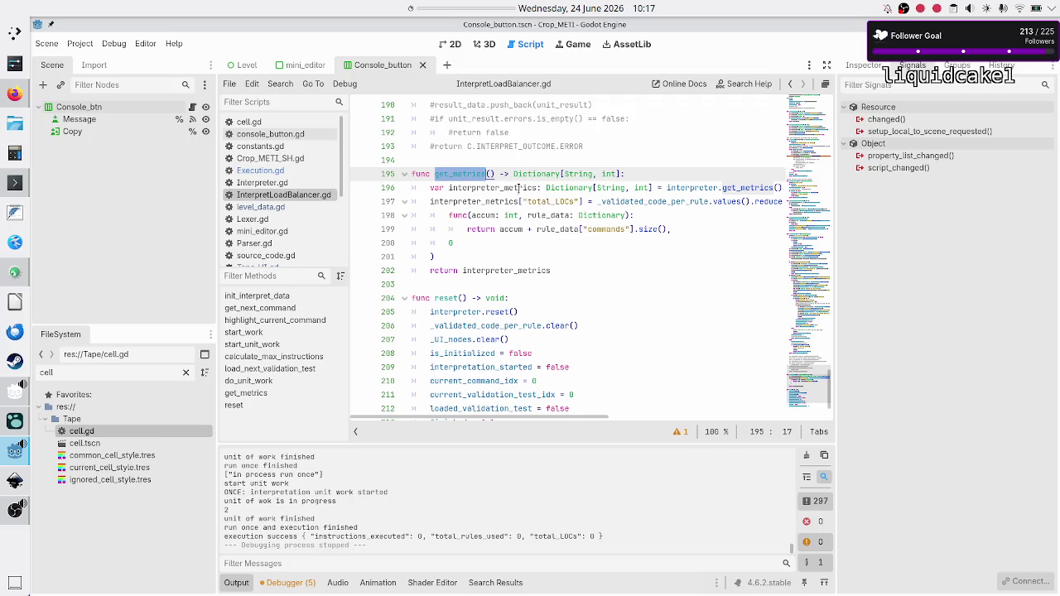
{"action": "double_click", "coordinate": [517, 189]}
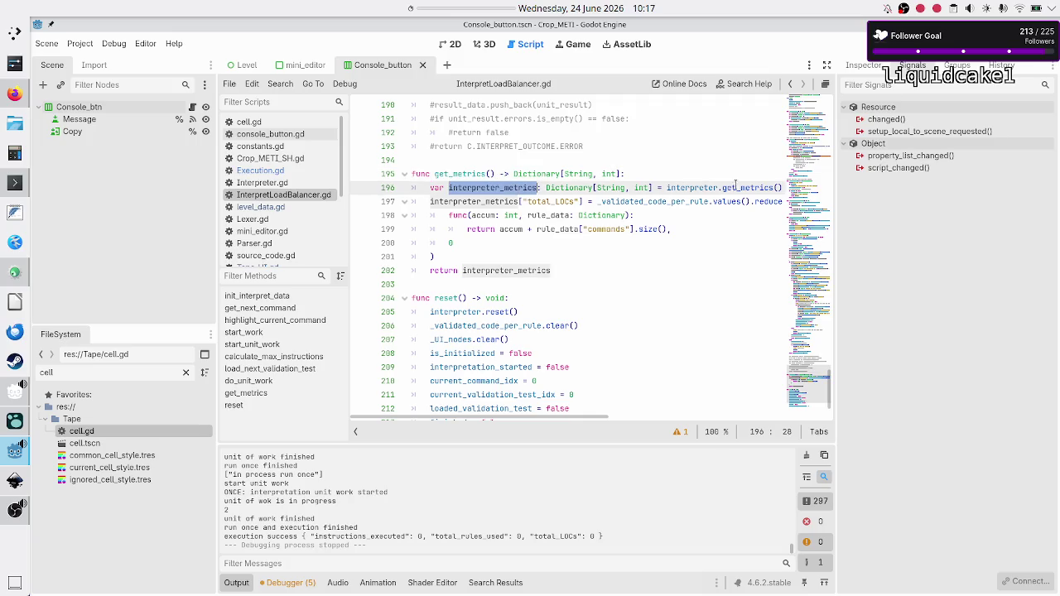
{"action": "double_click", "coordinate": [698, 189]}
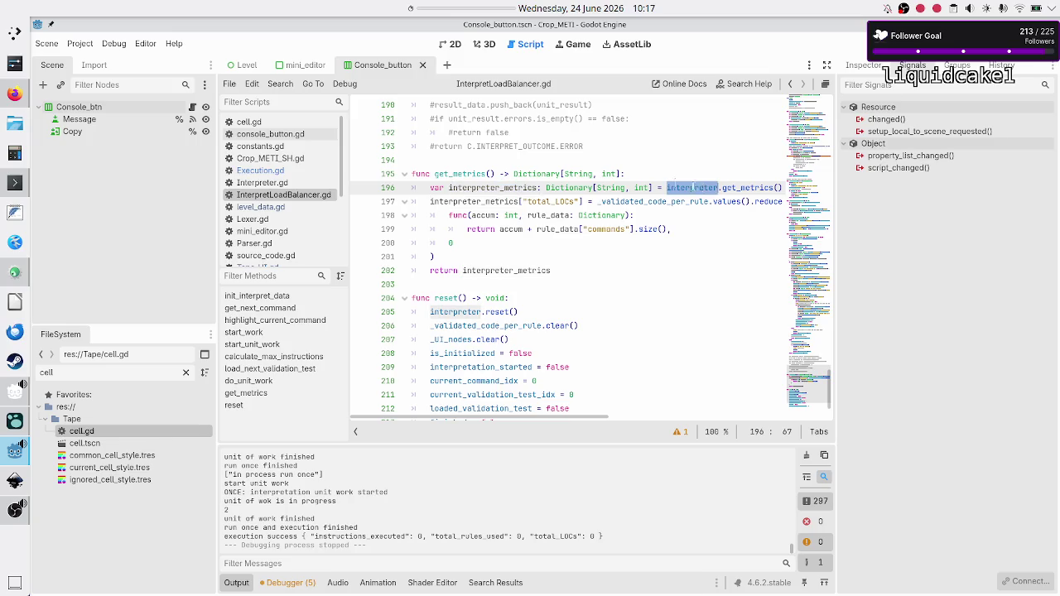
- Compare get_metrics in Interpreter.gd, then highlight interpreter_metrics and _validated_code_per_rule on line 197
{"action": "left_click", "coordinate": [289, 180]}
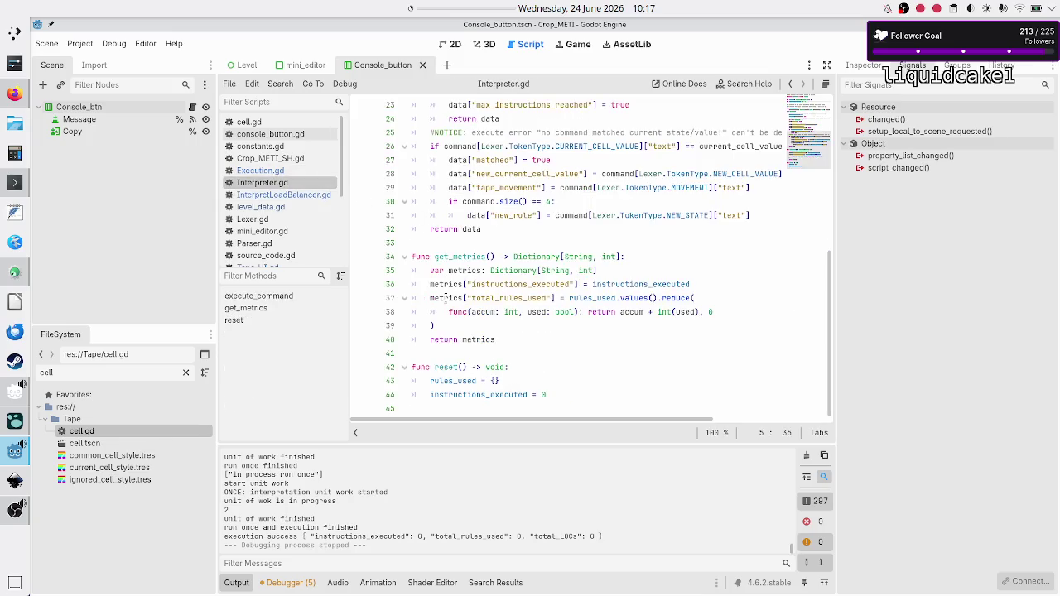
{"action": "double_click", "coordinate": [460, 259]}
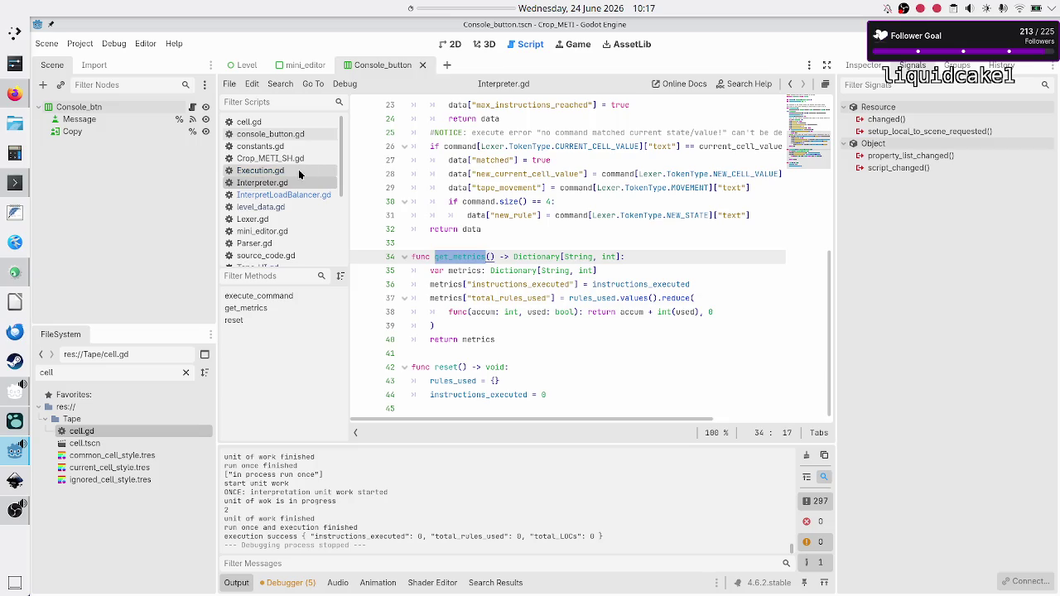
{"action": "left_click", "coordinate": [290, 193]}
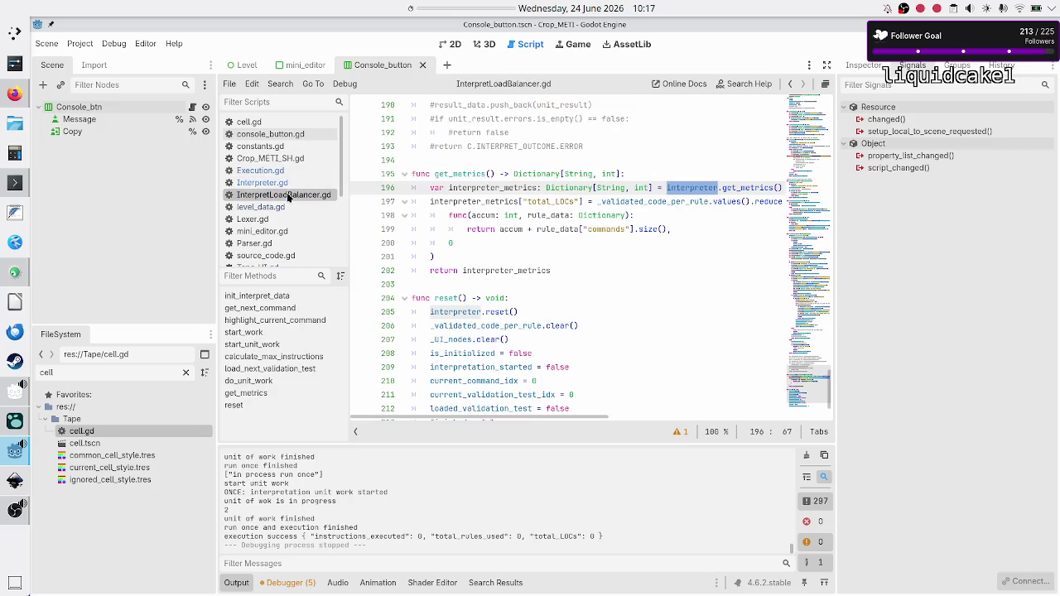
{"action": "double_click", "coordinate": [466, 201]}
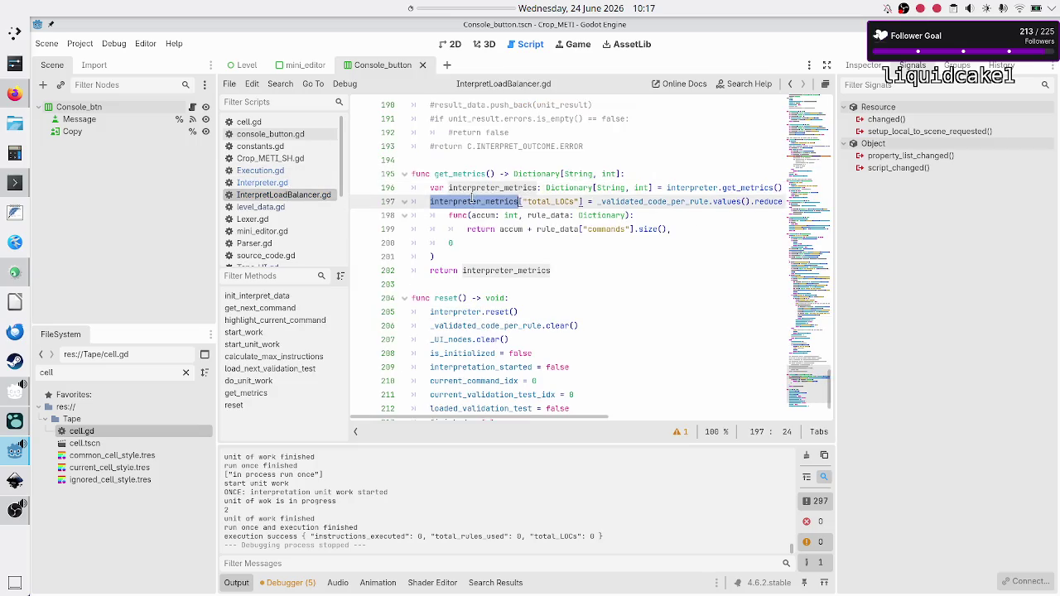
{"action": "double_click", "coordinate": [669, 201]}
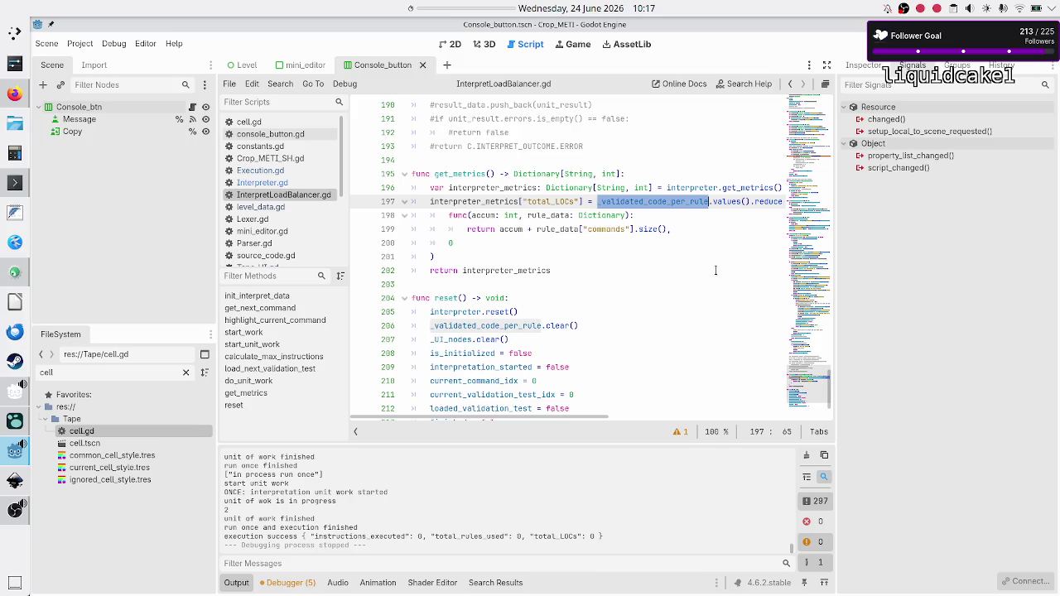
- Select the reduce callback with its 0 initial value on lines 198–200
{"action": "key", "text": "Right"}
{"action": "key", "text": "Right"}
{"action": "key", "text": "Right"}
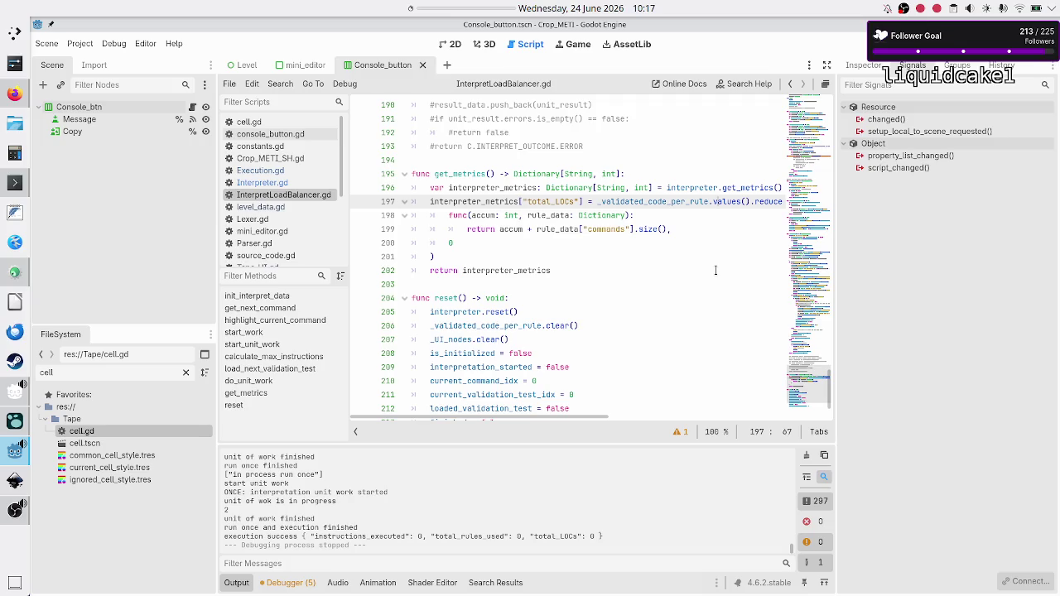
{"action": "key", "text": "Right"}
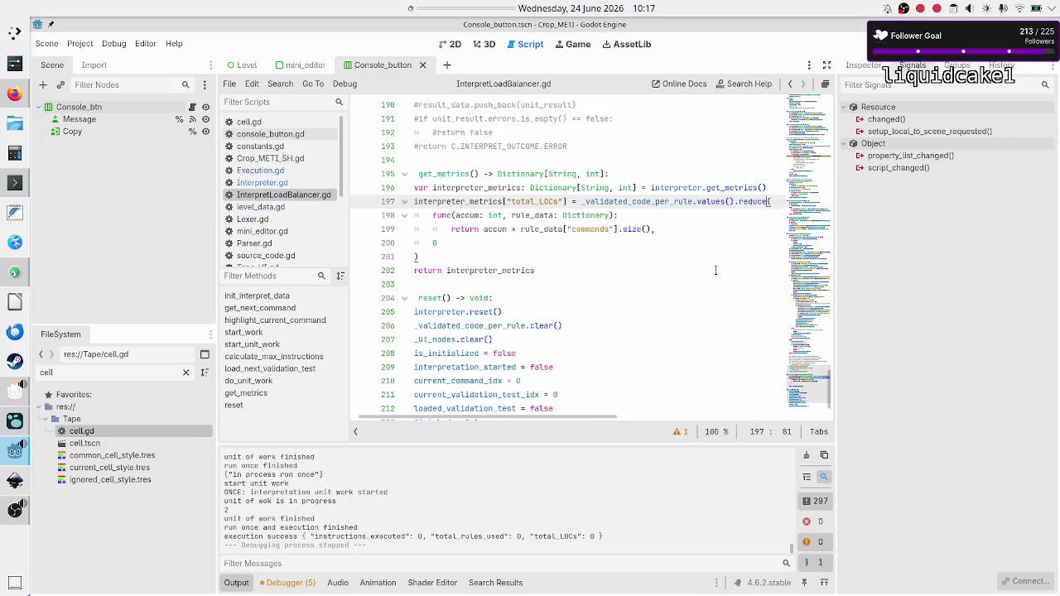
{"action": "key", "text": "Down"}
{"action": "key", "text": "Home"}
{"action": "key", "text": "shift+Down"}
{"action": "key", "text": "shift+Down"}
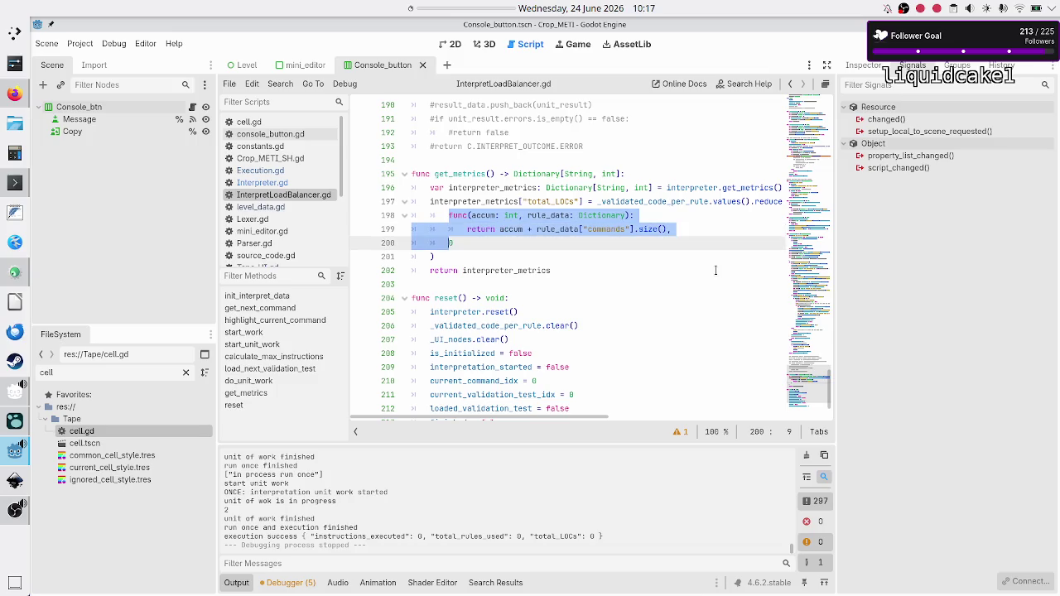
{"action": "key", "text": "shift+Right"}
{"action": "key", "text": "Down"}
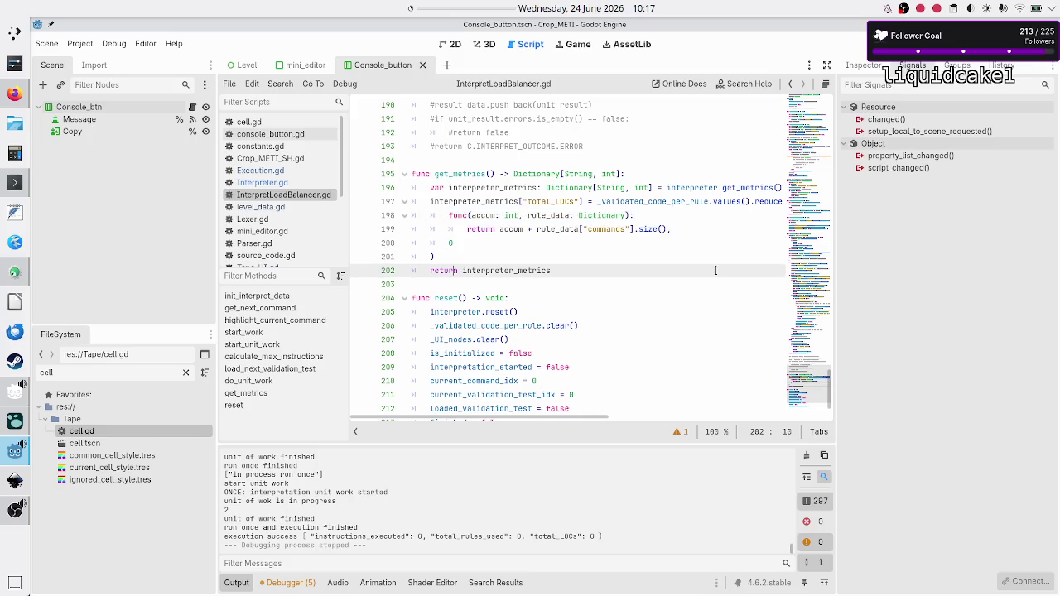
{"action": "key", "text": "Up"}
{"action": "key", "text": "Up"}
{"action": "key", "text": "Up"}
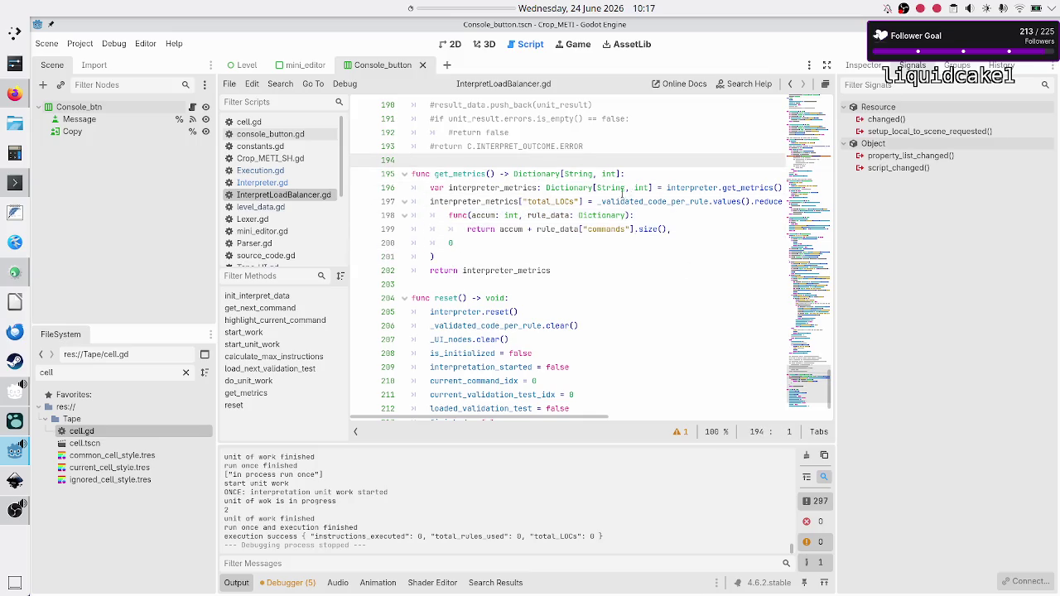
- Select get_metrics on line 195, return to the script top, and open the Search menu
{"action": "double_click", "coordinate": [481, 173]}
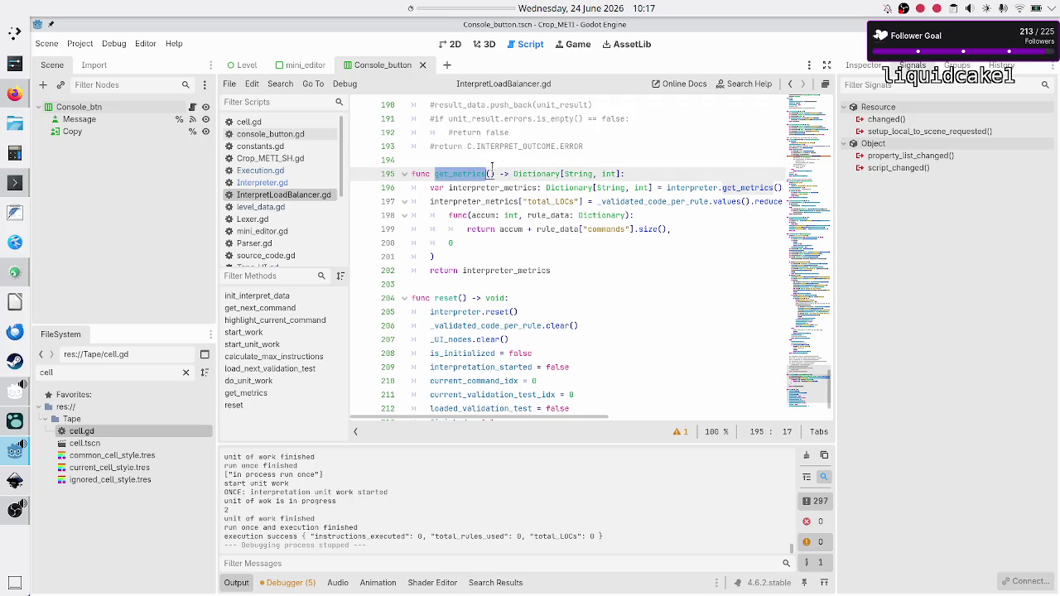
{"action": "scroll", "coordinate": [644, 147], "scroll_direction": "up", "scroll_amount": 5}
{"action": "scroll", "coordinate": [644, 147], "scroll_direction": "down", "scroll_amount": 6}
{"action": "scroll", "coordinate": [646, 146], "scroll_direction": "up", "scroll_amount": 15}
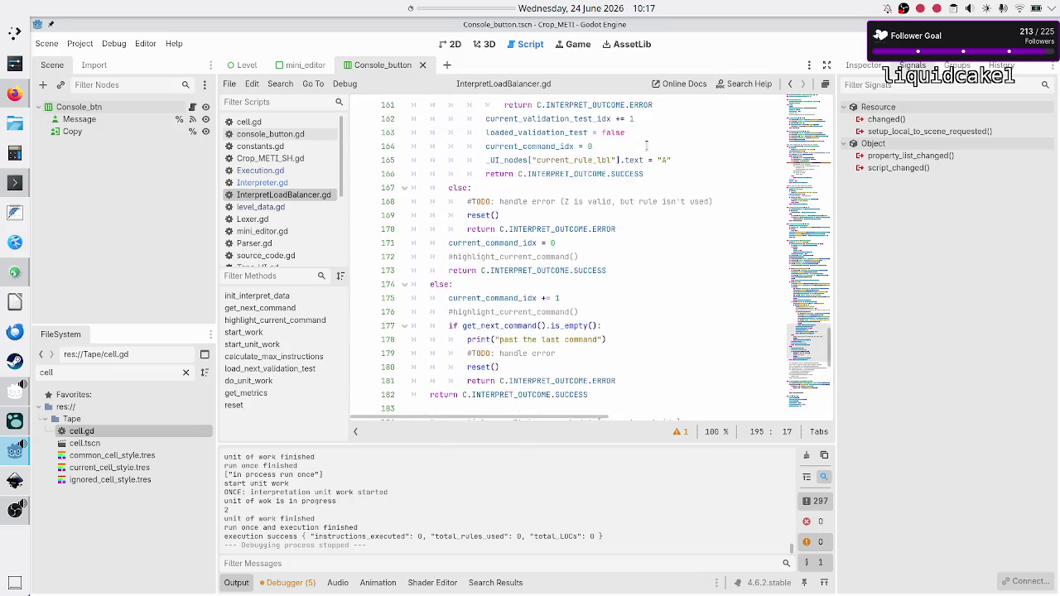
{"action": "scroll", "coordinate": [646, 146], "scroll_direction": "up", "scroll_amount": 17}
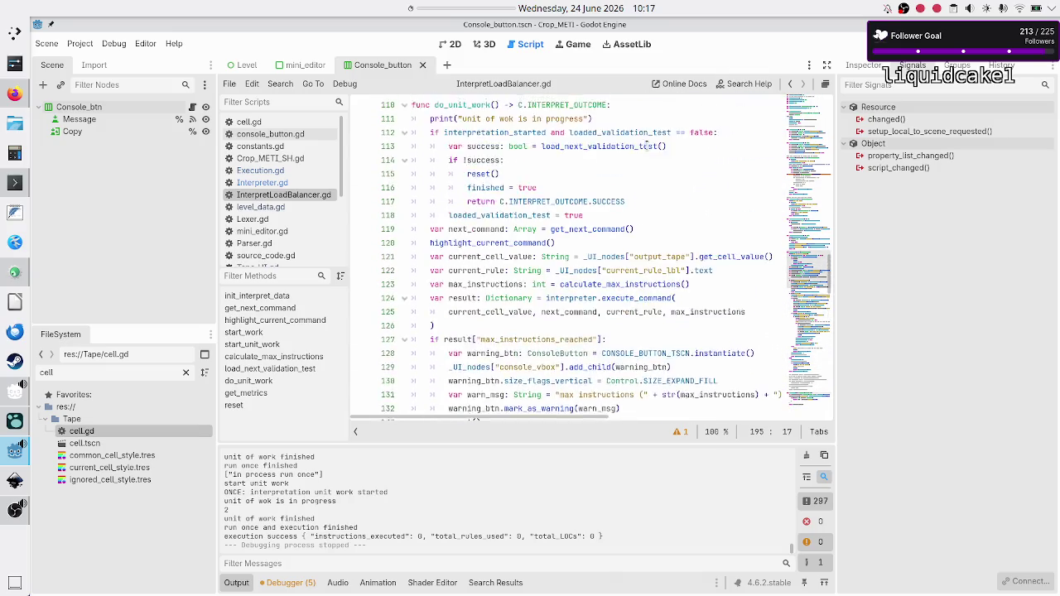
{"action": "scroll", "coordinate": [646, 146], "scroll_direction": "up", "scroll_amount": 9}
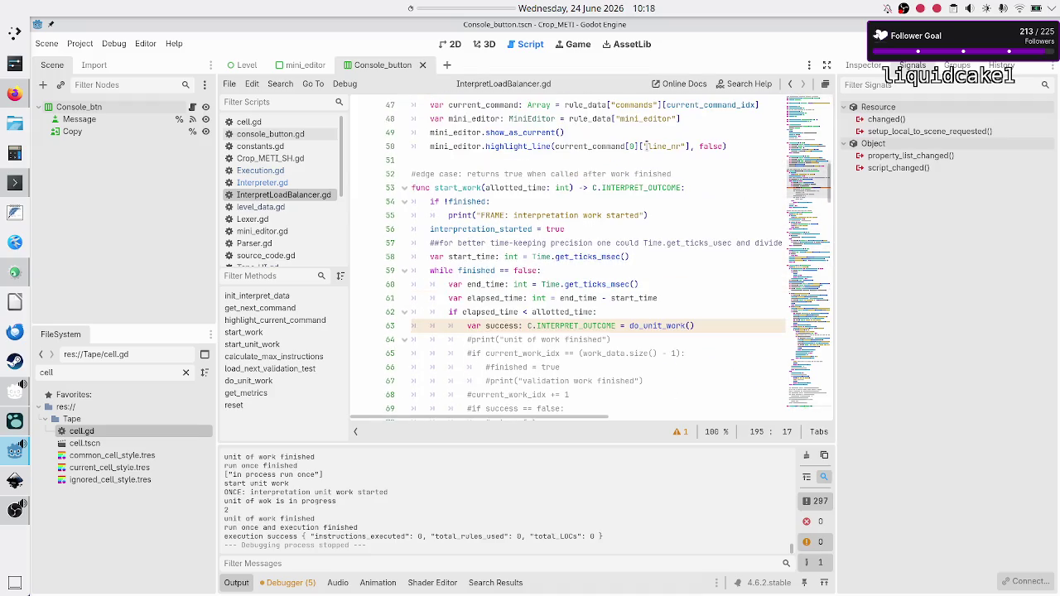
{"action": "scroll", "coordinate": [646, 146], "scroll_direction": "up", "scroll_amount": 13}
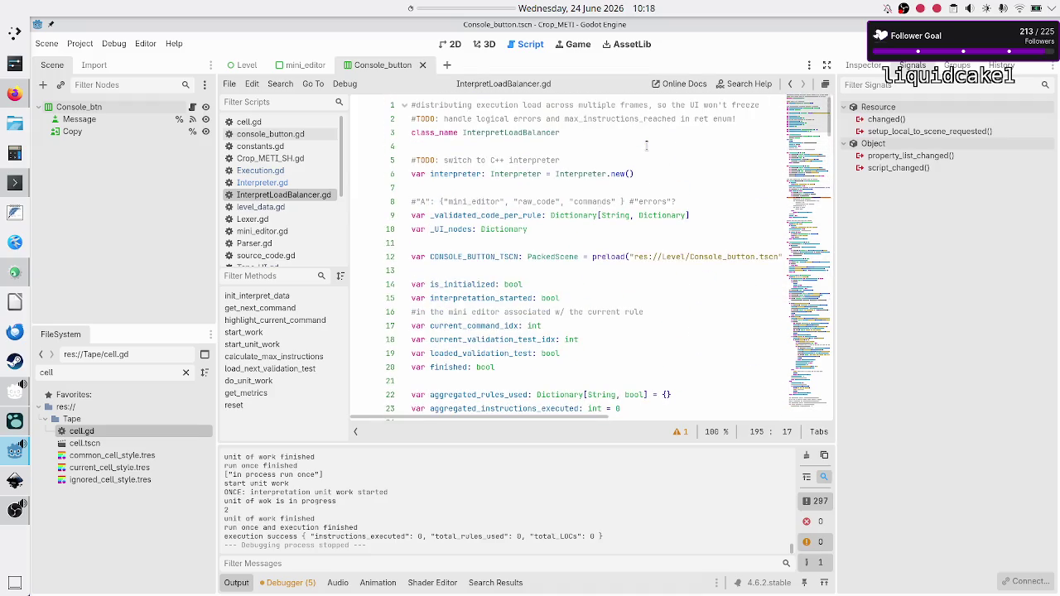
{"action": "left_click", "coordinate": [269, 85]}
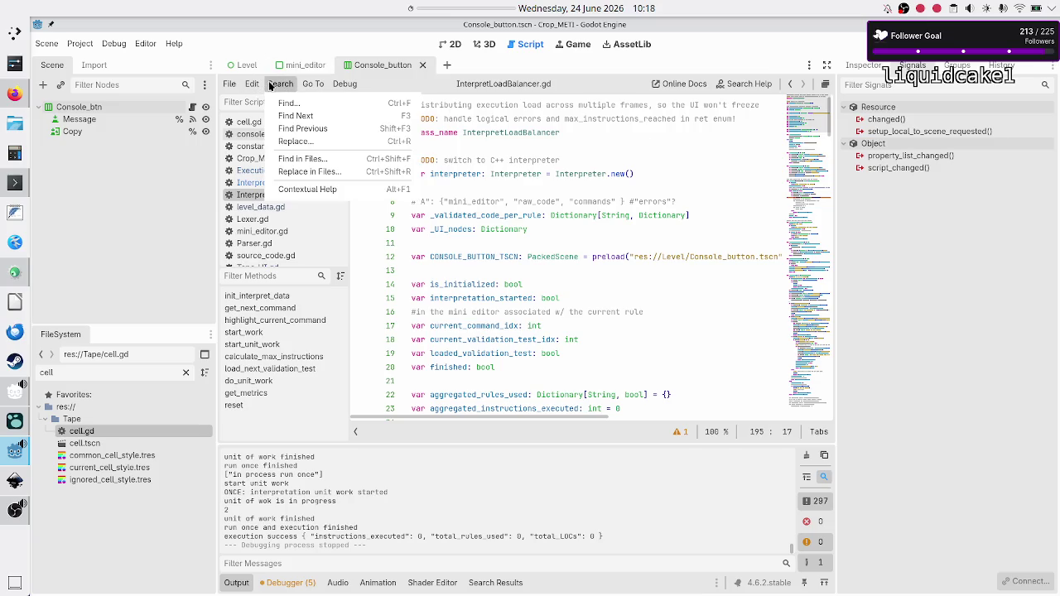
- Find get_metrics in files (6 matches, 3 files) and jump to its line-195 definition
{"action": "left_click", "coordinate": [308, 165]}
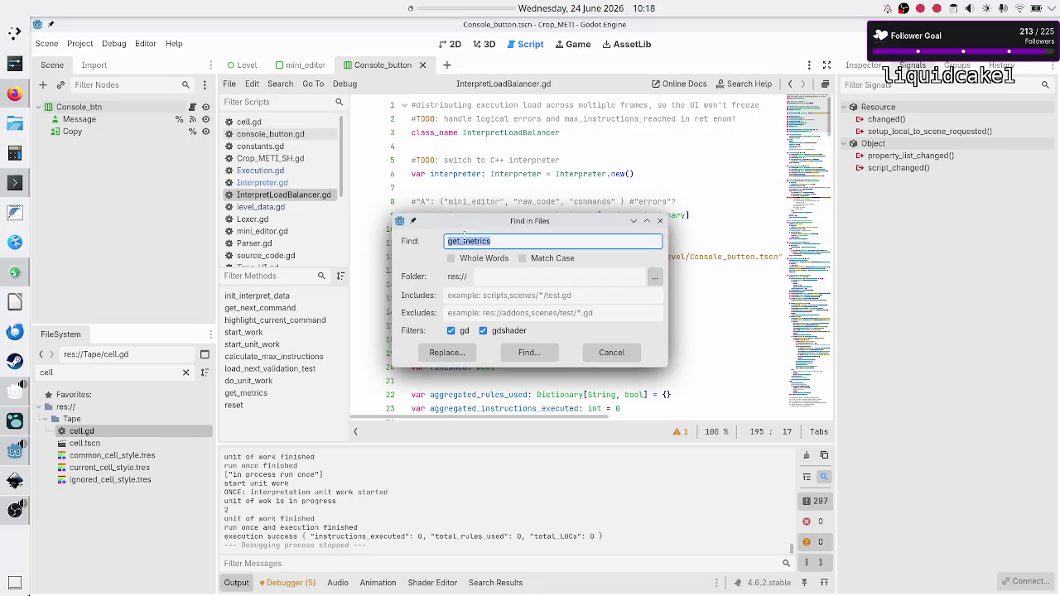
{"action": "left_click", "coordinate": [513, 352]}
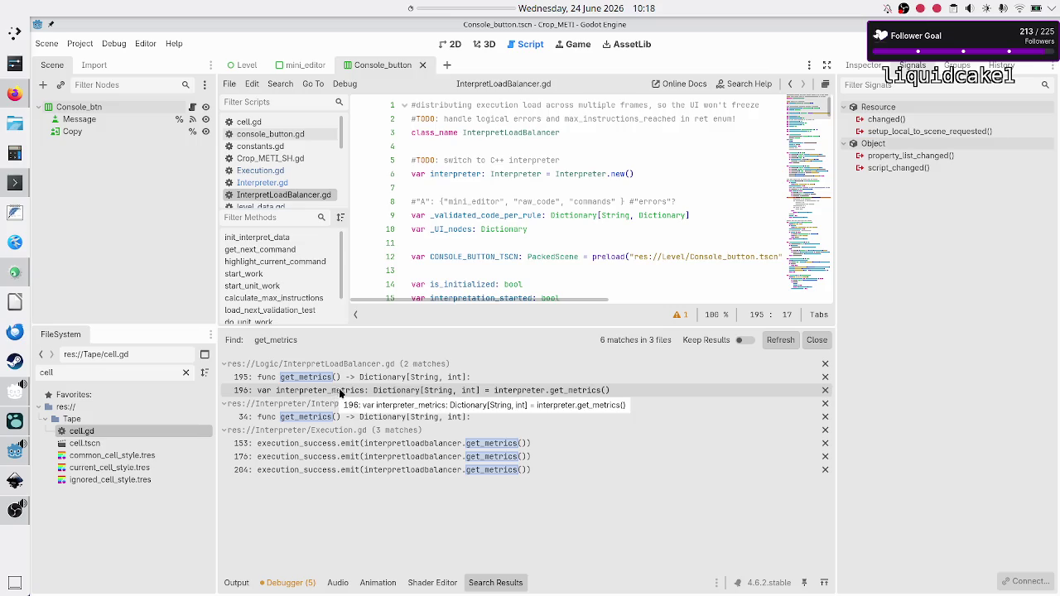
{"action": "left_click", "coordinate": [418, 395]}
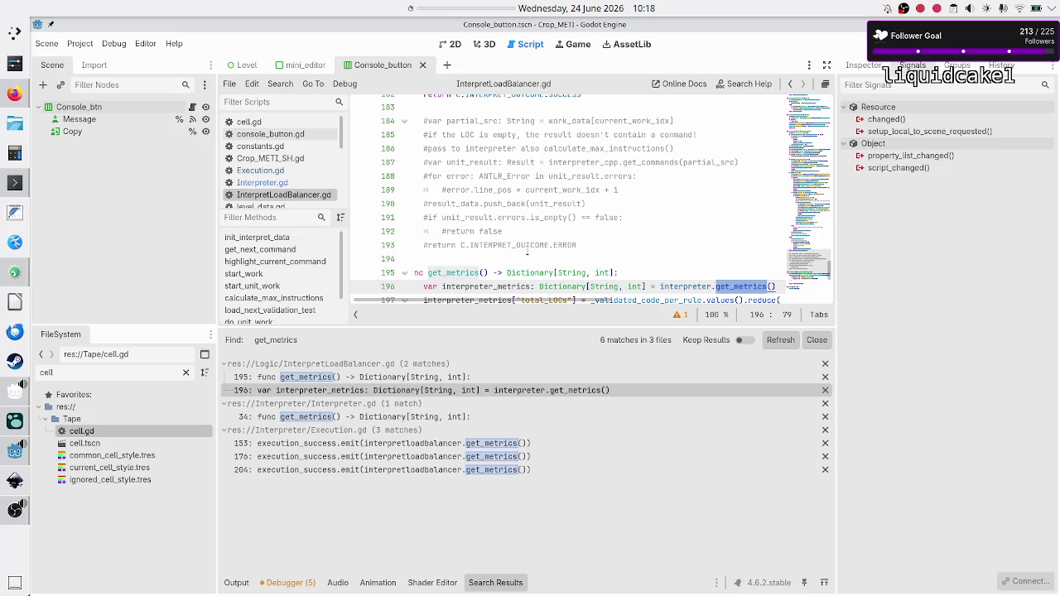
{"action": "scroll", "coordinate": [527, 251], "scroll_direction": "down", "scroll_amount": 1}
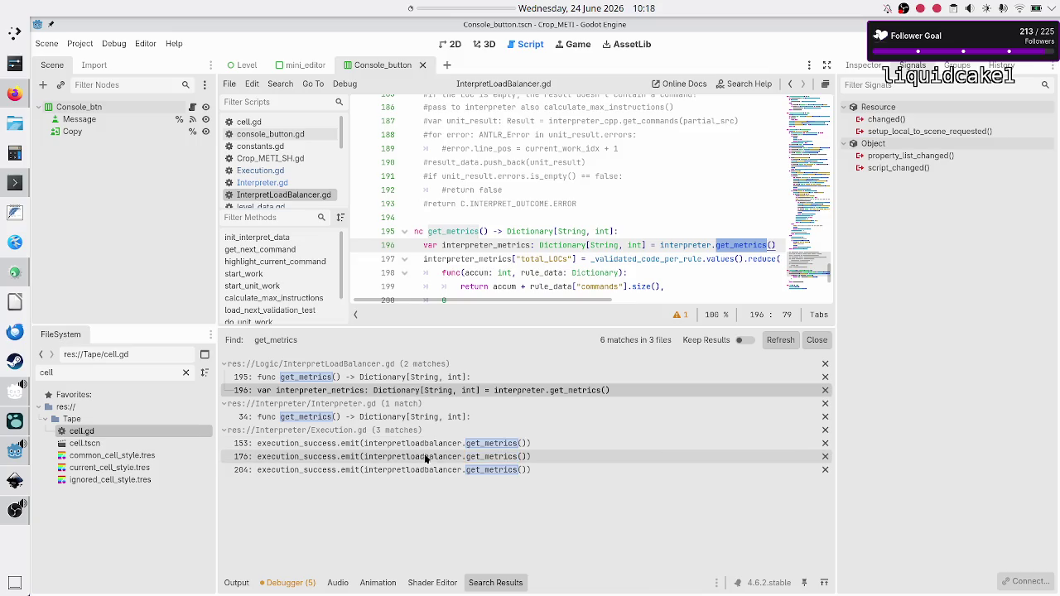
{"action": "left_click", "coordinate": [459, 233]}
{"action": "double_click", "coordinate": [459, 233]}
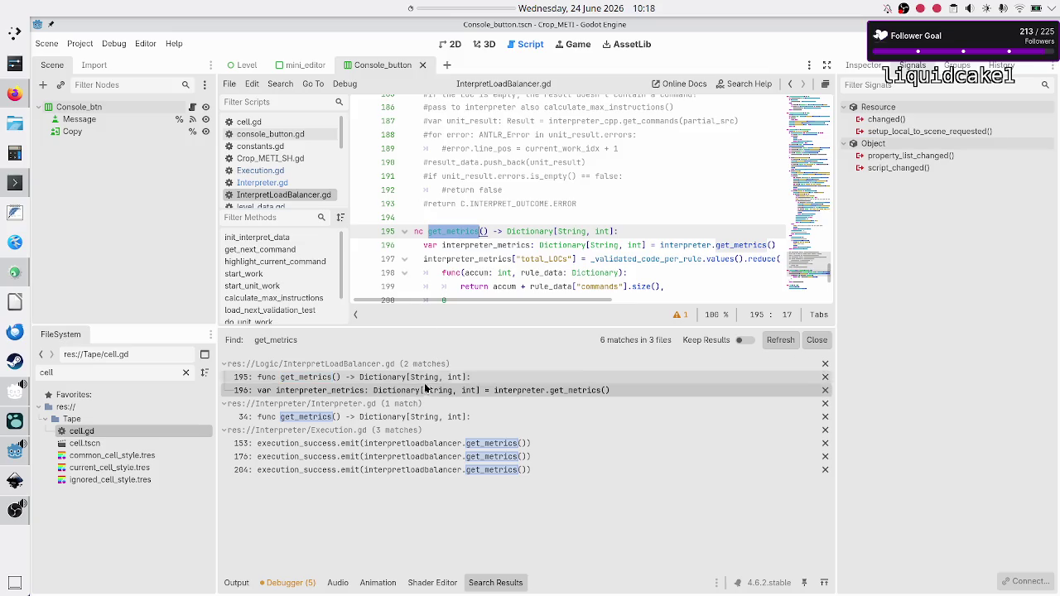
- Review the get_metrics calls in Execution.gd's emit statements around lines 153 and 176
{"action": "left_click", "coordinate": [419, 447]}
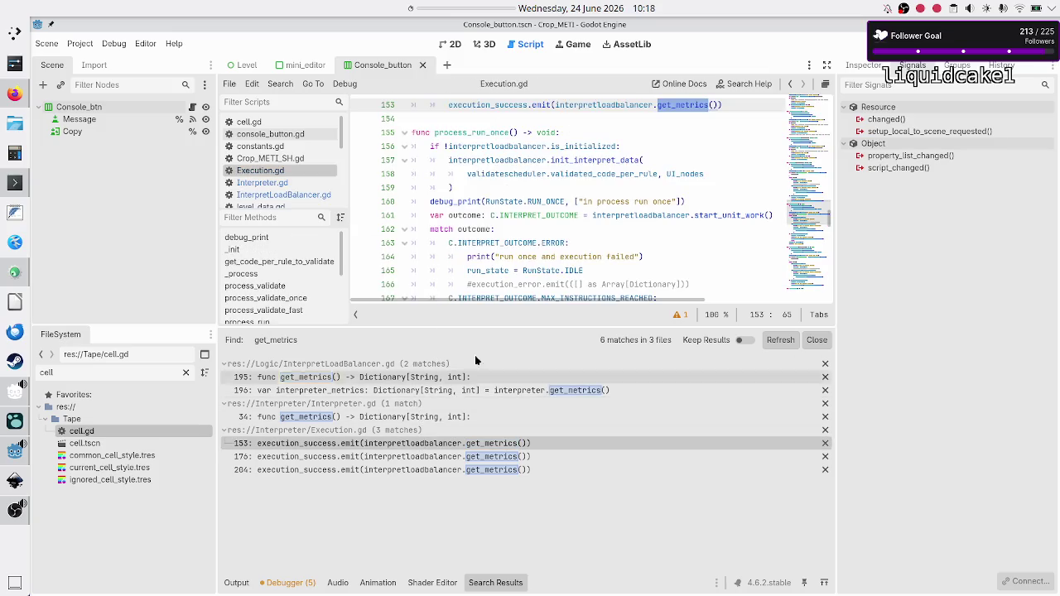
{"action": "scroll", "coordinate": [555, 234], "scroll_direction": "up", "scroll_amount": 3}
{"action": "scroll", "coordinate": [556, 234], "scroll_direction": "up", "scroll_amount": 4}
{"action": "scroll", "coordinate": [555, 234], "scroll_direction": "up", "scroll_amount": 4}
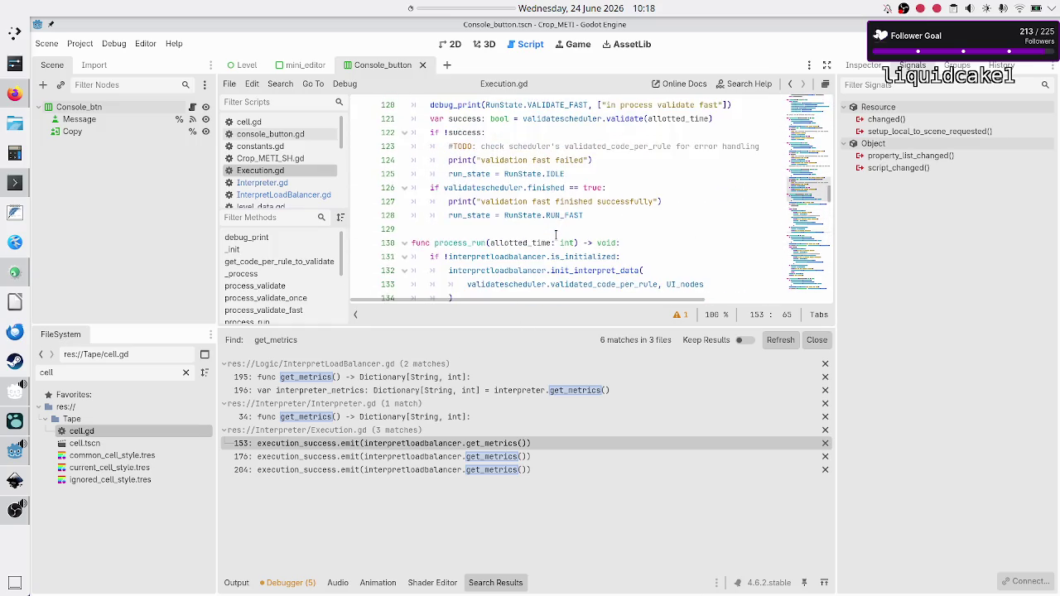
{"action": "scroll", "coordinate": [556, 235], "scroll_direction": "down", "scroll_amount": 3}
{"action": "scroll", "coordinate": [556, 235], "scroll_direction": "down", "scroll_amount": 7}
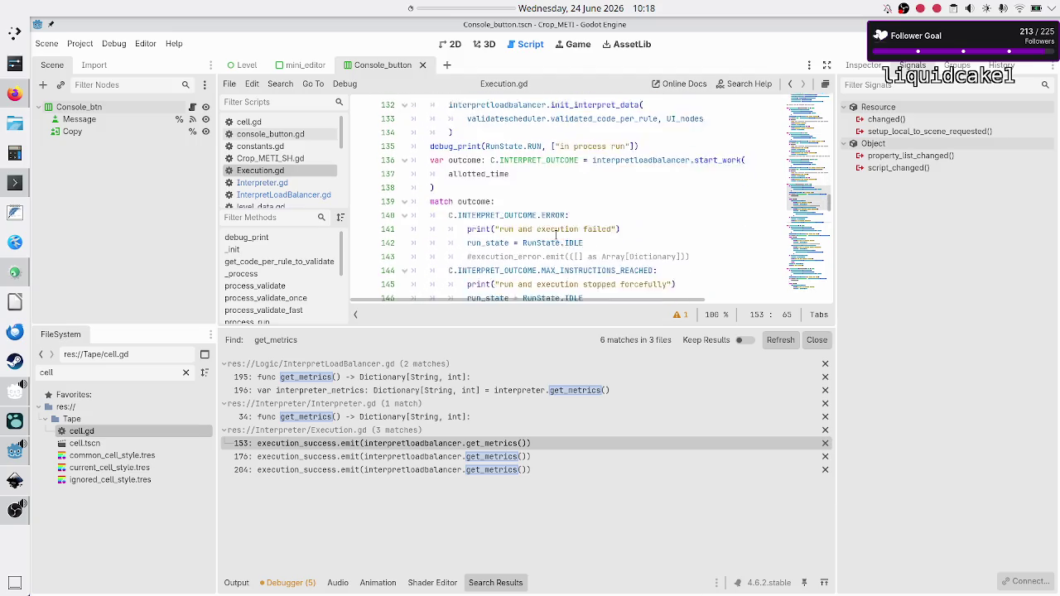
{"action": "scroll", "coordinate": [556, 234], "scroll_direction": "down", "scroll_amount": 5}
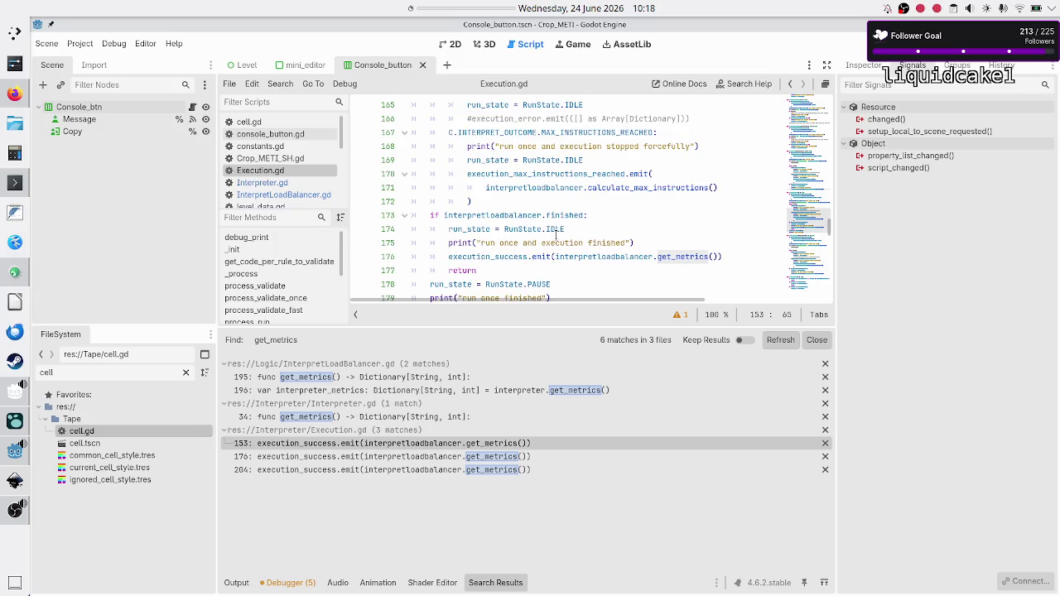
{"action": "double_click", "coordinate": [567, 215]}
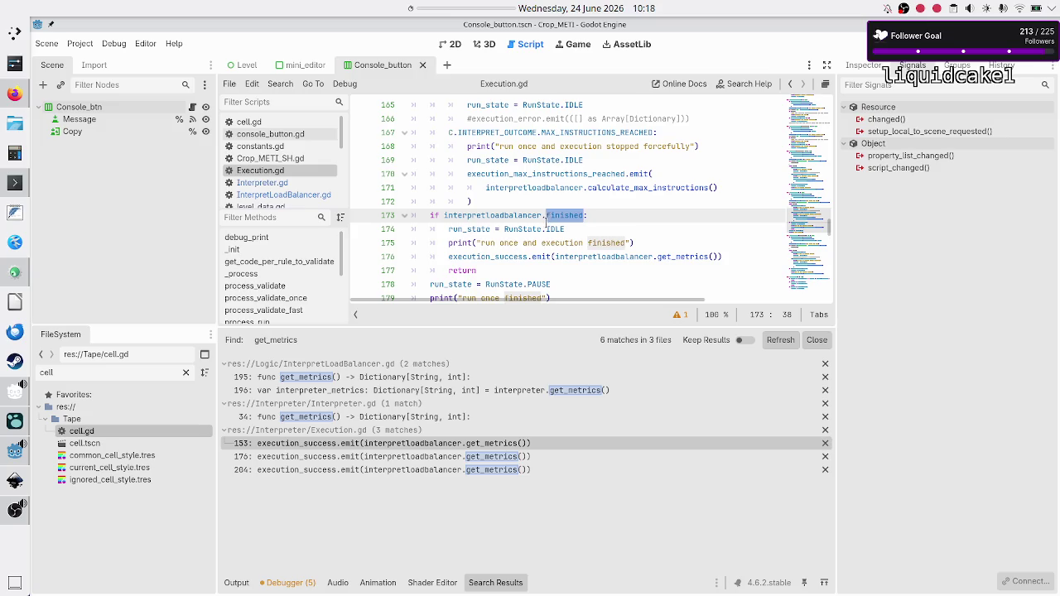
{"action": "left_click", "coordinate": [548, 228]}
{"action": "double_click", "coordinate": [523, 257]}
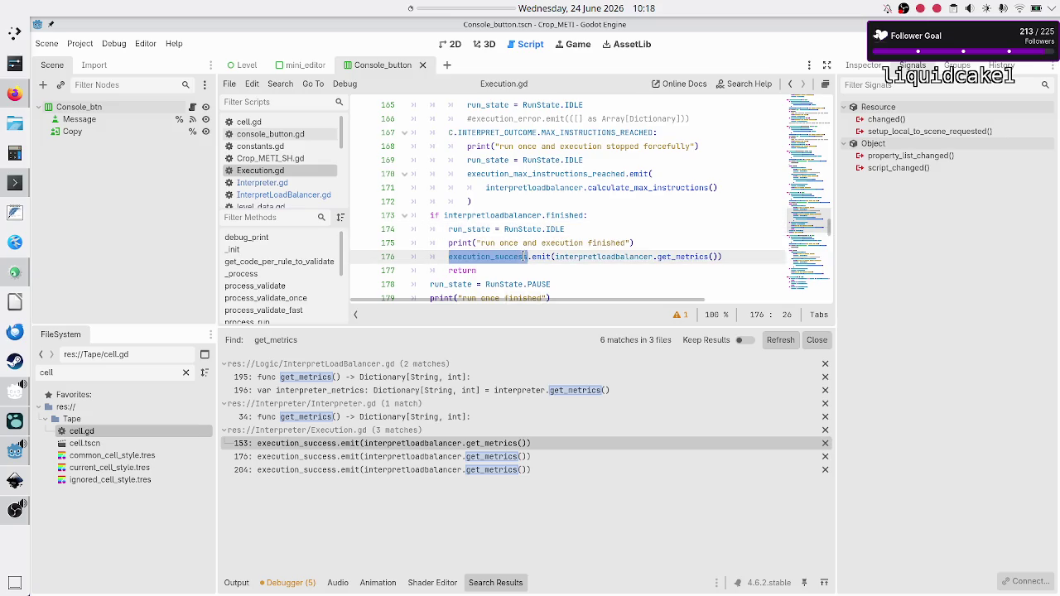
{"action": "double_click", "coordinate": [545, 257]}
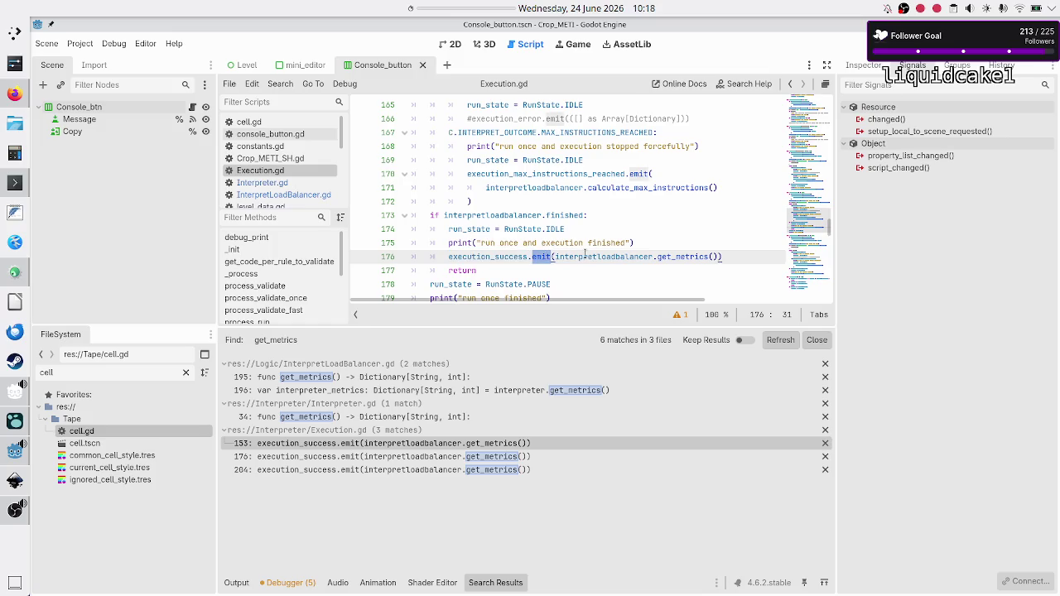
{"action": "left_click", "coordinate": [686, 257]}
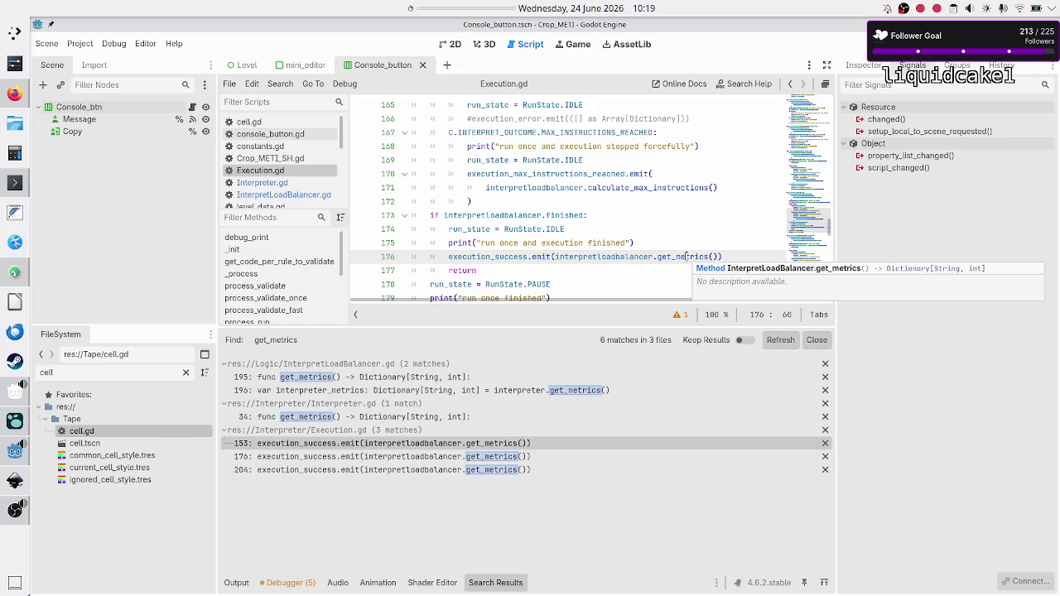
{"action": "left_click", "coordinate": [676, 256]}
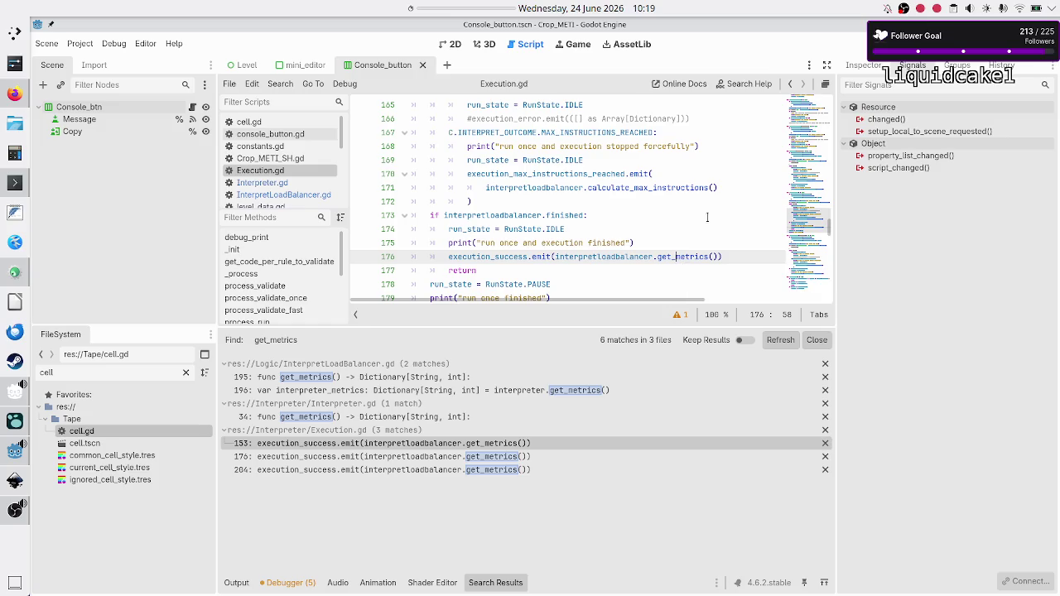
- Change the get_metrics calls on lines 153, 176 and 204 to get_aggregated_metrics and save
{"action": "left_click", "coordinate": [503, 443]}
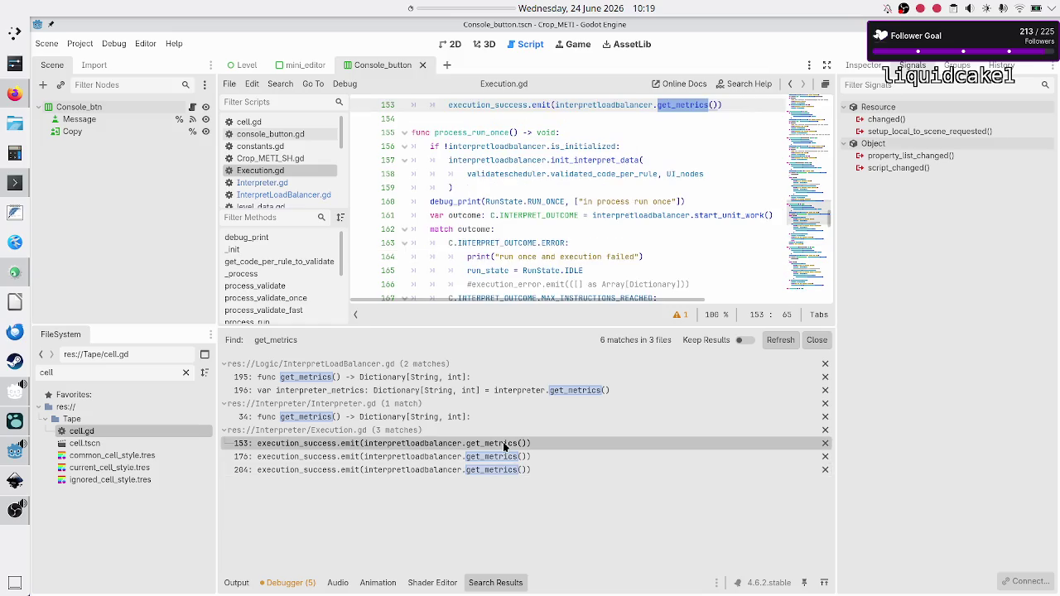
{"action": "left_click", "coordinate": [676, 104]}
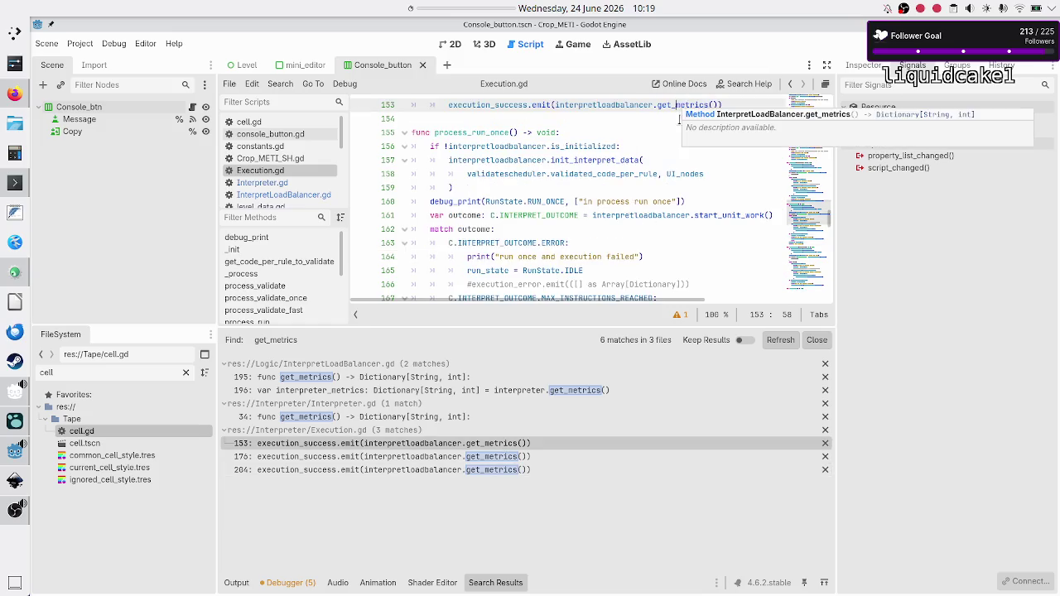
{"action": "type", "text": "aggregated_"}
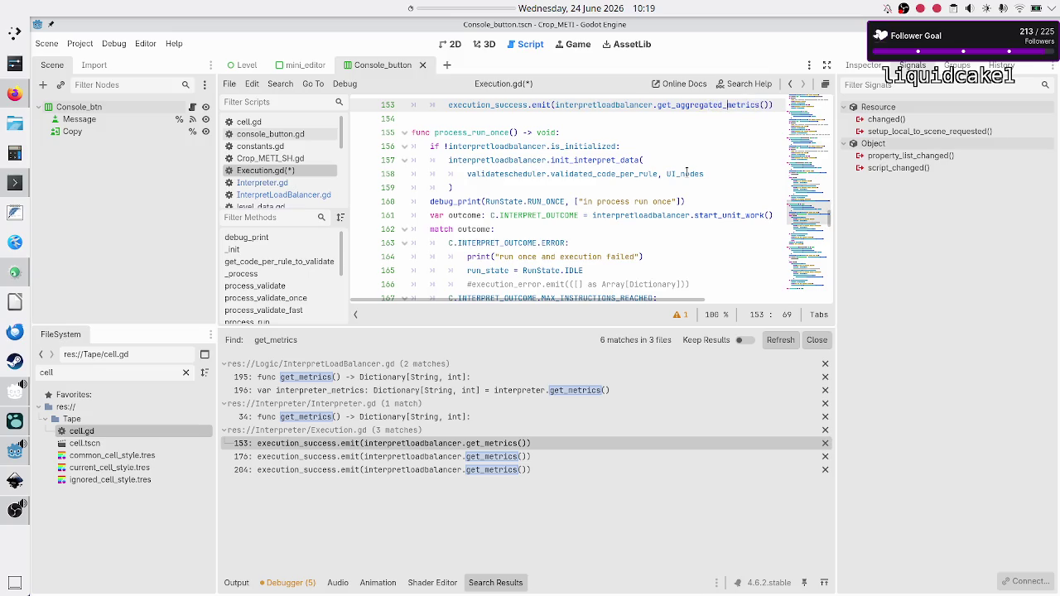
{"action": "scroll", "coordinate": [686, 172], "scroll_direction": "up", "scroll_amount": 1}
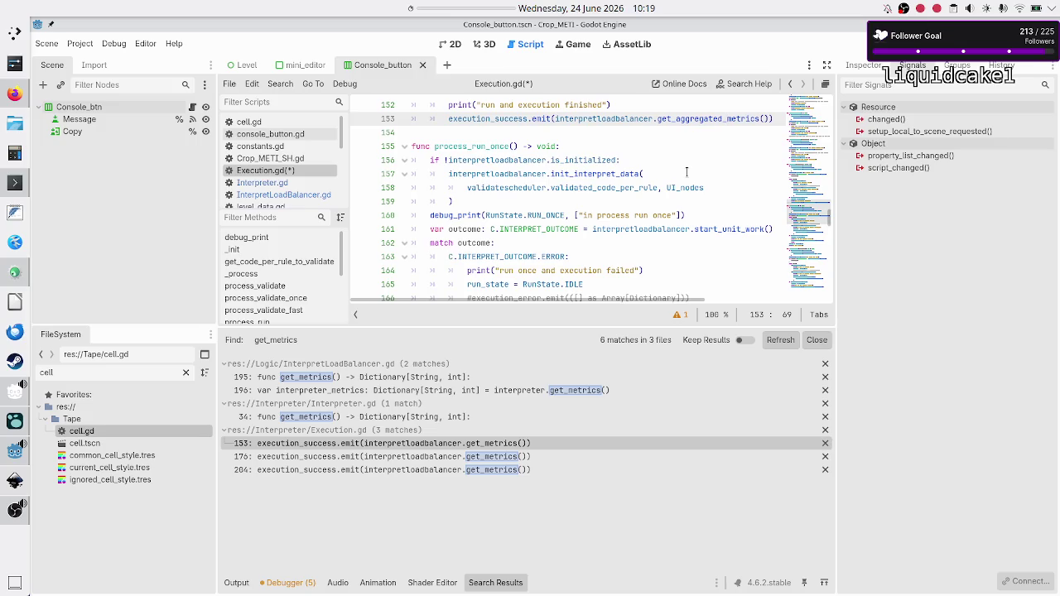
{"action": "left_click", "coordinate": [513, 457]}
{"action": "left_click", "coordinate": [676, 287]}
{"action": "type", "text": "aggr"}
{"action": "type", "text": "egated_metrics())"}
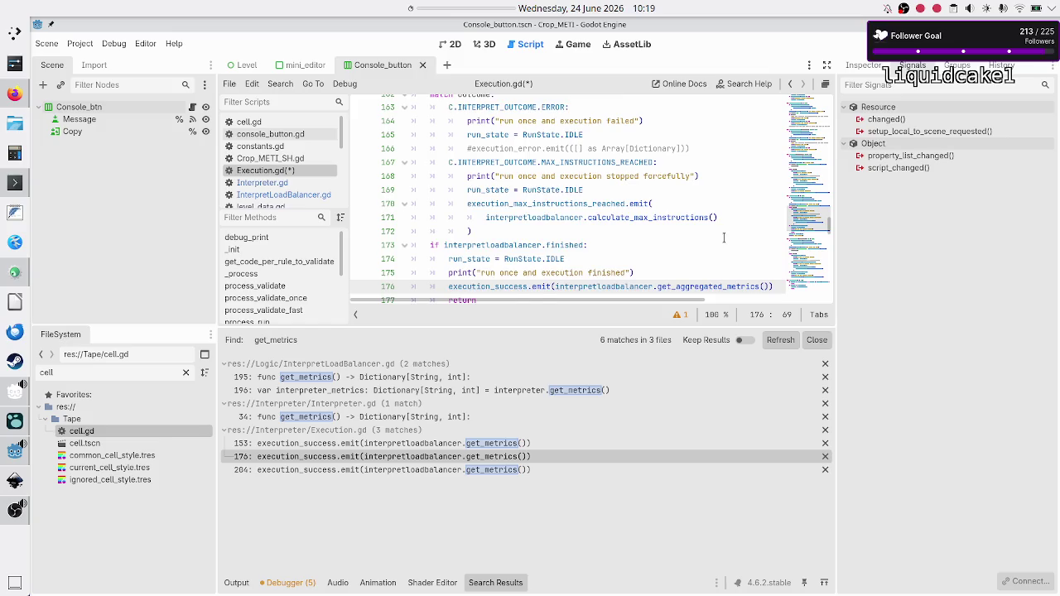
{"action": "key", "text": "Down"}
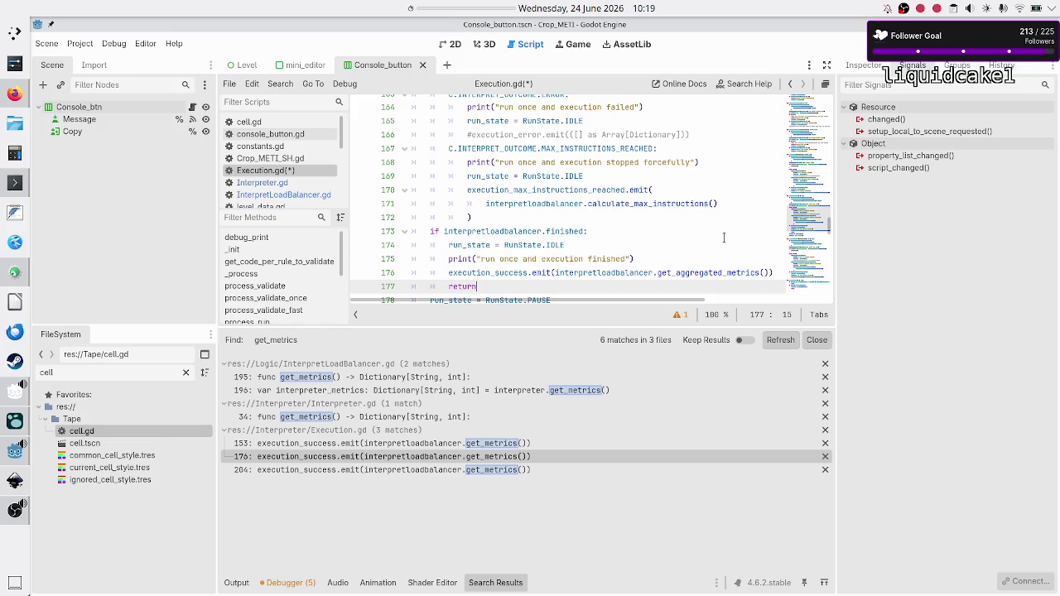
{"action": "left_click", "coordinate": [504, 467]}
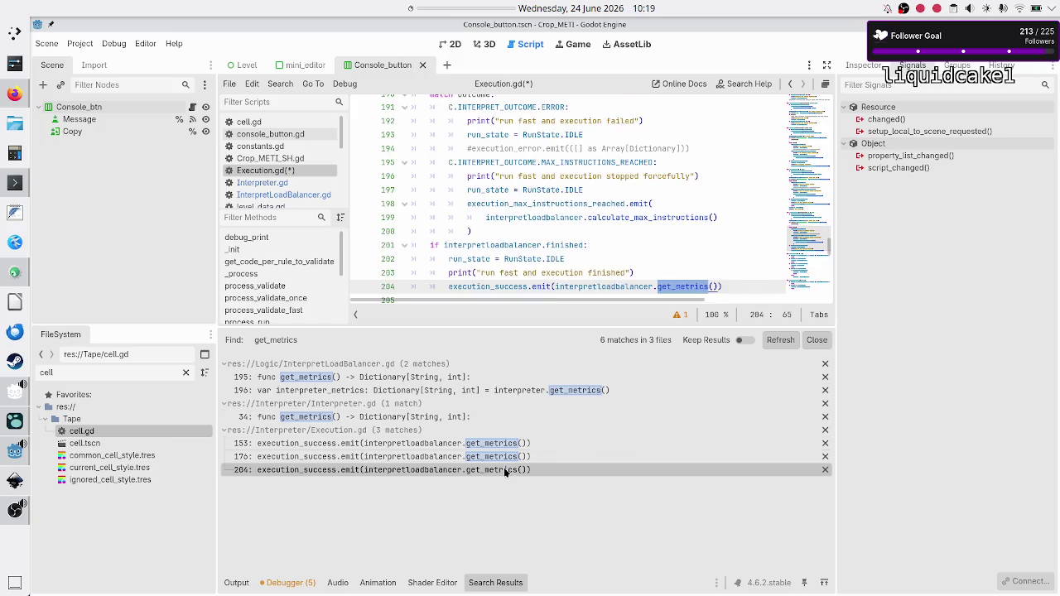
{"action": "left_click", "coordinate": [675, 286]}
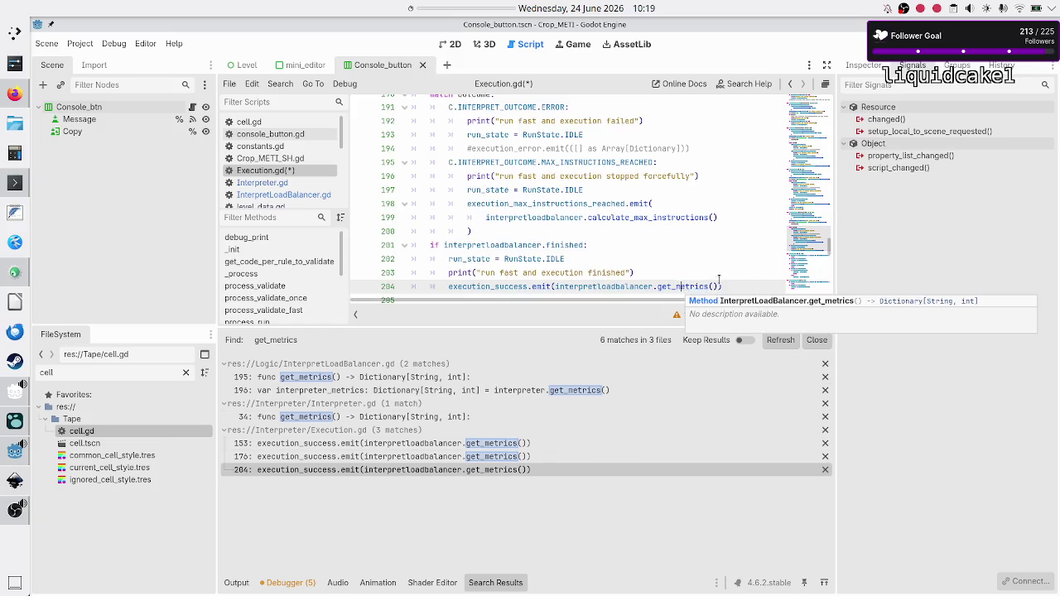
{"action": "type", "text": "aggregate"}
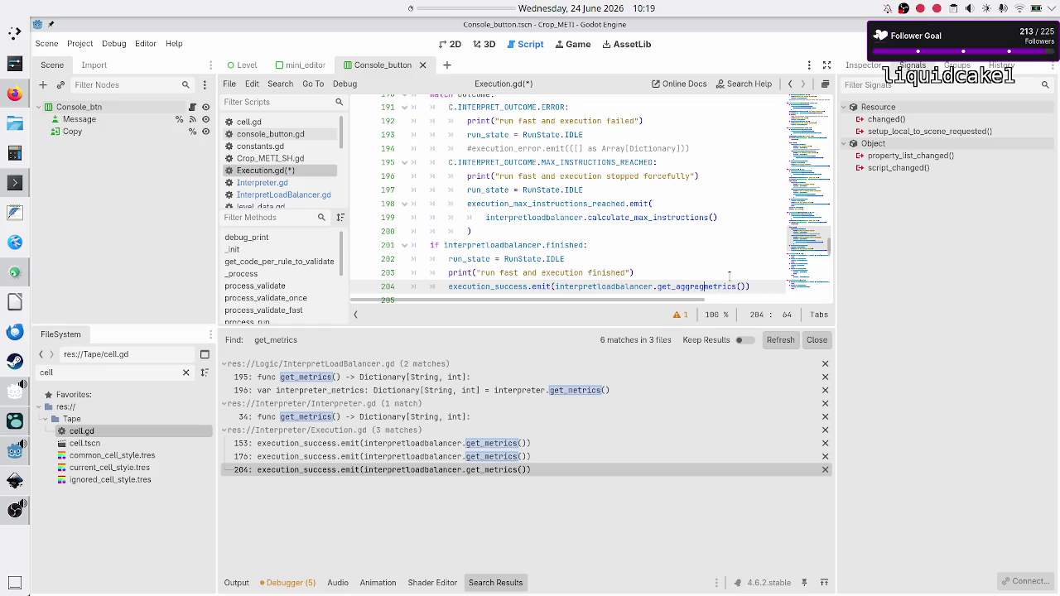
{"action": "type", "text": "d_"}
{"action": "key", "text": "ctrl+s"}
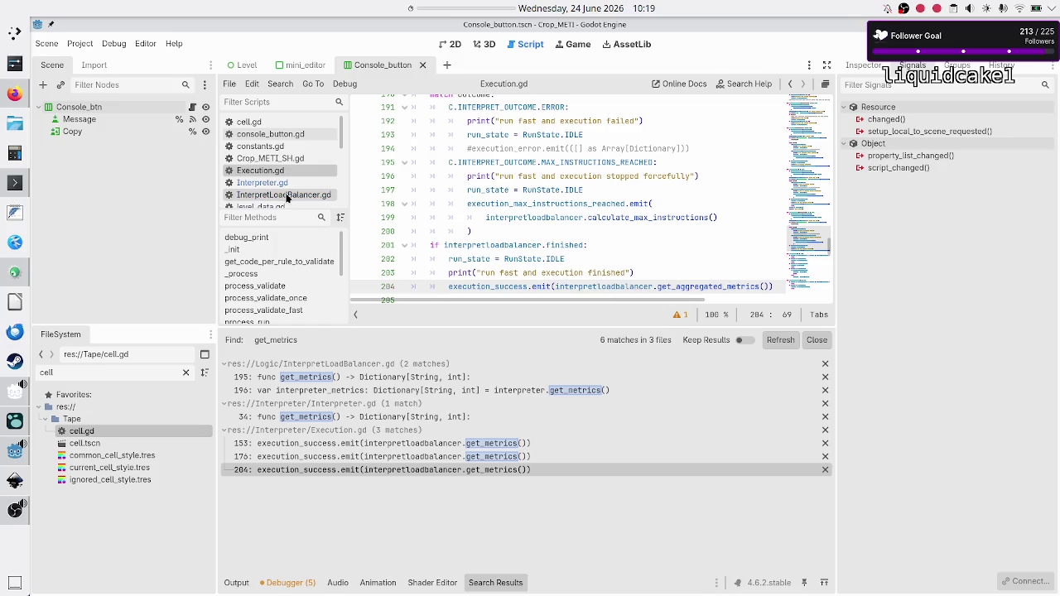
- Rename func get_metrics on line 195 to aggregate_metrics in InterpretLoadBalancer.gd
{"action": "left_click", "coordinate": [283, 194]}
{"action": "left_click", "coordinate": [448, 243]}
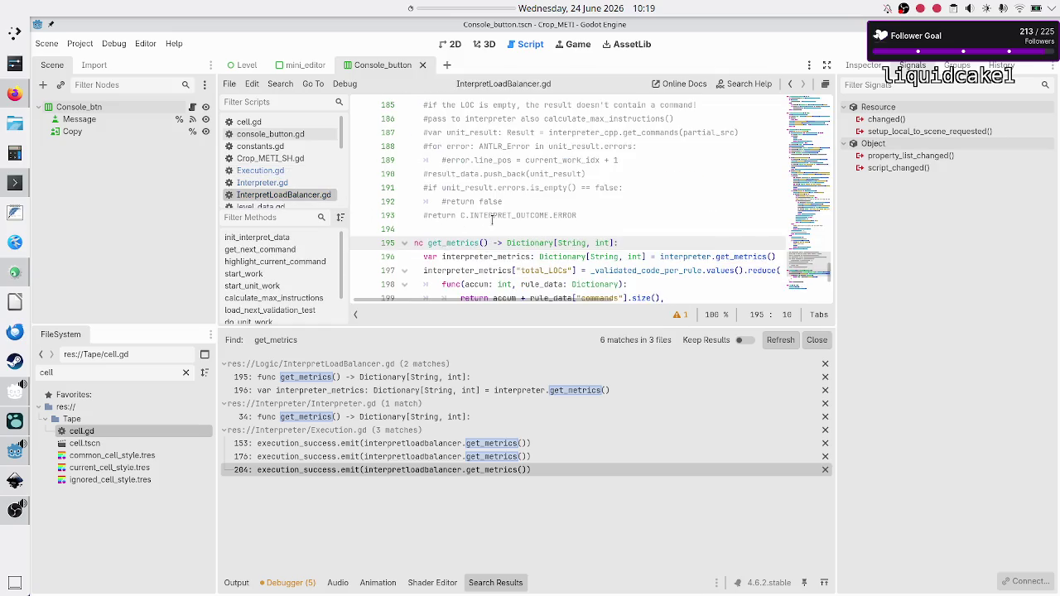
{"action": "key", "text": "Home"}
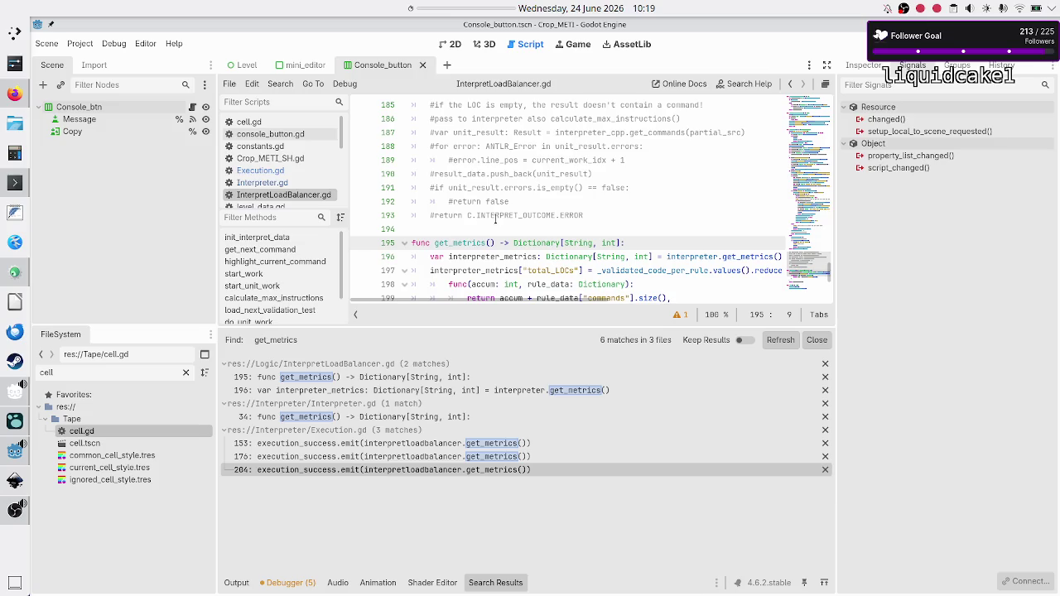
{"action": "key", "text": "Right"}
{"action": "key", "text": "shift+Left"}
{"action": "key", "text": "shift+Left"}
{"action": "key", "text": "shift+Left"}
{"action": "type", "text": "aggregate"}
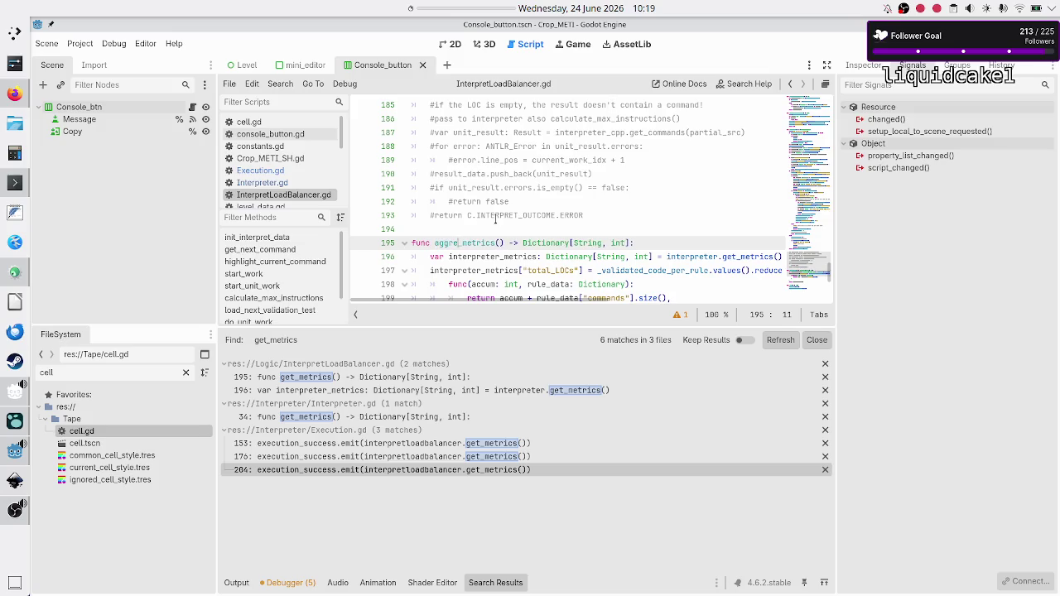
{"action": "key", "text": "Right"}
{"action": "key", "text": "Right"}
{"action": "key", "text": "Right"}
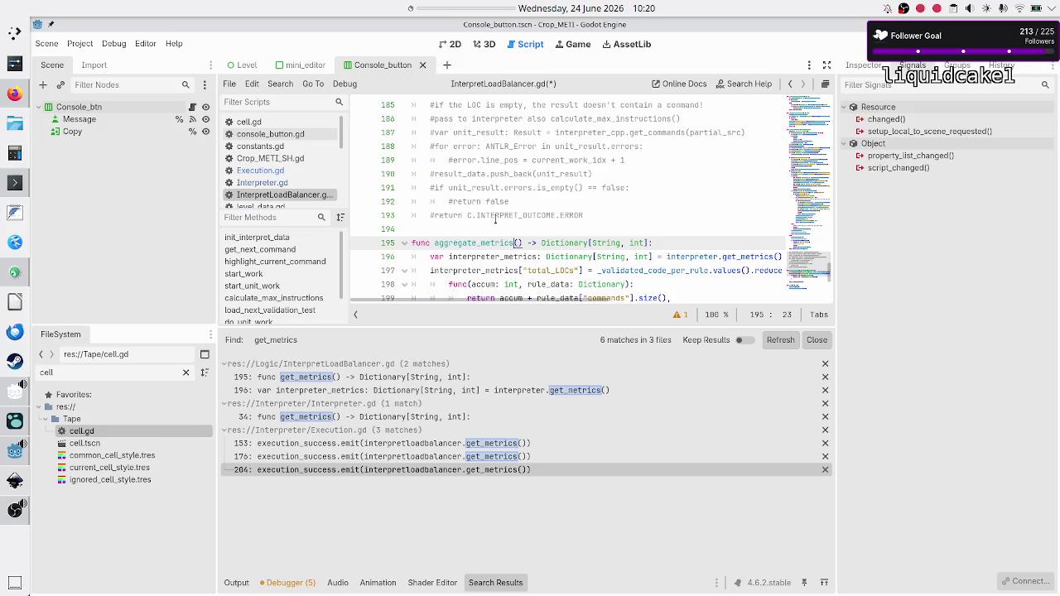
- Insert a blank line below the aggregate_metrics body for a new function
{"action": "key", "text": "Down"}
{"action": "key", "text": "Down"}
{"action": "key", "text": "Down"}
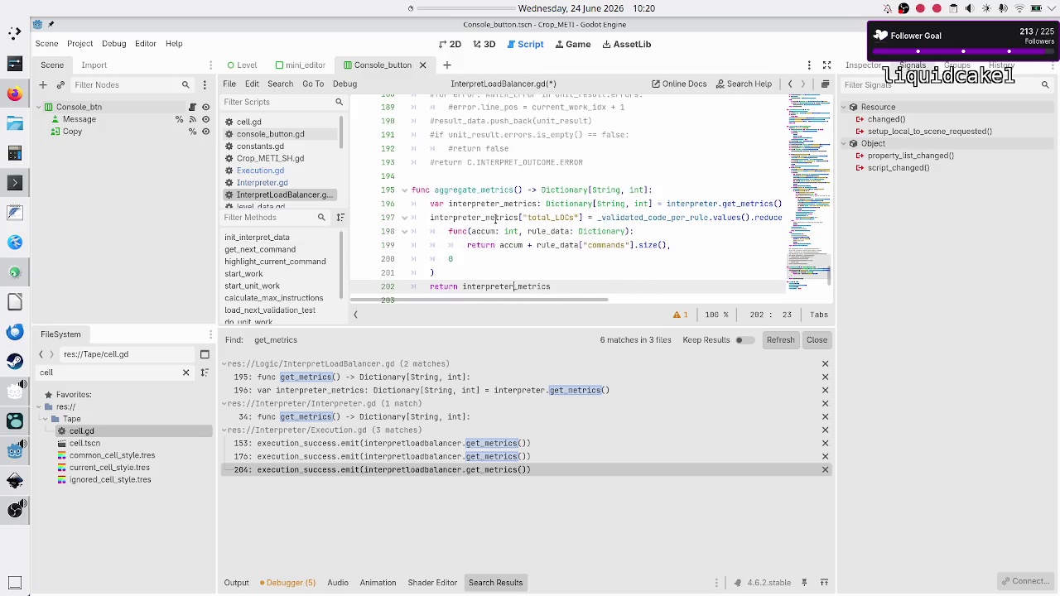
{"action": "key", "text": "Home"}
{"action": "key", "text": "Return"}
{"action": "key", "text": "Return"}
- Declare func get_aggregated_metrics() -> Dictionary[String, int]: on line 204
{"action": "key", "text": "Up"}
{"action": "key", "text": "Up"}
{"action": "type", "text": "func"}
{"action": "type", "text": "g"}
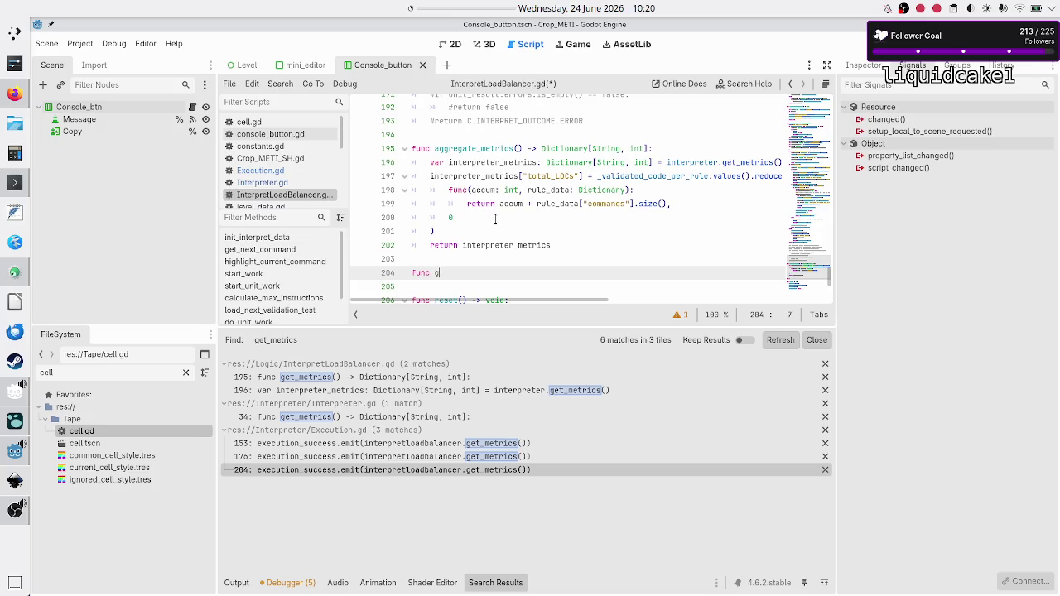
{"action": "type", "text": "et_"}
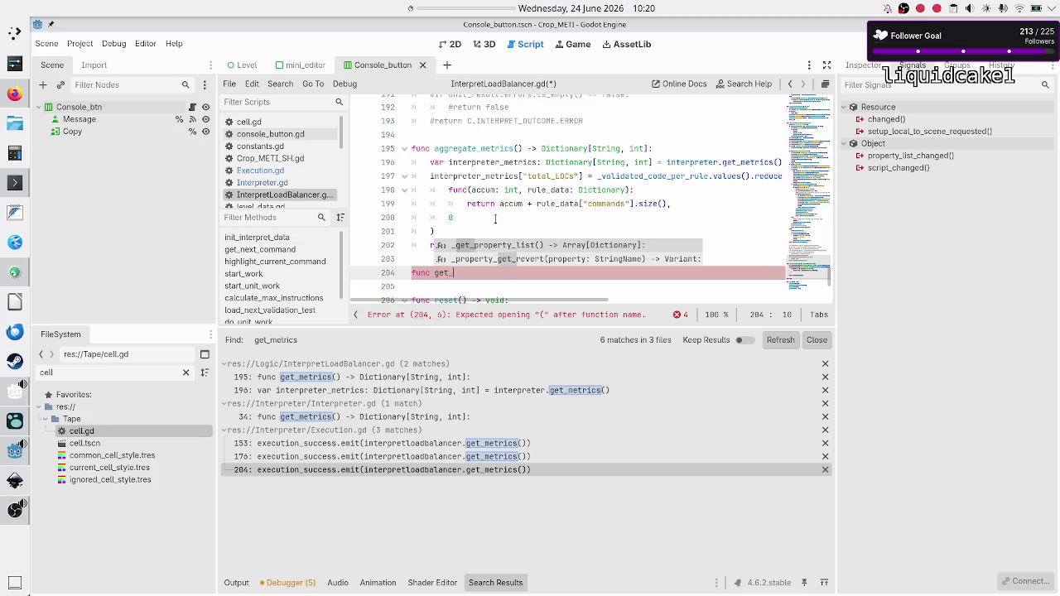
{"action": "type", "text": "aggregated_"}
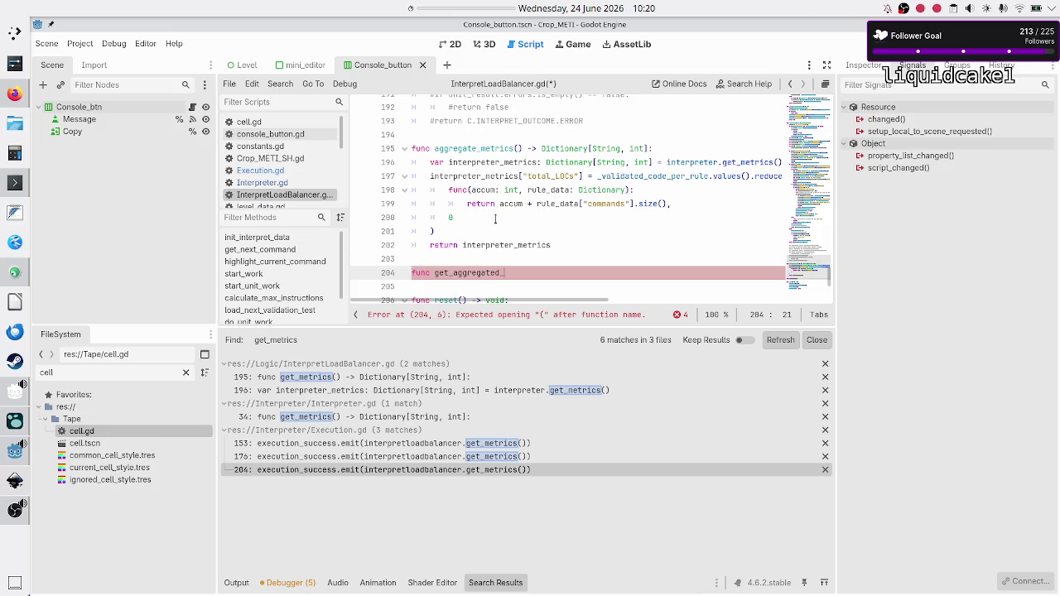
{"action": "type", "text": "metrics() ->"}
{"action": "type", "text": " Dict"}
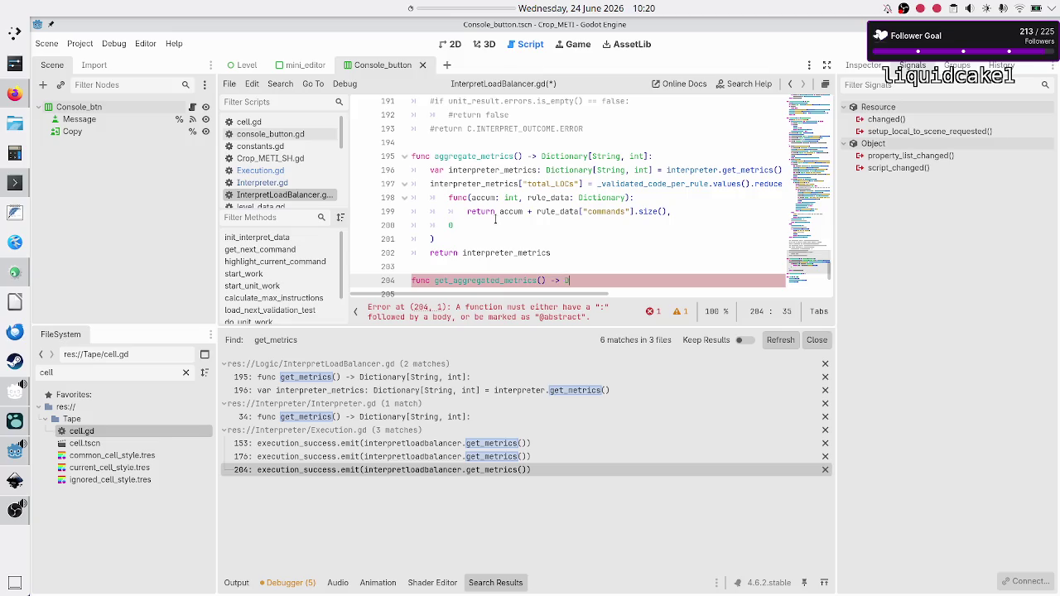
{"action": "key", "text": "Return"}
{"action": "type", "text": "[String, int]:"}
{"action": "key", "text": "Return"}
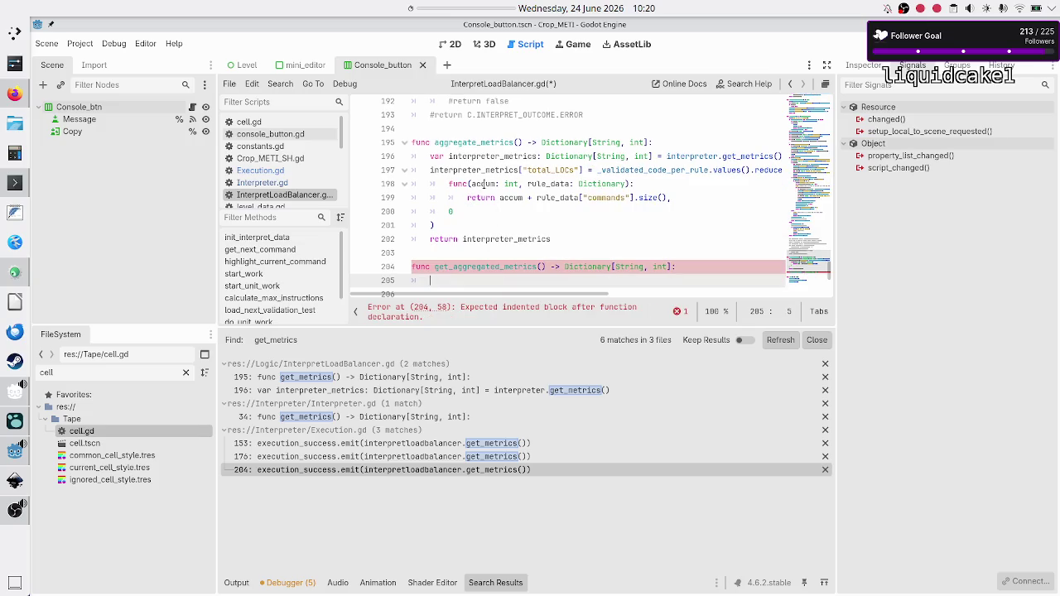
- Check the aggregated_instructions_executed variable name in reset()
{"action": "scroll", "coordinate": [459, 247], "scroll_direction": "down", "scroll_amount": 5}
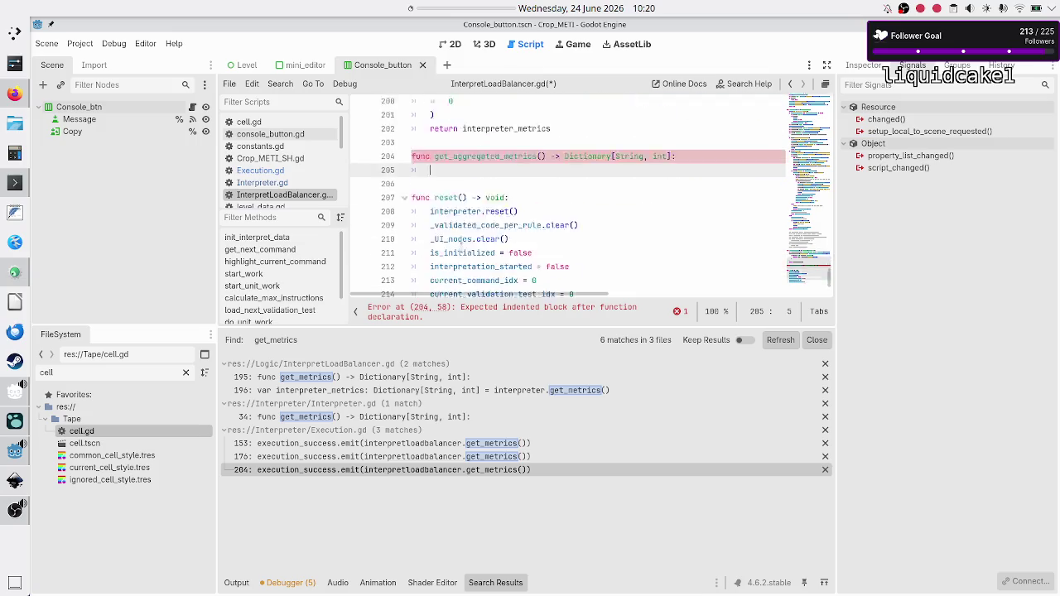
{"action": "double_click", "coordinate": [462, 257]}
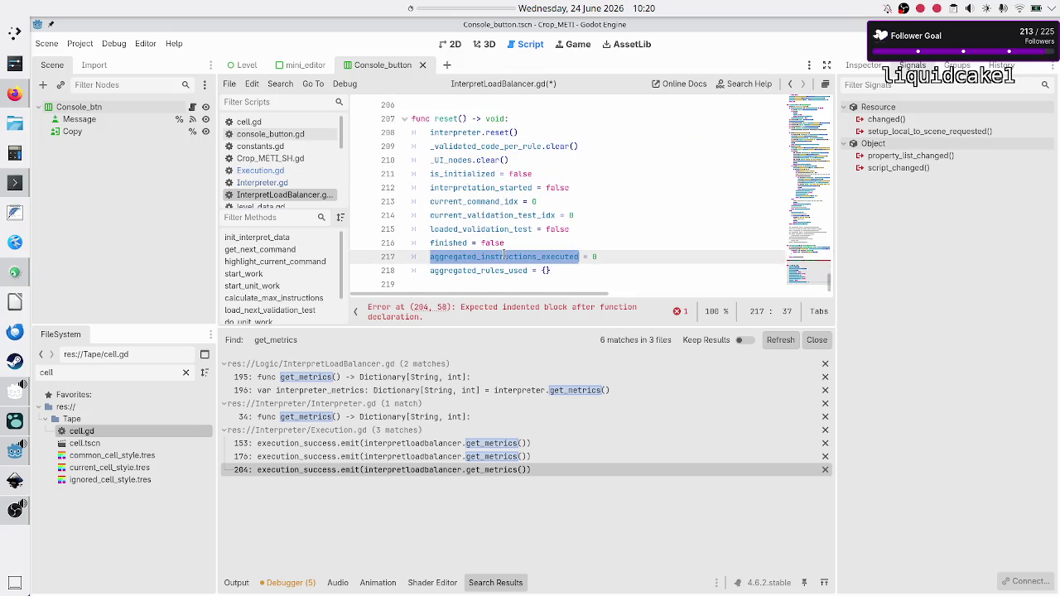
{"action": "scroll", "coordinate": [554, 201], "scroll_direction": "up", "scroll_amount": 1}
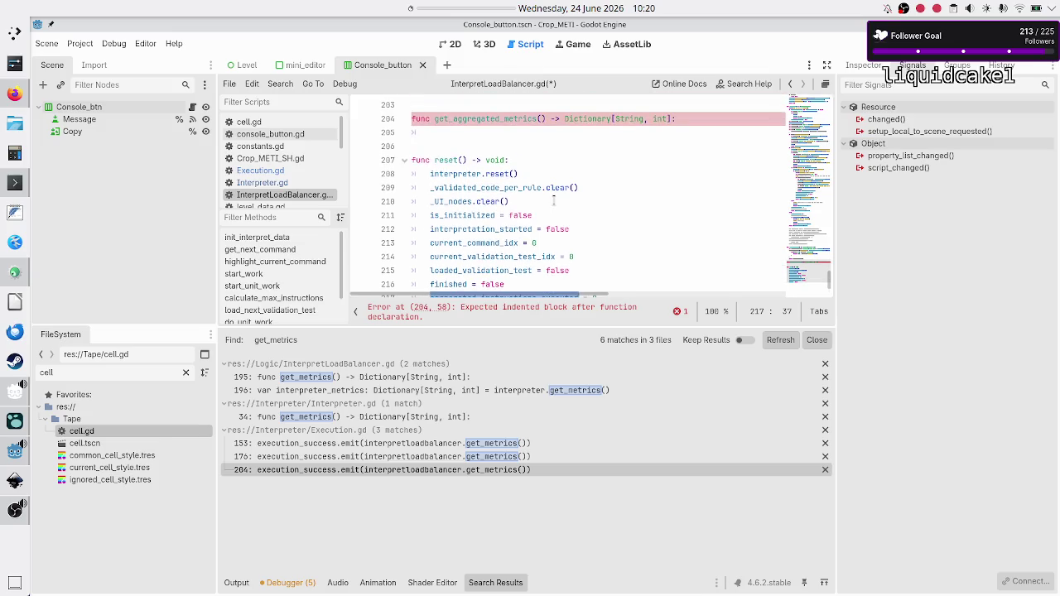
{"action": "scroll", "coordinate": [554, 202], "scroll_direction": "up", "scroll_amount": 3}
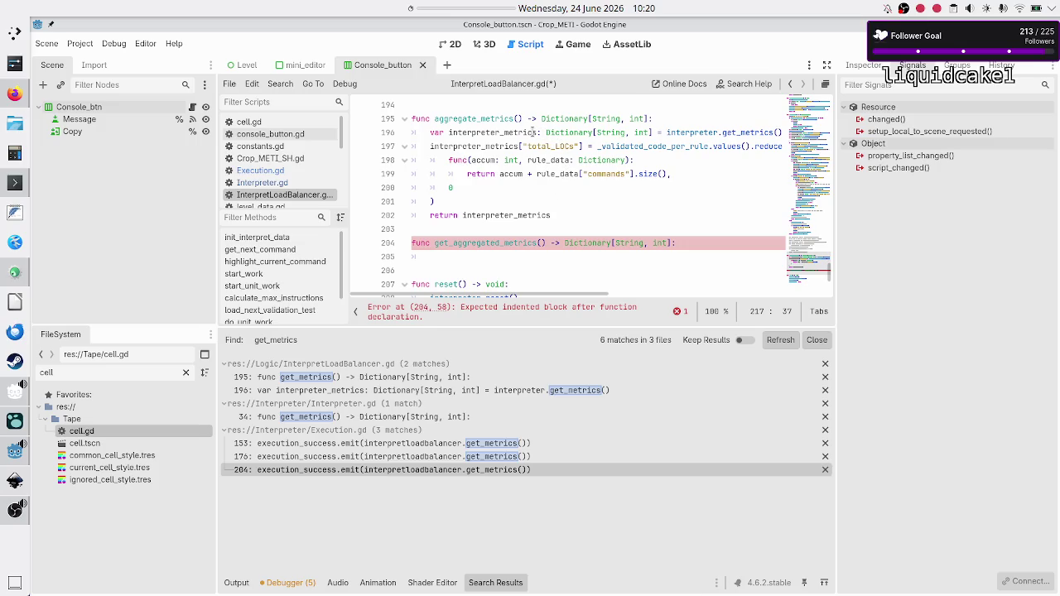
{"action": "scroll", "coordinate": [286, 191], "scroll_direction": "down", "scroll_amount": 1}
- Copy the metrics lines 35–40 of get_metrics in Interpreter.gd
{"action": "left_click", "coordinate": [289, 174]}
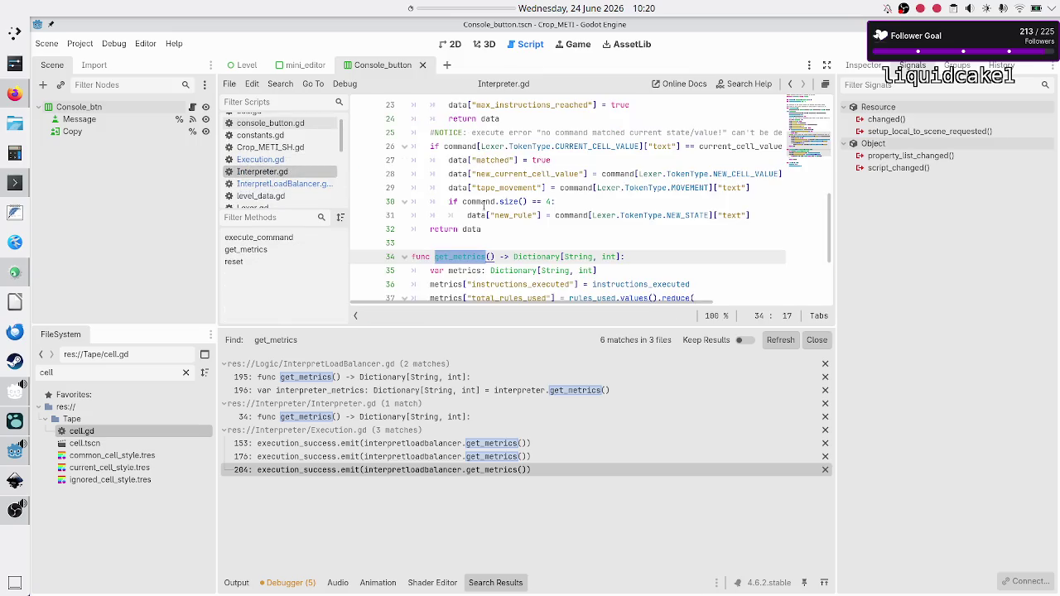
{"action": "left_click", "coordinate": [495, 242]}
{"action": "scroll", "coordinate": [553, 232], "scroll_direction": "down", "scroll_amount": 3}
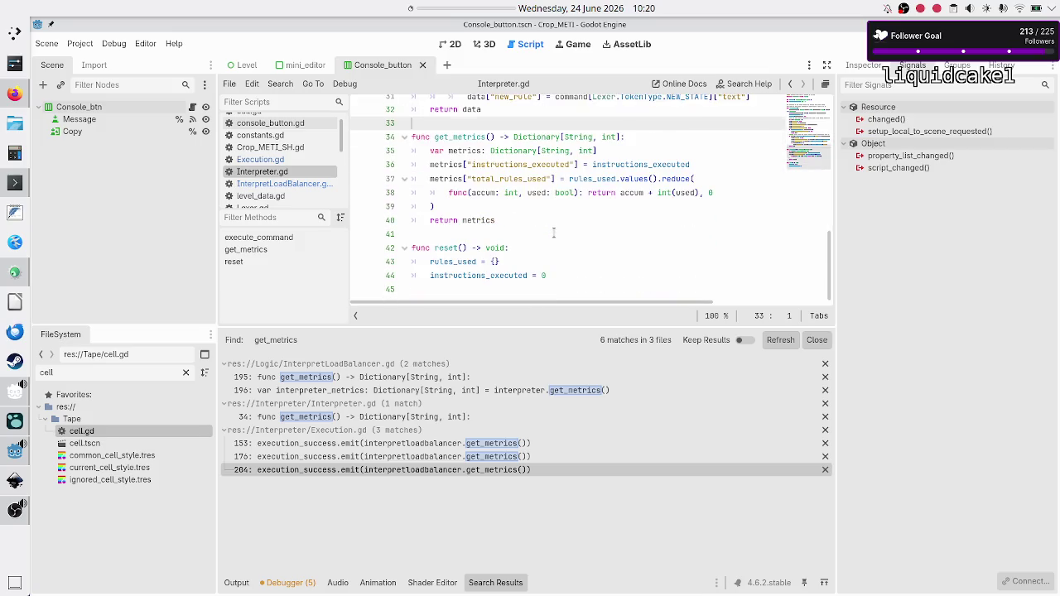
{"action": "key", "text": "Down"}
{"action": "key", "text": "Down"}
{"action": "key", "text": "Home"}
{"action": "key", "text": "shift+Down"}
{"action": "key", "text": "shift+Down"}
{"action": "key", "text": "shift+Down"}
{"action": "key", "text": "shift+End"}
{"action": "key", "text": "ctrl+c"}
{"action": "left_click", "coordinate": [553, 233]}
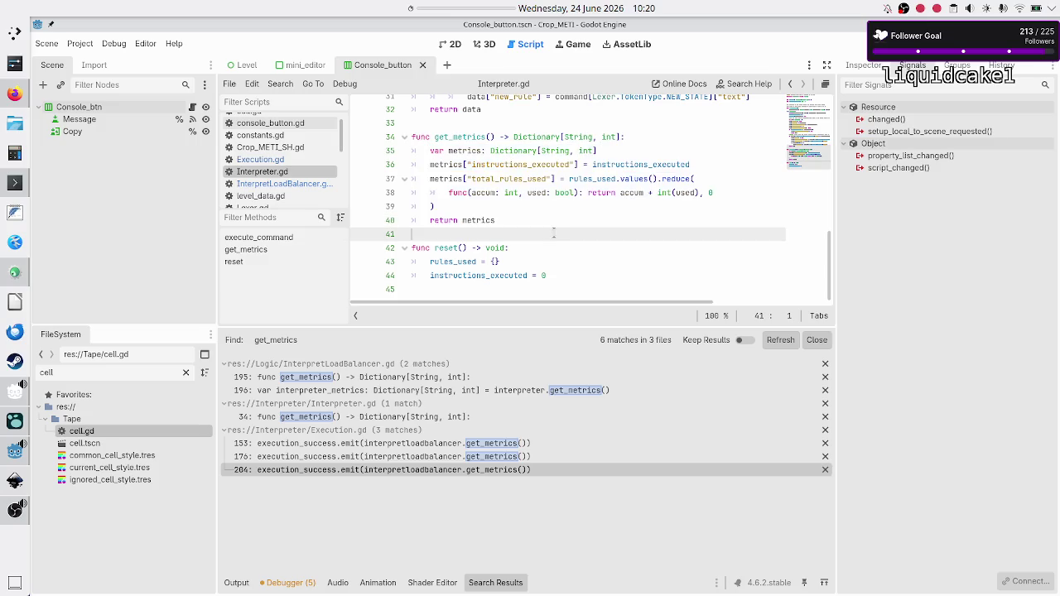
- Paste them into get_aggregated_metrics and set instructions_executed to aggregated_instructions_executed
{"action": "left_click", "coordinate": [281, 184]}
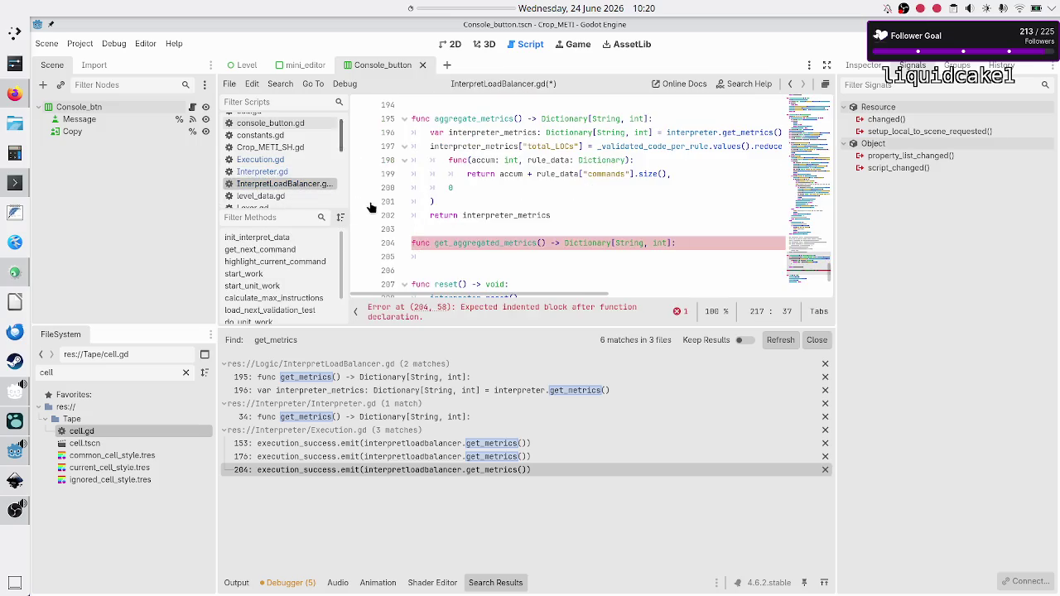
{"action": "key", "text": "ctrl+v"}
{"action": "key", "text": "Up"}
{"action": "key", "text": "Up"}
{"action": "key", "text": "Up"}
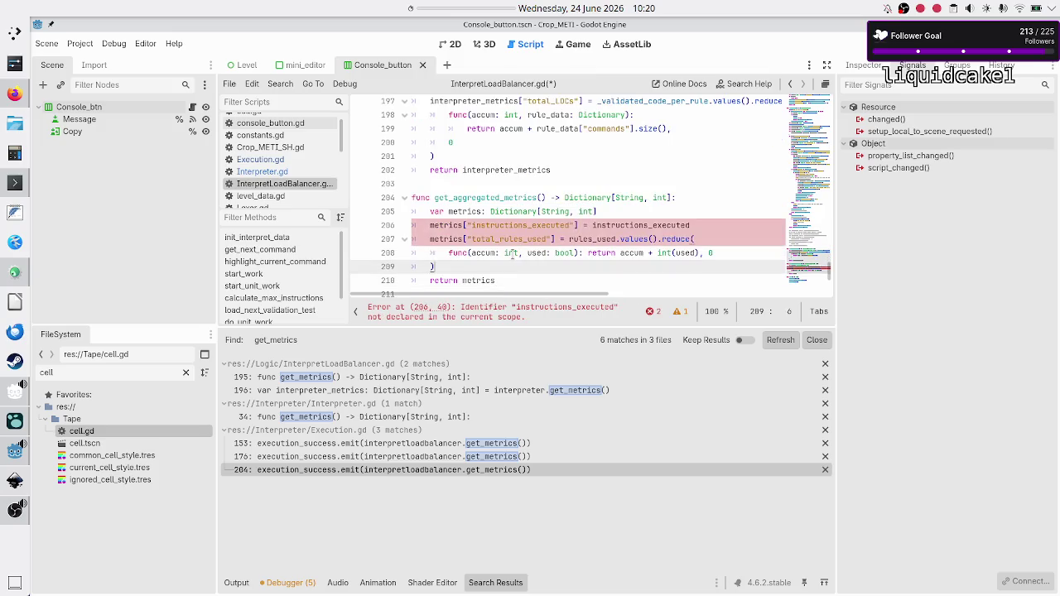
{"action": "key", "text": "Down"}
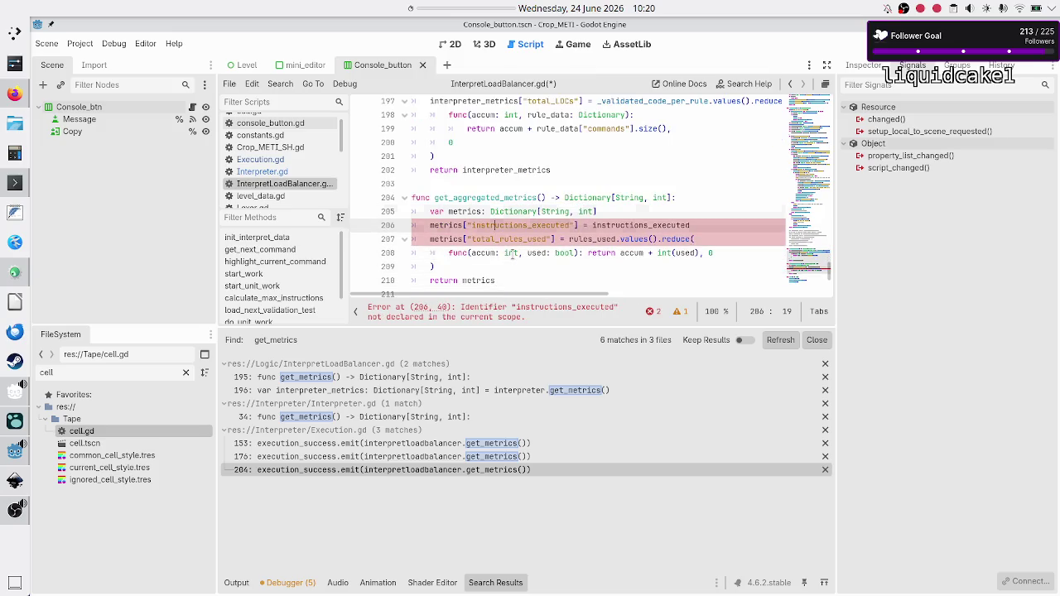
{"action": "key", "text": "ctrl+Right"}
{"action": "key", "text": "ctrl+Right"}
{"action": "key", "text": "ctrl+Right"}
{"action": "key", "text": "BackSpace"}
{"action": "key", "text": "BackSpace"}
{"action": "key", "text": "BackSpace"}
{"action": "type", "text": "agg"}
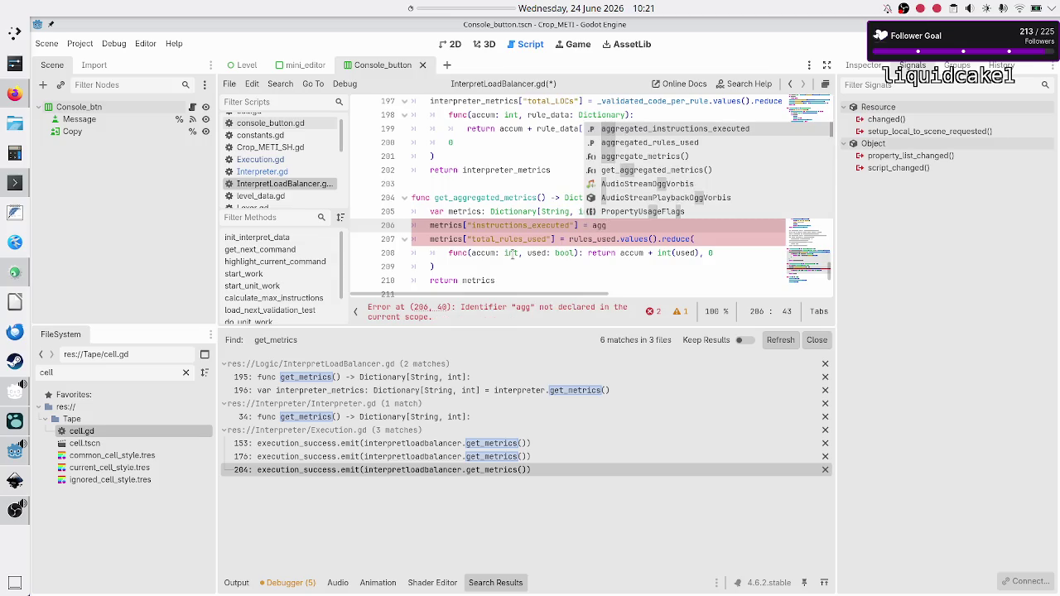
{"action": "key", "text": "Return"}
- Begin selecting the rules_used reduce expression on line 207
{"action": "key", "text": "Down"}
{"action": "key", "text": "ctrl+Right"}
{"action": "key", "text": "ctrl+Right"}
{"action": "key", "text": "ctrl+Right"}
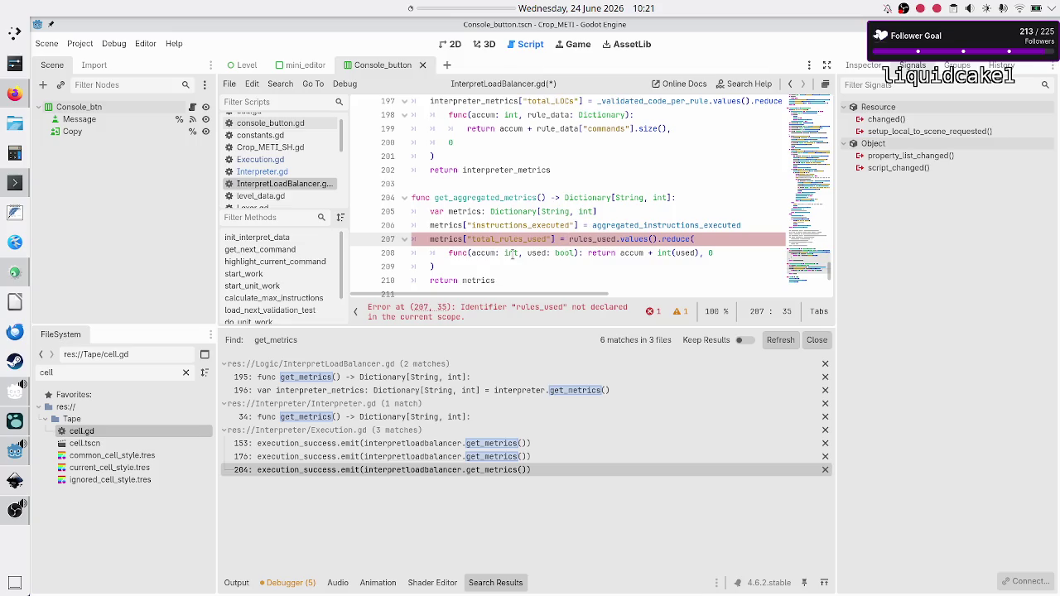
{"action": "key", "text": "shift+Right"}
- Replace the rules_used reduce expression on lines 207–209 with aggregated_rules_used
{"action": "key", "text": "shift+Down"}
{"action": "key", "text": "shift+Down"}
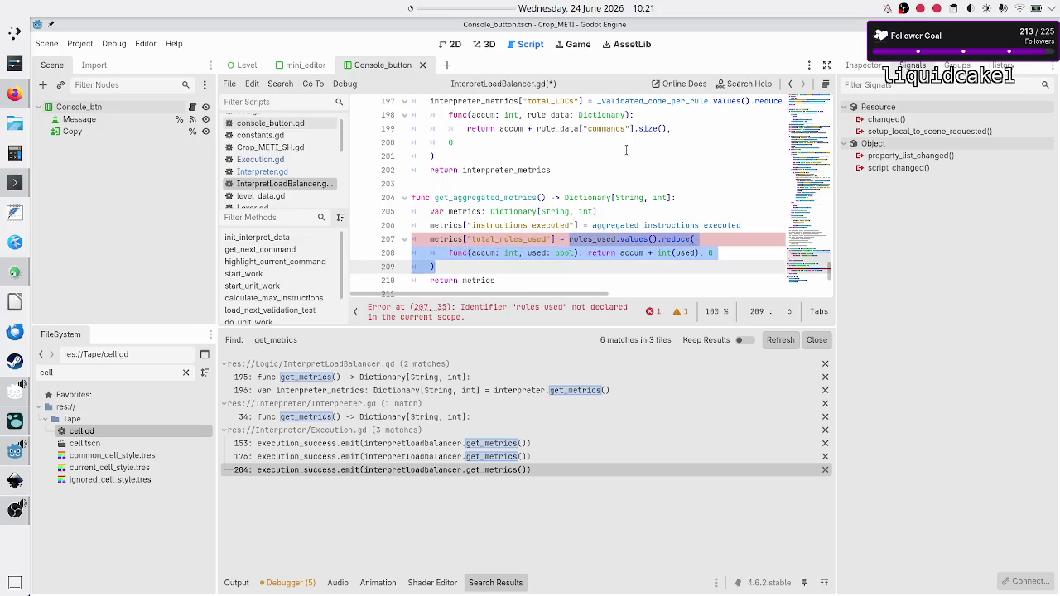
{"action": "key", "text": "shift+Home"}
{"action": "key", "text": "shift+Right"}
{"action": "key", "text": "shift+Right"}
{"action": "key", "text": "BackSpace"}
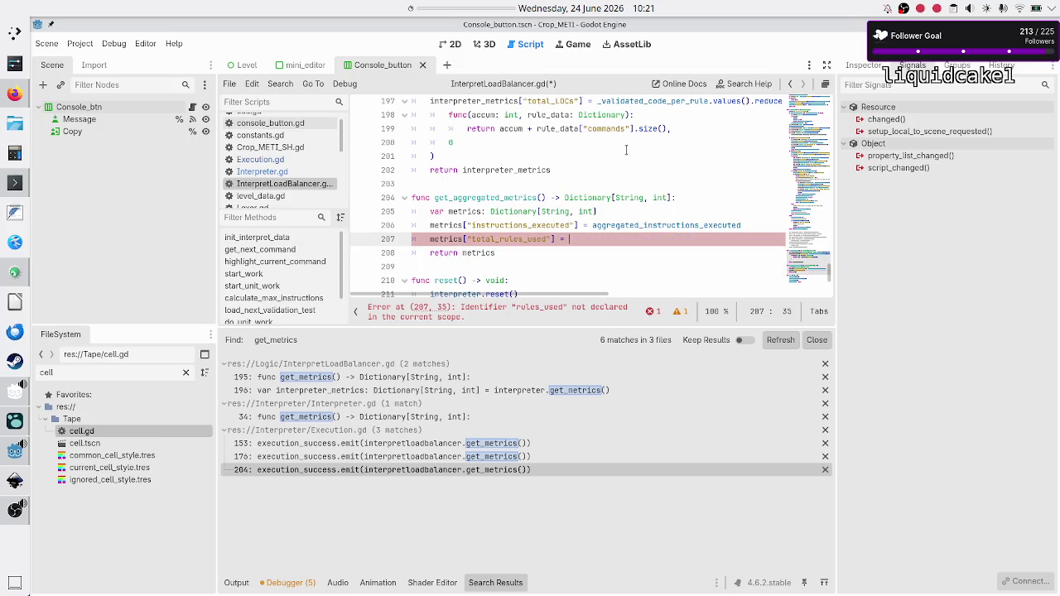
{"action": "type", "text": "agg"}
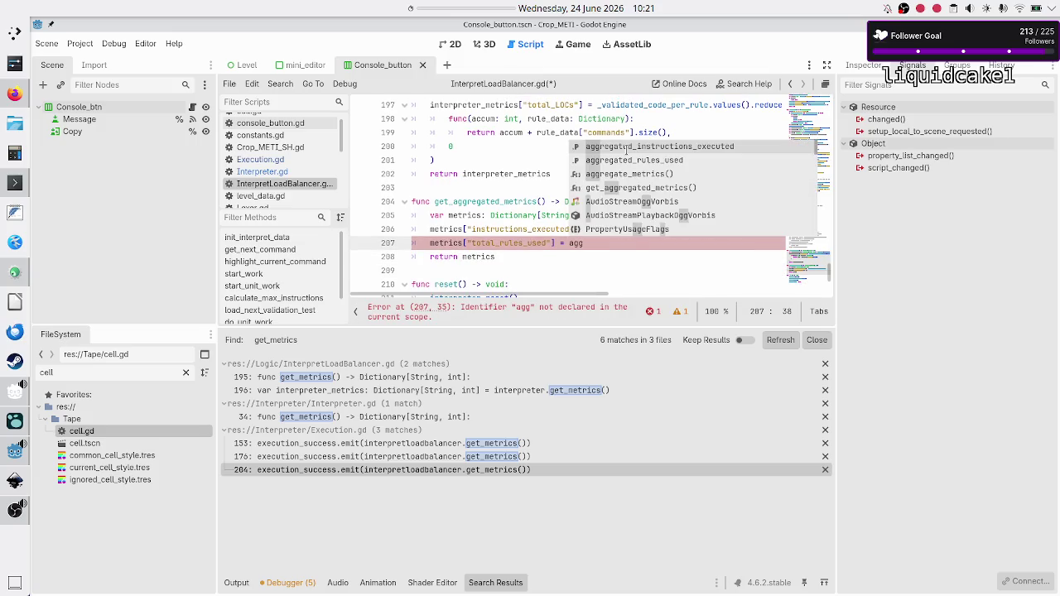
{"action": "key", "text": "Down"}
{"action": "key", "text": "Return"}
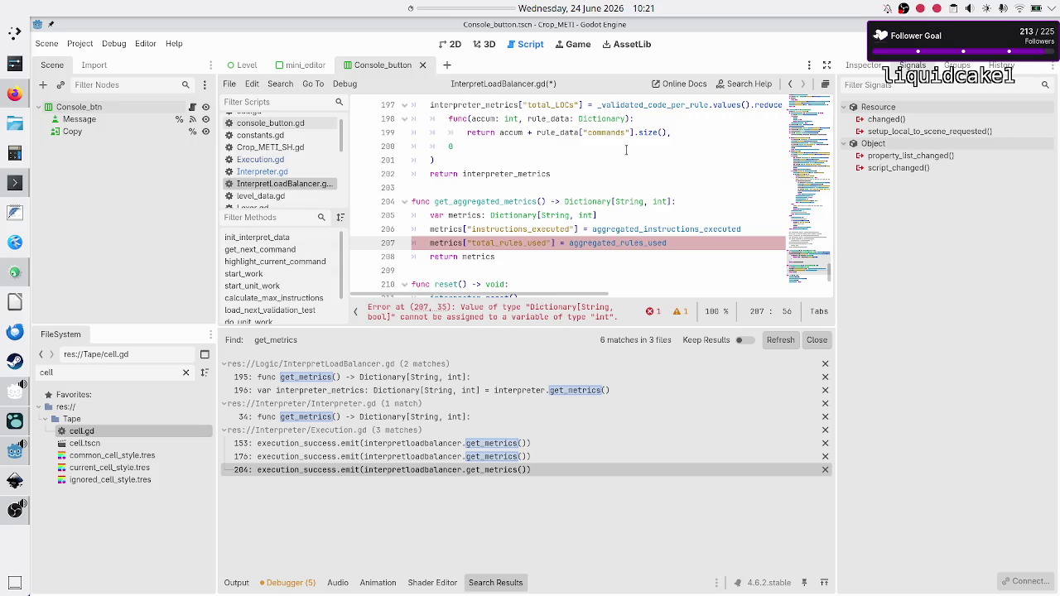
- Select int in the get_aggregated_metrics return type on line 204
{"action": "key", "text": "Up"}
{"action": "key", "text": "Up"}
{"action": "key", "text": "Up"}
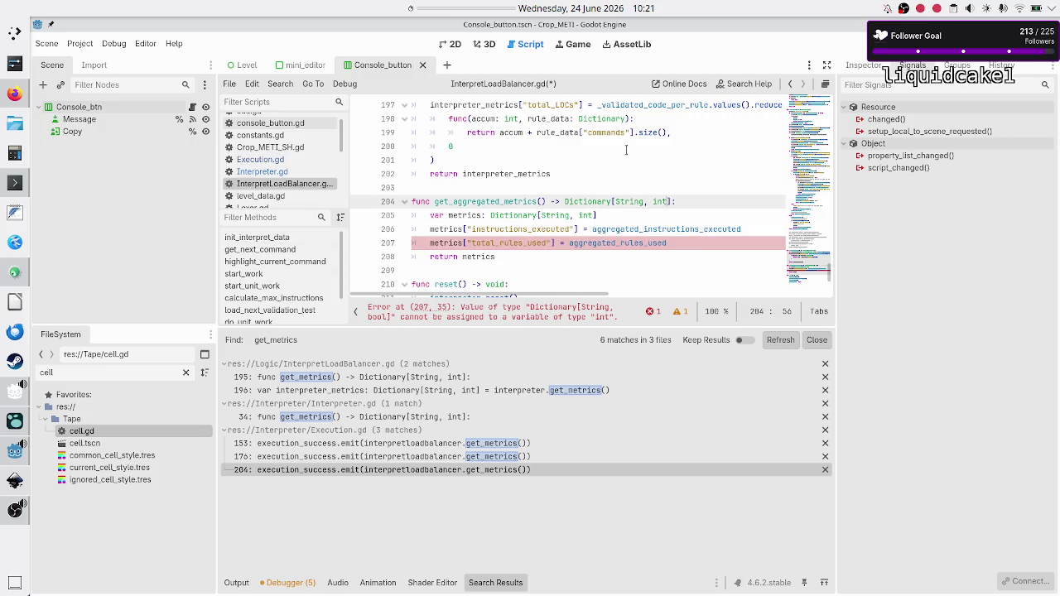
{"action": "key", "text": "shift+Left"}
{"action": "key", "text": "shift+Left"}
{"action": "key", "text": "shift+Left"}
{"action": "scroll", "coordinate": [521, 218], "scroll_direction": "down", "scroll_amount": 4}
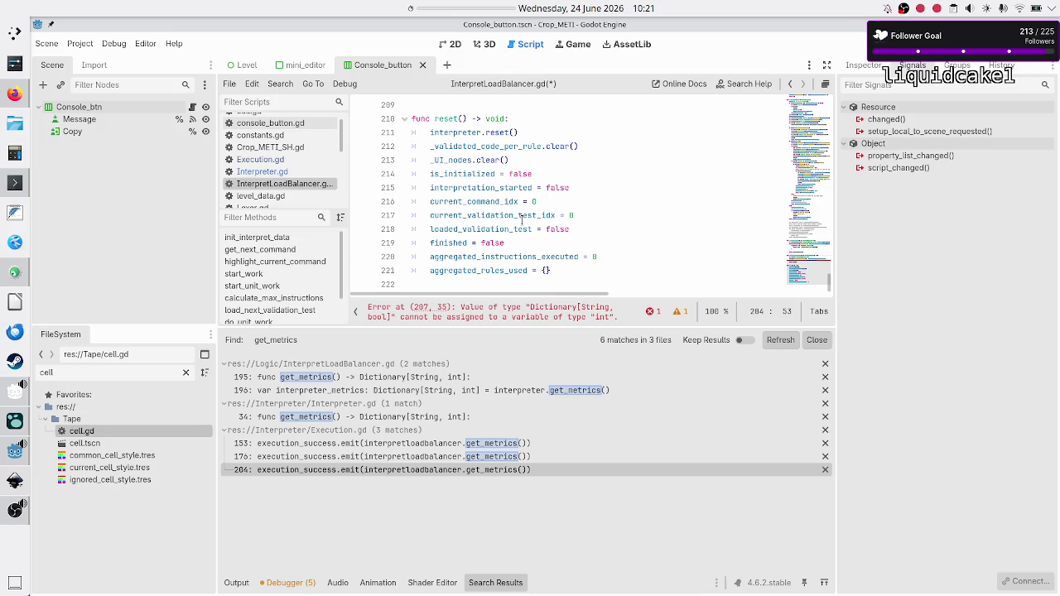
- Check aggregated_rules_used in reset, then inspect rules_used.values().reduce and accum in Interpreter.gd
{"action": "double_click", "coordinate": [499, 271]}
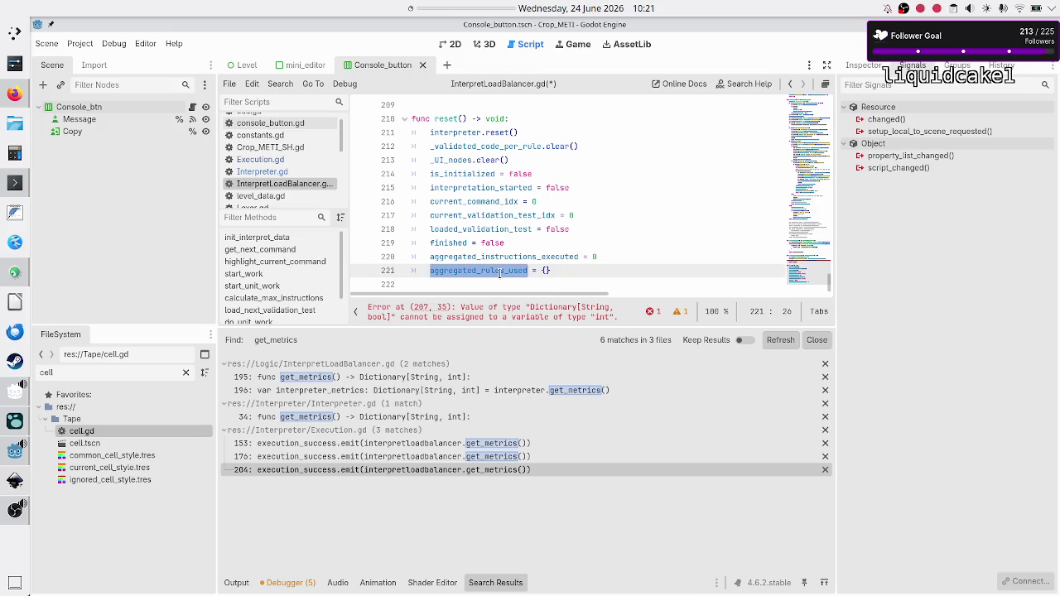
{"action": "left_click", "coordinate": [573, 273]}
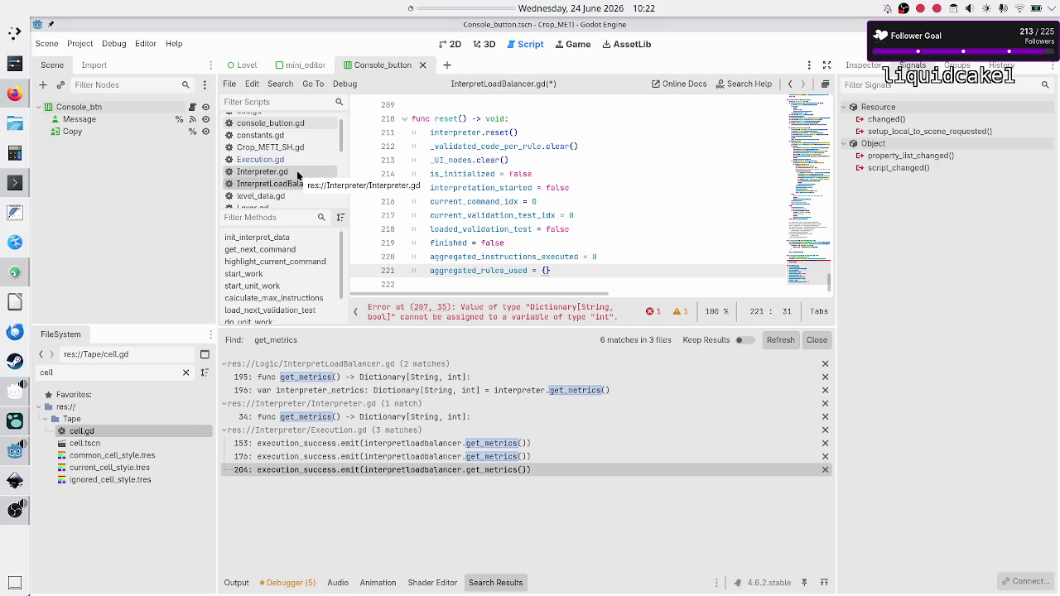
{"action": "left_click", "coordinate": [296, 172]}
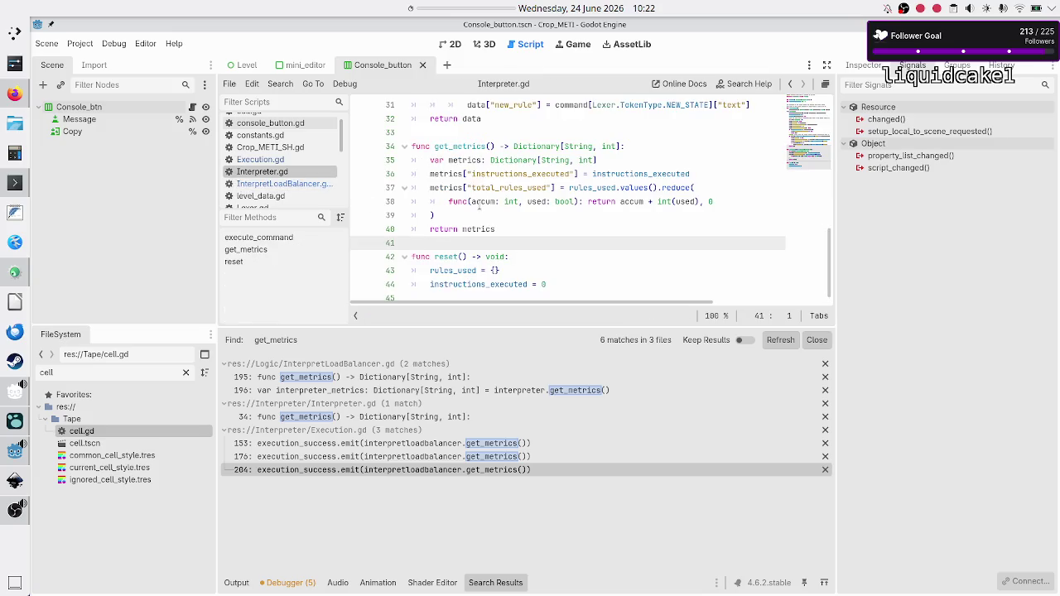
{"action": "double_click", "coordinate": [614, 187]}
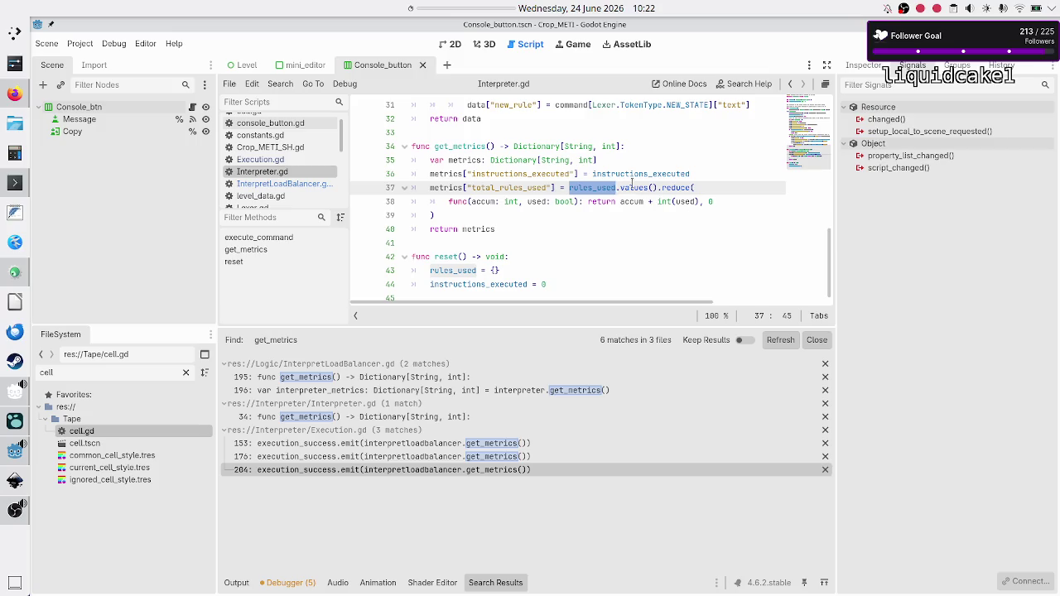
{"action": "double_click", "coordinate": [638, 188]}
{"action": "double_click", "coordinate": [667, 187]}
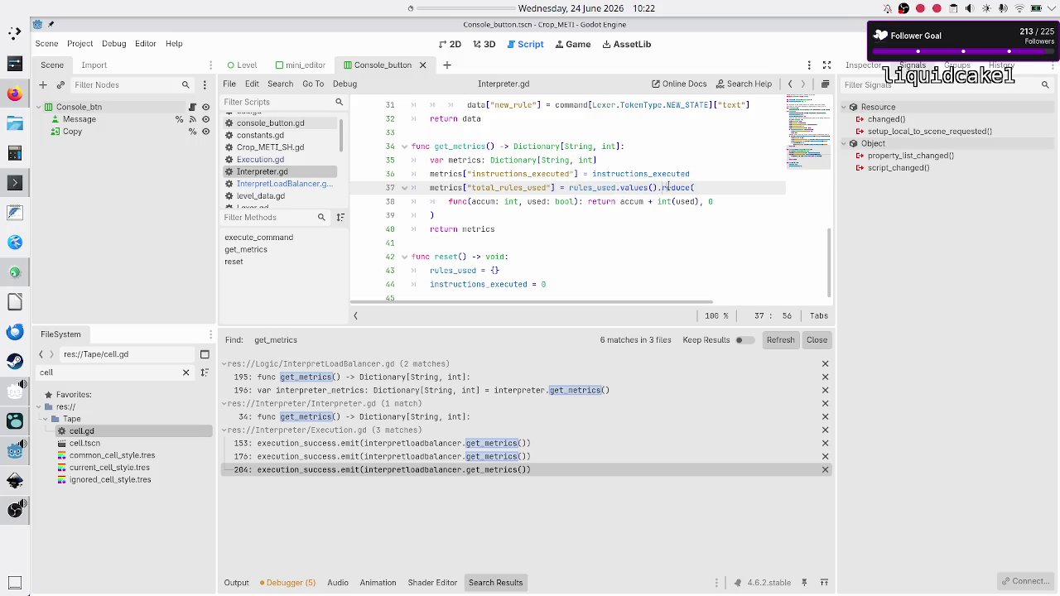
{"action": "left_click", "coordinate": [535, 201]}
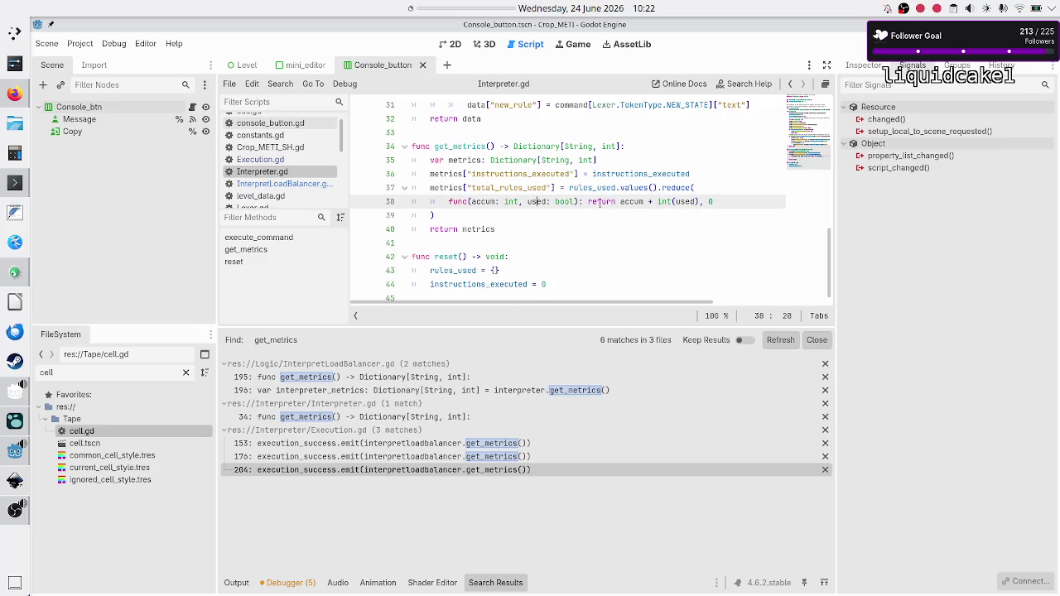
{"action": "double_click", "coordinate": [631, 201]}
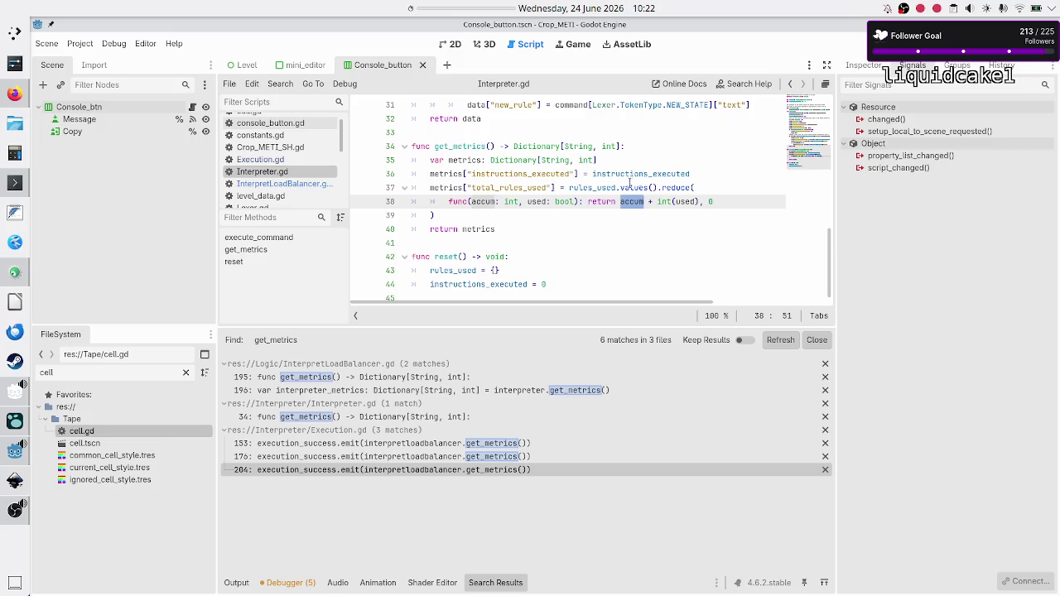
- Inspect the rules_used declaration on line 4 and its bool value type
{"action": "scroll", "coordinate": [638, 182], "scroll_direction": "up", "scroll_amount": 10}
{"action": "scroll", "coordinate": [607, 187], "scroll_direction": "right", "scroll_amount": 3}
{"action": "scroll", "coordinate": [532, 176], "scroll_direction": "left", "scroll_amount": 3}
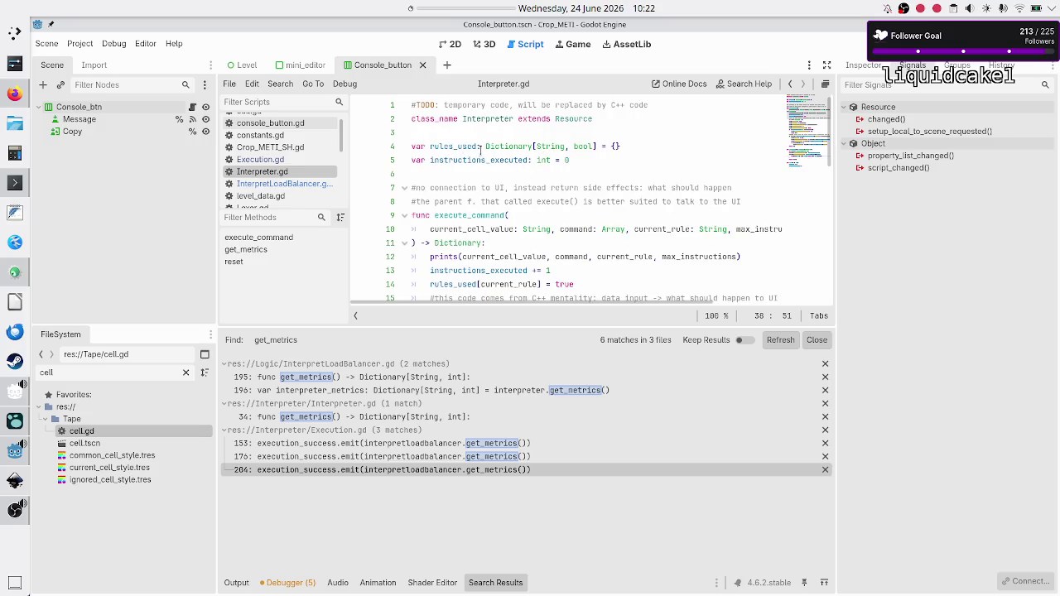
{"action": "left_click_drag", "start_coordinate": [457, 146], "coordinate": [431, 149]}
{"action": "double_click", "coordinate": [580, 146]}
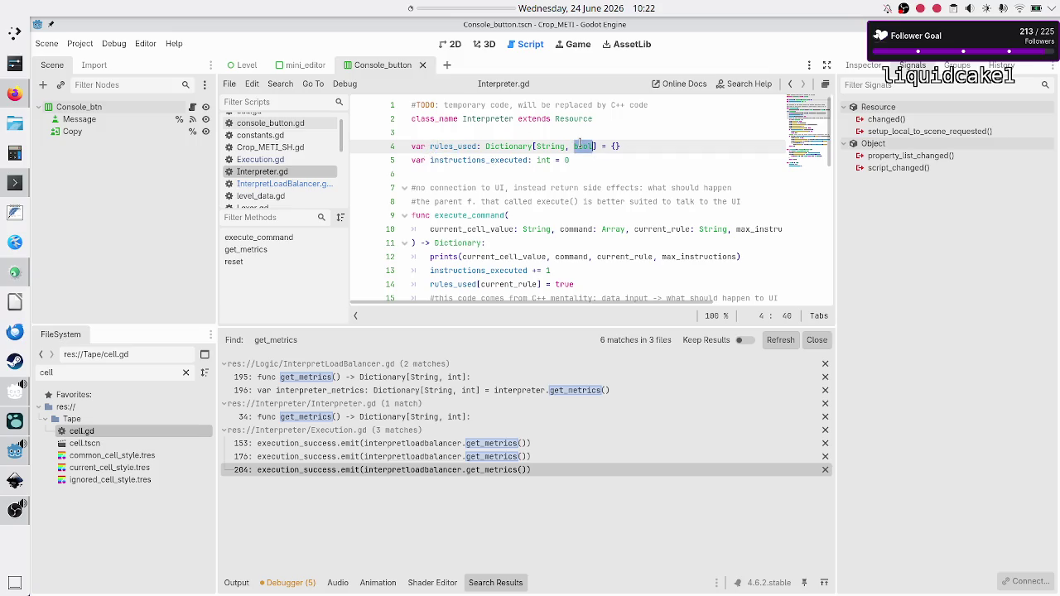
{"action": "left_click", "coordinate": [549, 174]}
{"action": "scroll", "coordinate": [581, 192], "scroll_direction": "down", "scroll_amount": 7}
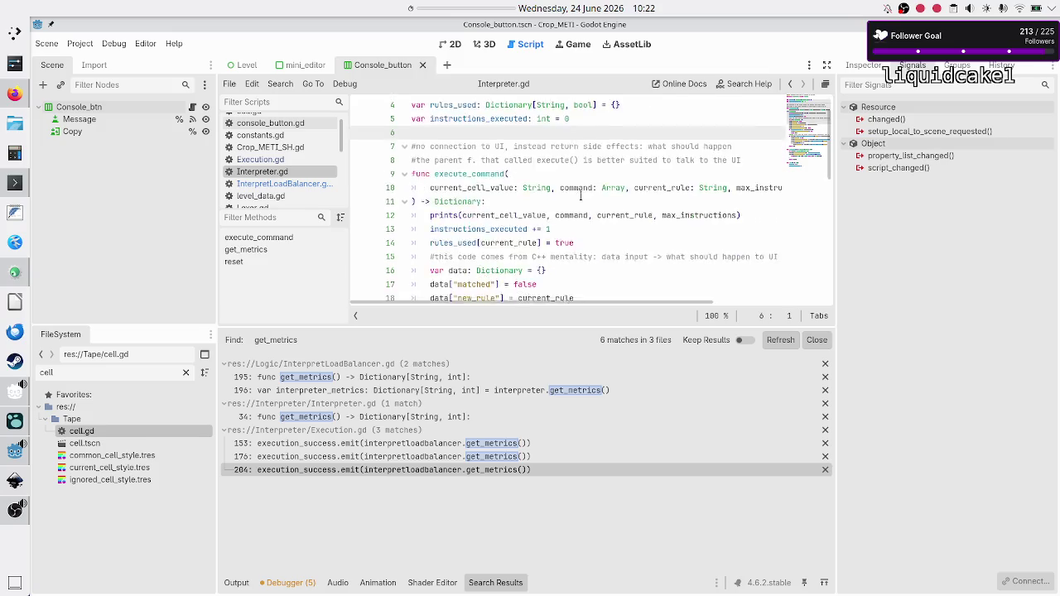
{"action": "scroll", "coordinate": [581, 192], "scroll_direction": "down", "scroll_amount": 2}
{"action": "scroll", "coordinate": [580, 200], "scroll_direction": "up", "scroll_amount": 2}
{"action": "scroll", "coordinate": [580, 200], "scroll_direction": "down", "scroll_amount": 2}
- Recheck the total_rules_used key and rules_used declaration, then select reduce in get_metrics
{"action": "double_click", "coordinate": [531, 228]}
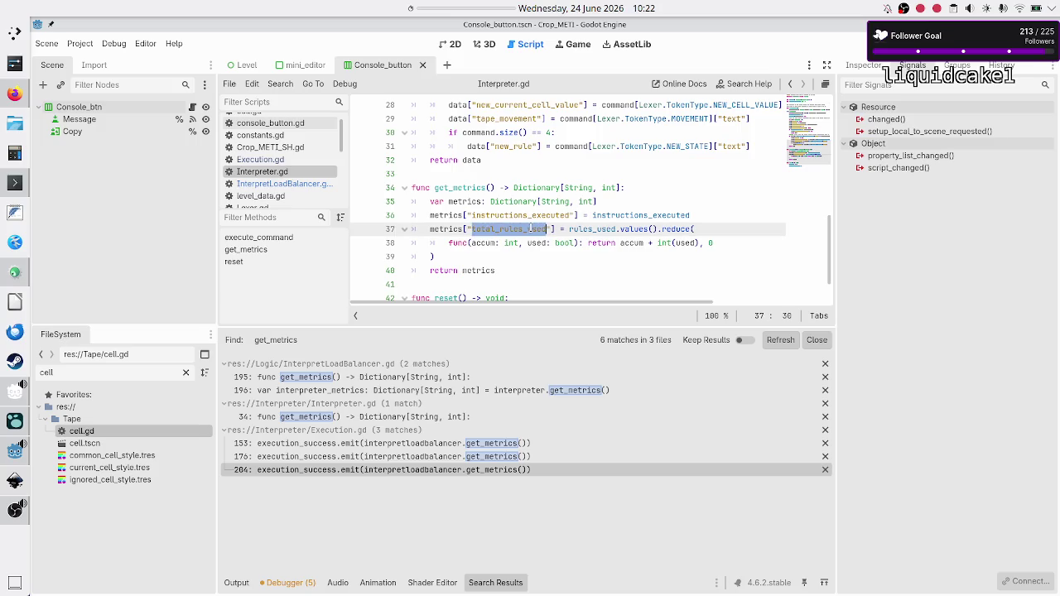
{"action": "scroll", "coordinate": [531, 228], "scroll_direction": "up", "scroll_amount": 9}
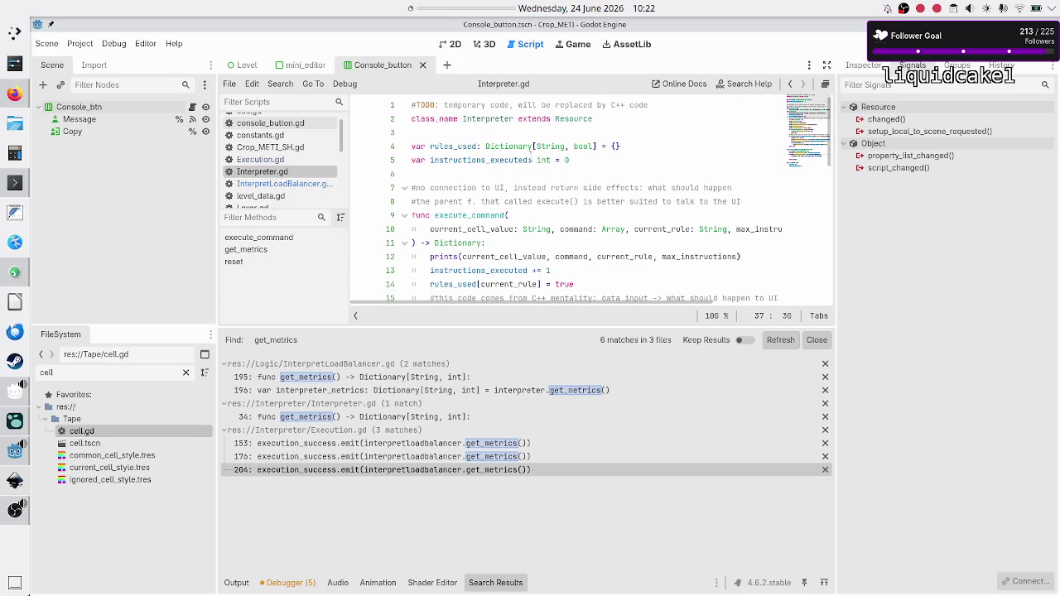
{"action": "left_click_drag", "start_coordinate": [429, 147], "coordinate": [567, 147]}
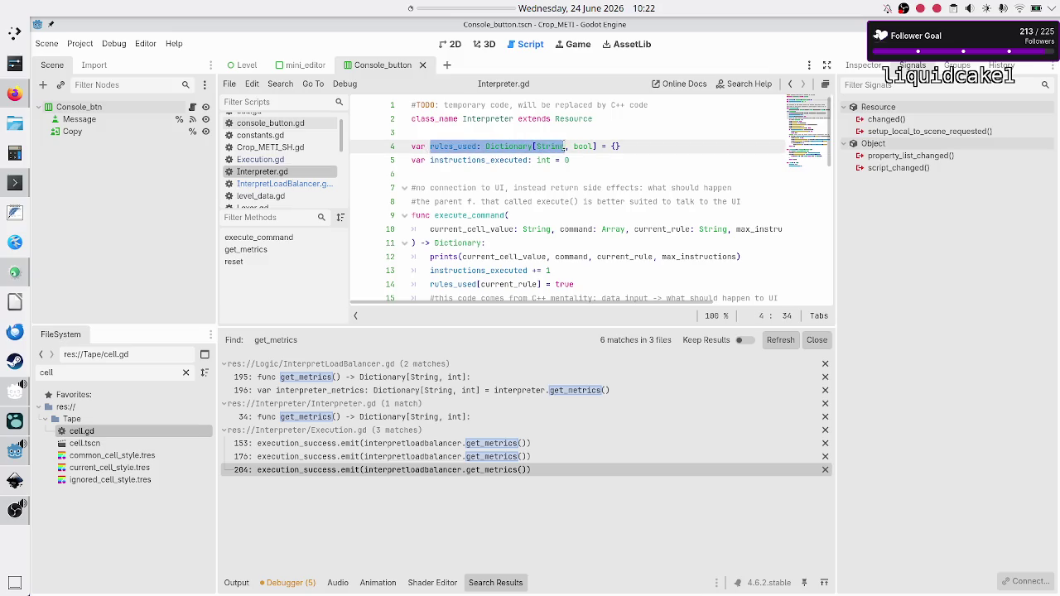
{"action": "double_click", "coordinate": [581, 146]}
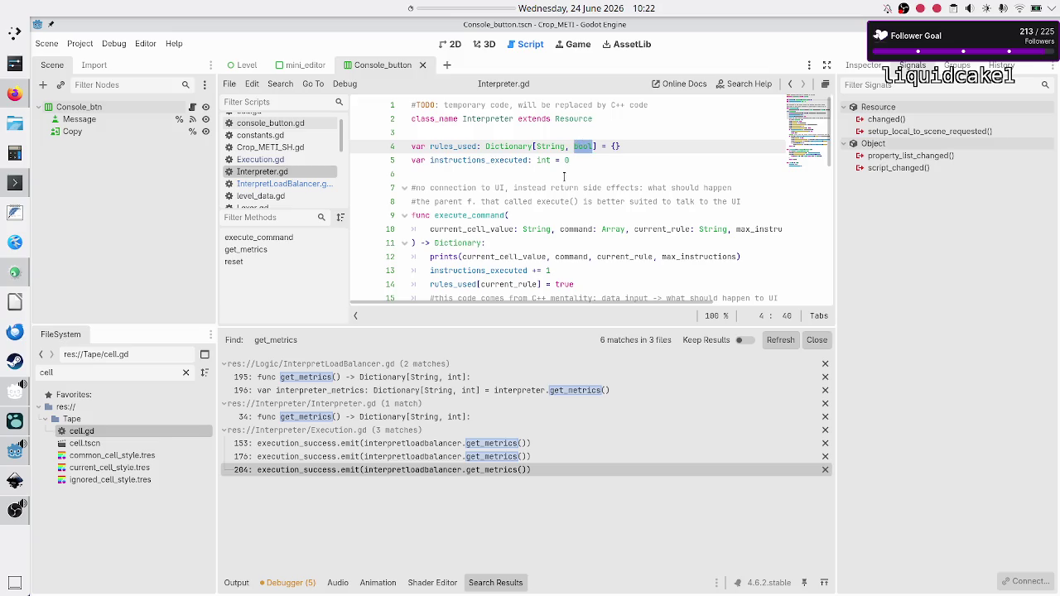
{"action": "left_click", "coordinate": [597, 161]}
{"action": "scroll", "coordinate": [637, 155], "scroll_direction": "down", "scroll_amount": 10}
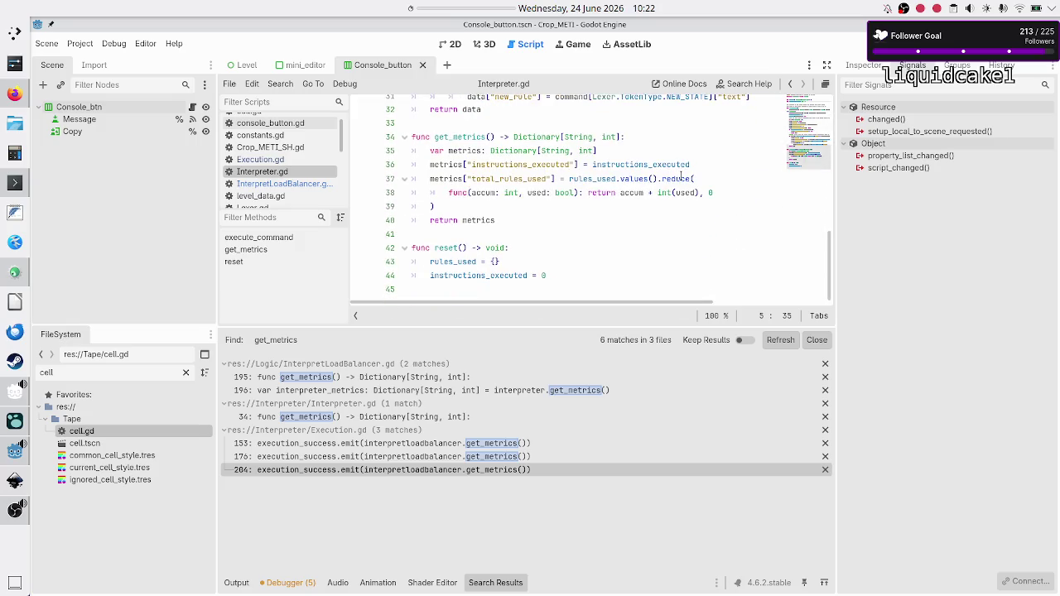
{"action": "double_click", "coordinate": [680, 178]}
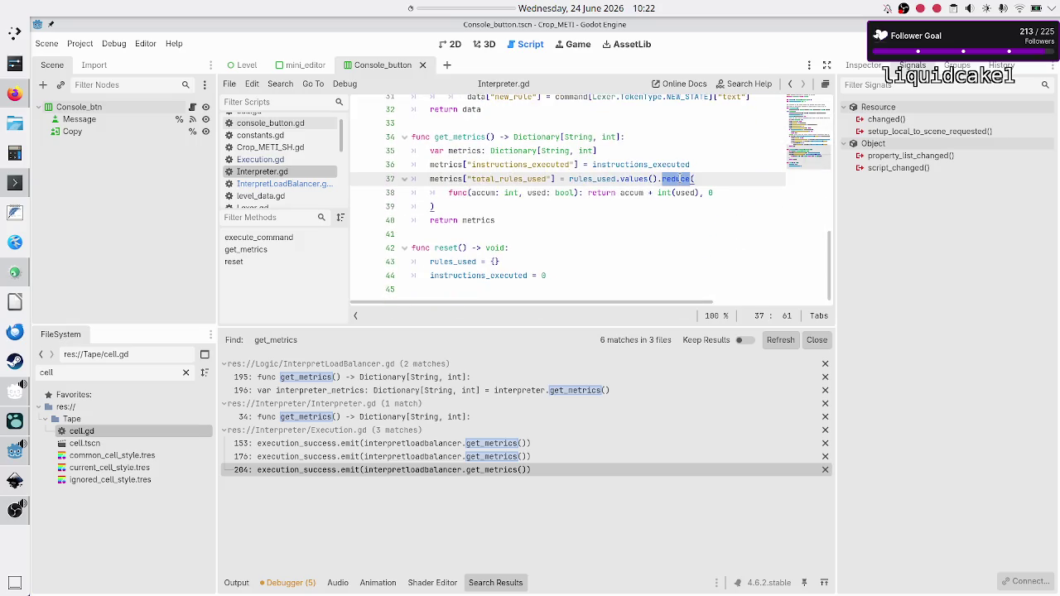
- Copy the total_rules_used reduce block from lines 37–39 of Interpreter.gd
{"action": "key", "text": "Home"}
{"action": "key", "text": "shift+Down"}
{"action": "key", "text": "shift+Down"}
{"action": "key", "text": "shift+End"}
{"action": "key", "text": "ctrl+c"}
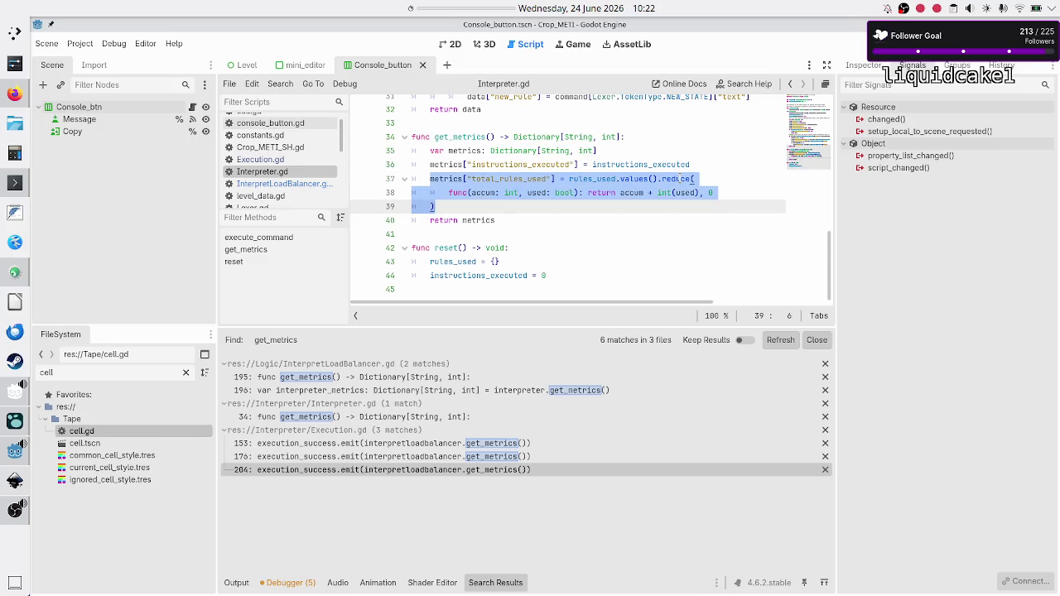
{"action": "key", "text": "Escape"}
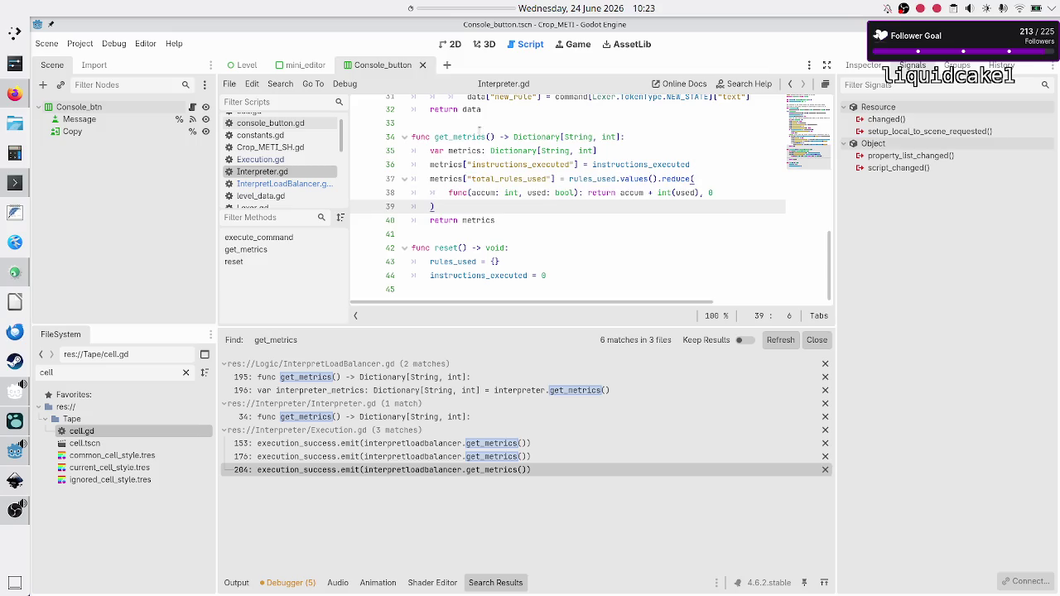
- Paste the reduce block over line 207 of InterpretLoadBalancer.gd, renaming rules_used to aggregated_rules_used
{"action": "left_click", "coordinate": [307, 183]}
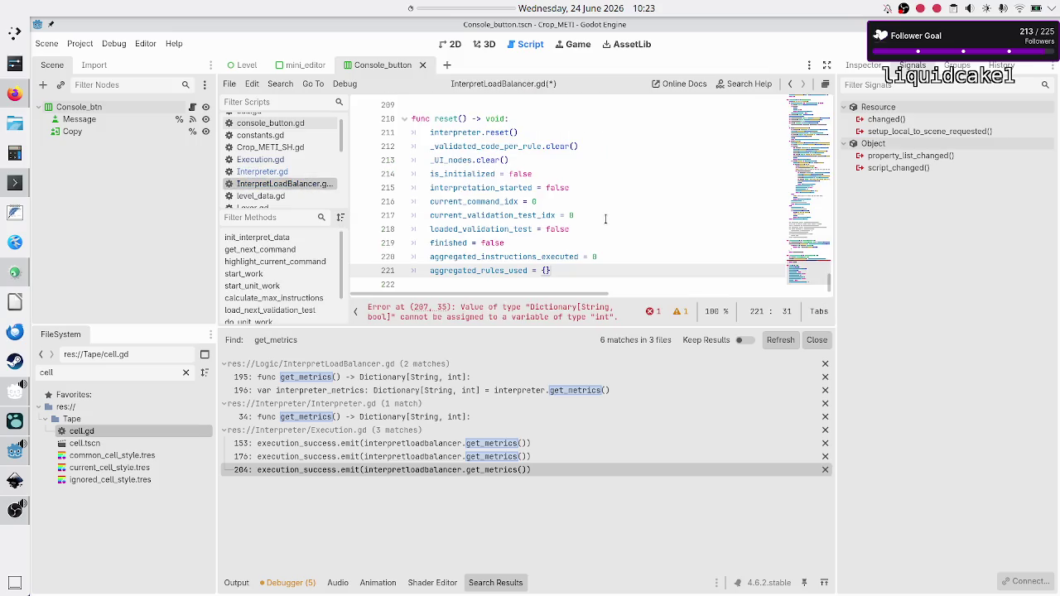
{"action": "scroll", "coordinate": [605, 219], "scroll_direction": "up", "scroll_amount": 4}
{"action": "left_click", "coordinate": [607, 214]}
{"action": "key", "text": "Down"}
{"action": "key", "text": "Down"}
{"action": "key", "text": "Home"}
{"action": "key", "text": "shift+Down"}
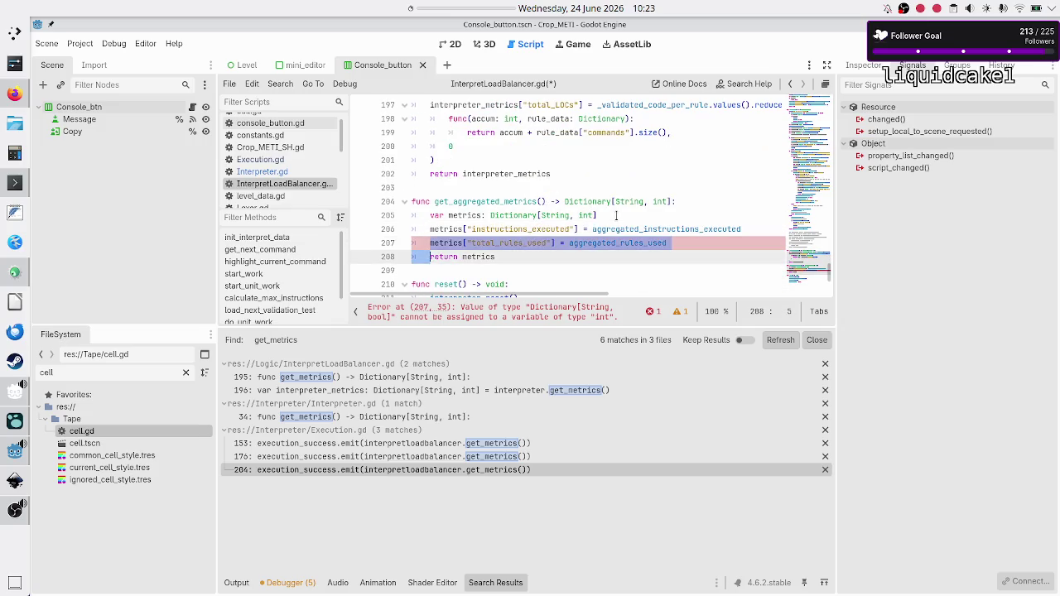
{"action": "key", "text": "ctrl+v"}
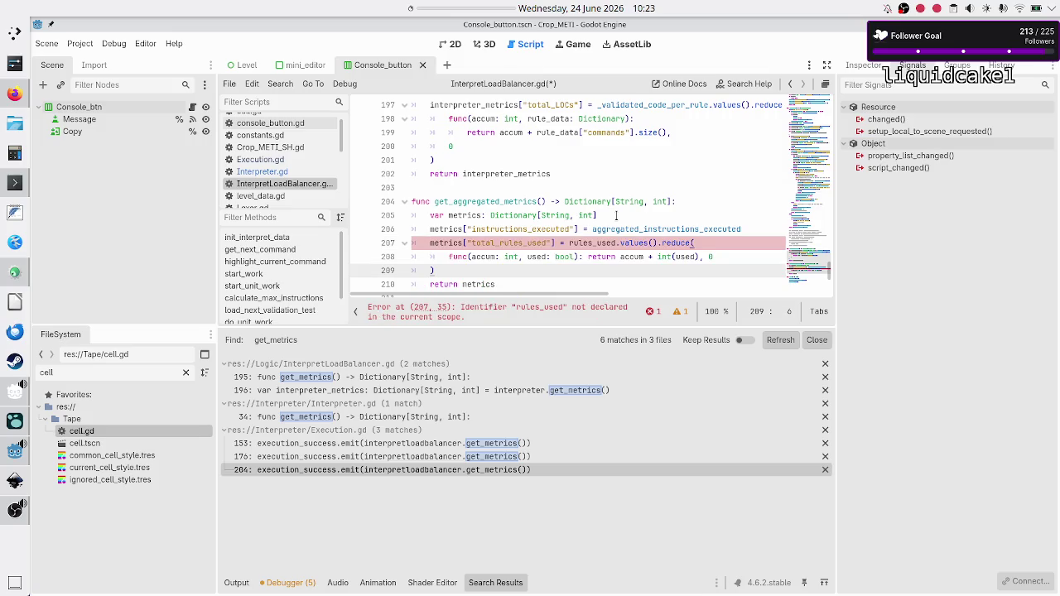
{"action": "key", "text": "Up"}
{"action": "key", "text": "Up"}
{"action": "key", "text": "Right"}
{"action": "key", "text": "Right"}
{"action": "key", "text": "Right"}
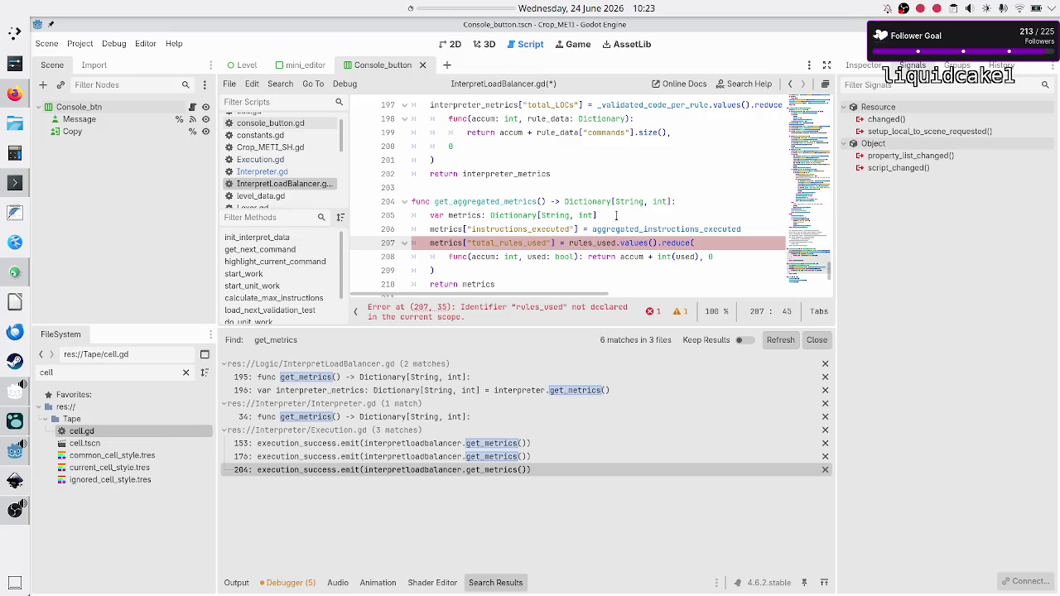
{"action": "key", "text": "BackSpace"}
{"action": "key", "text": "BackSpace"}
{"action": "key", "text": "BackSpace"}
{"action": "type", "text": "agg"}
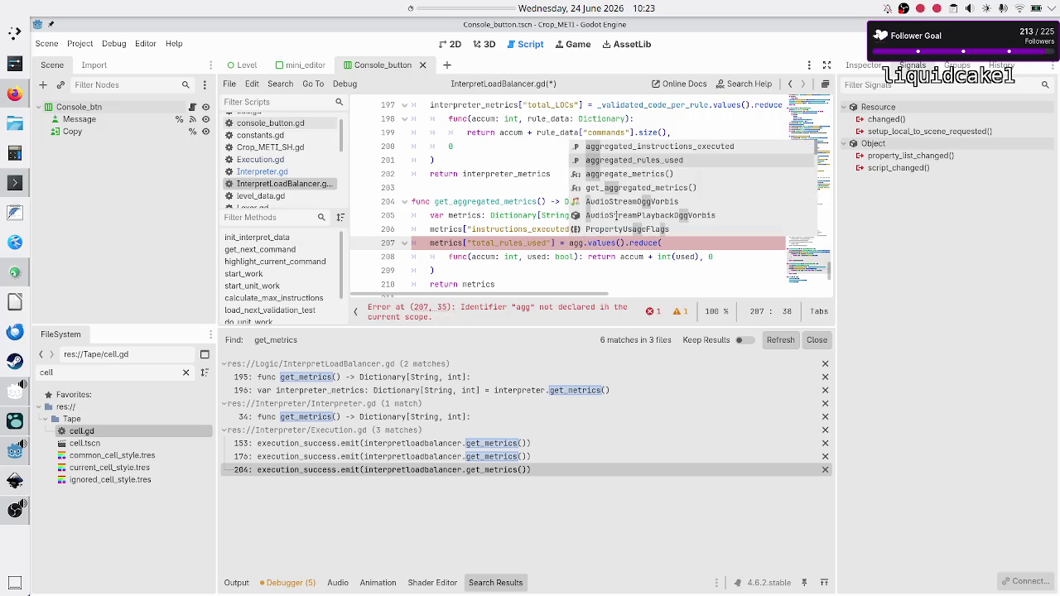
{"action": "key", "text": "Return"}
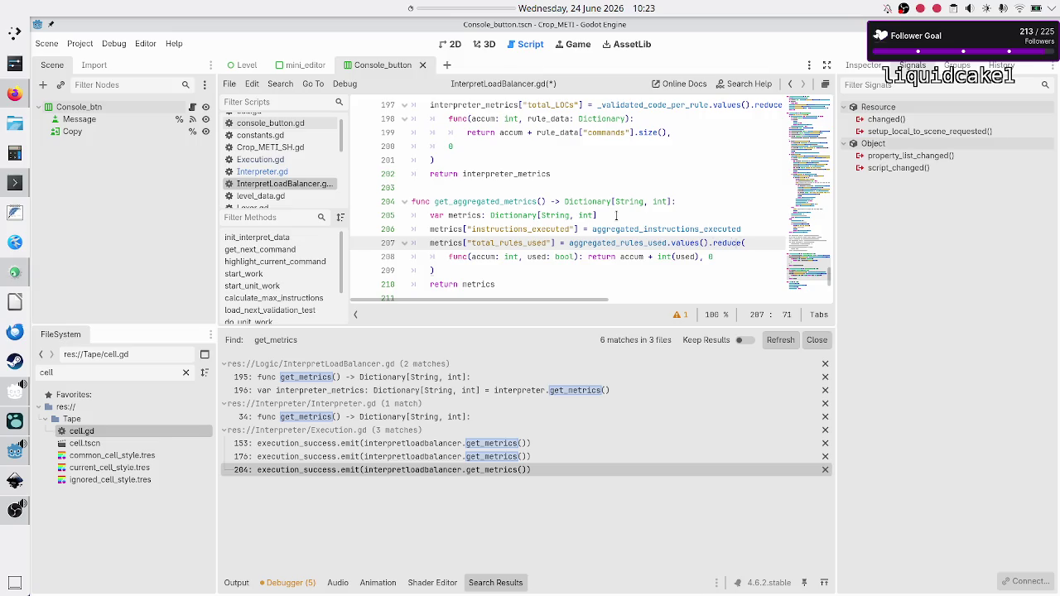
- Check the reduce lambda and return lines, then save InterpretLoadBalancer.gd
{"action": "left_click", "coordinate": [480, 257]}
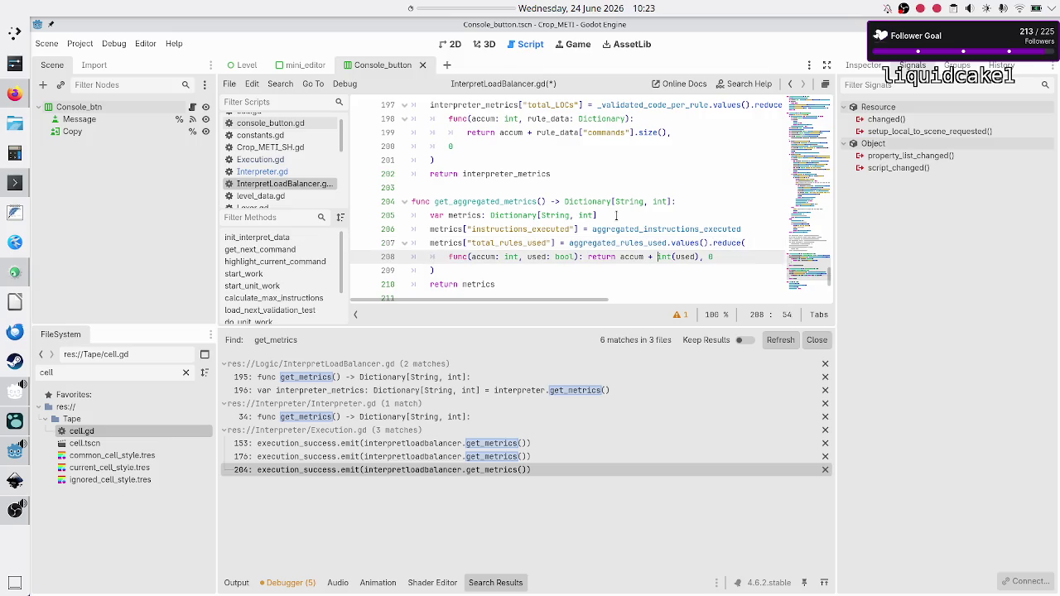
{"action": "left_click", "coordinate": [458, 284]}
{"action": "key", "text": "Up"}
{"action": "key", "text": "ctrl+s"}
{"action": "key", "text": "Up"}
{"action": "key", "text": "Up"}
{"action": "key", "text": "Up"}
{"action": "key", "text": "Up"}
{"action": "key", "text": "Up"}
{"action": "key", "text": "Up"}
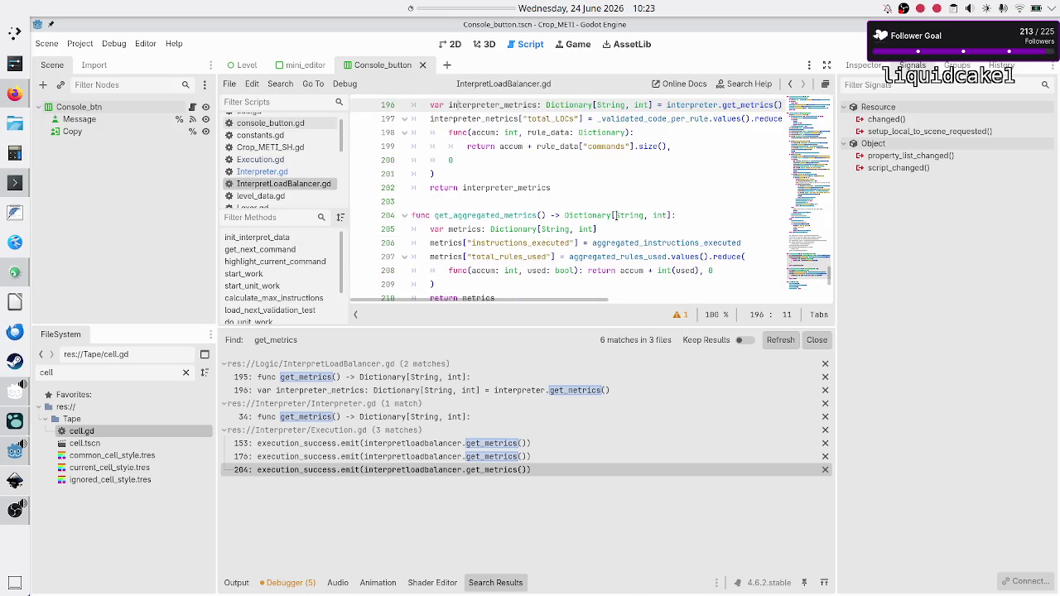
- Add the comment '#these are the execution metrics from the VT that just finished' above interpreter_metrics
{"action": "scroll", "coordinate": [616, 215], "scroll_direction": "up", "scroll_amount": 1}
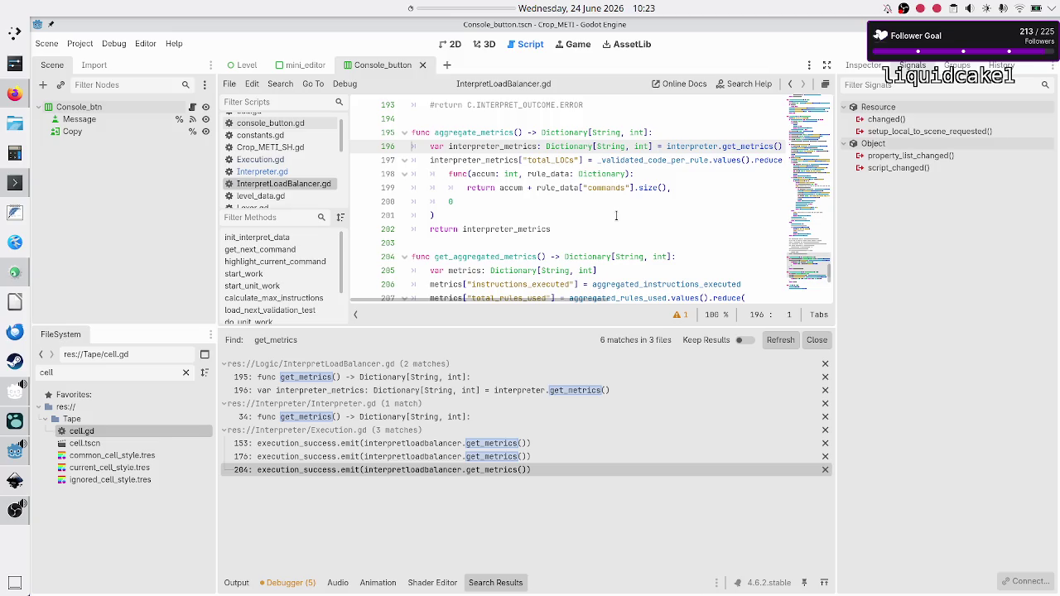
{"action": "key", "text": "ctrl+shift+Return"}
{"action": "type", "text": "#"}
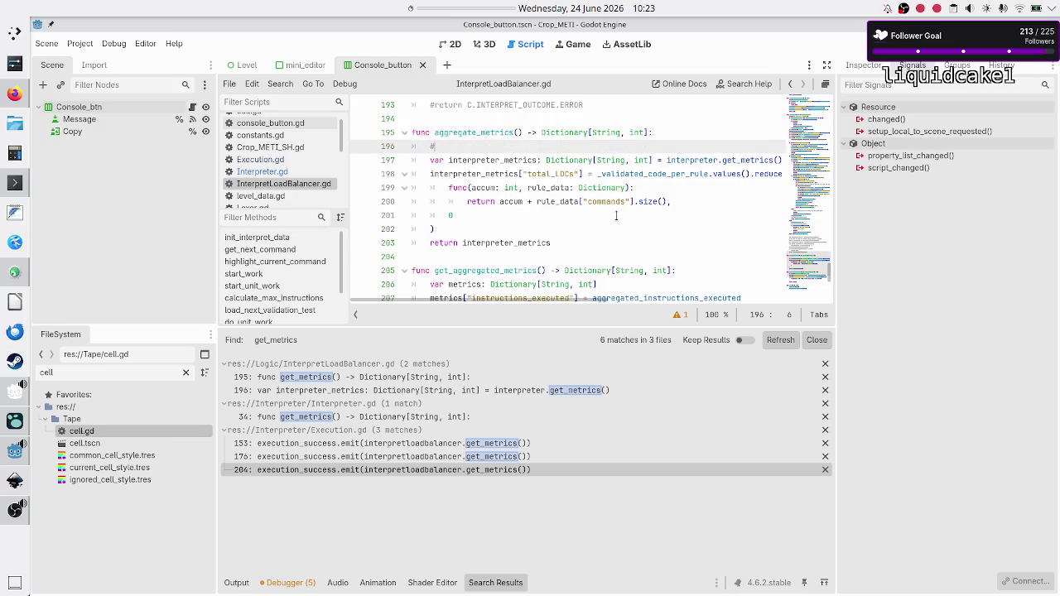
{"action": "type", "text": "this a"}
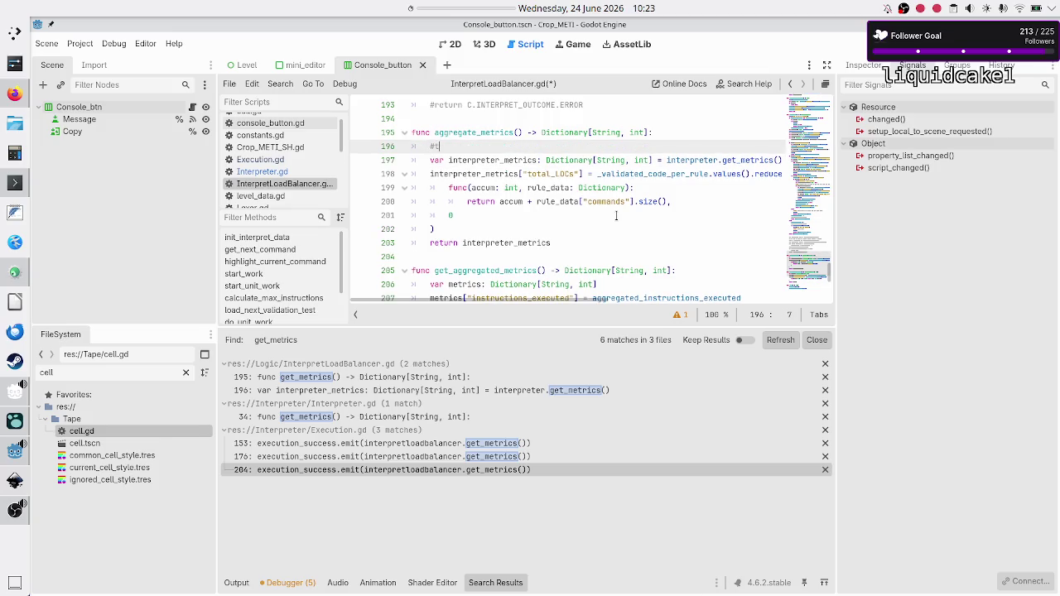
{"action": "key", "text": "BackSpace"}
{"action": "key", "text": "BackSpace"}
{"action": "key", "text": "BackSpace"}
{"action": "type", "text": "ese are the execution metrics fr"}
{"action": "type", "text": "om "}
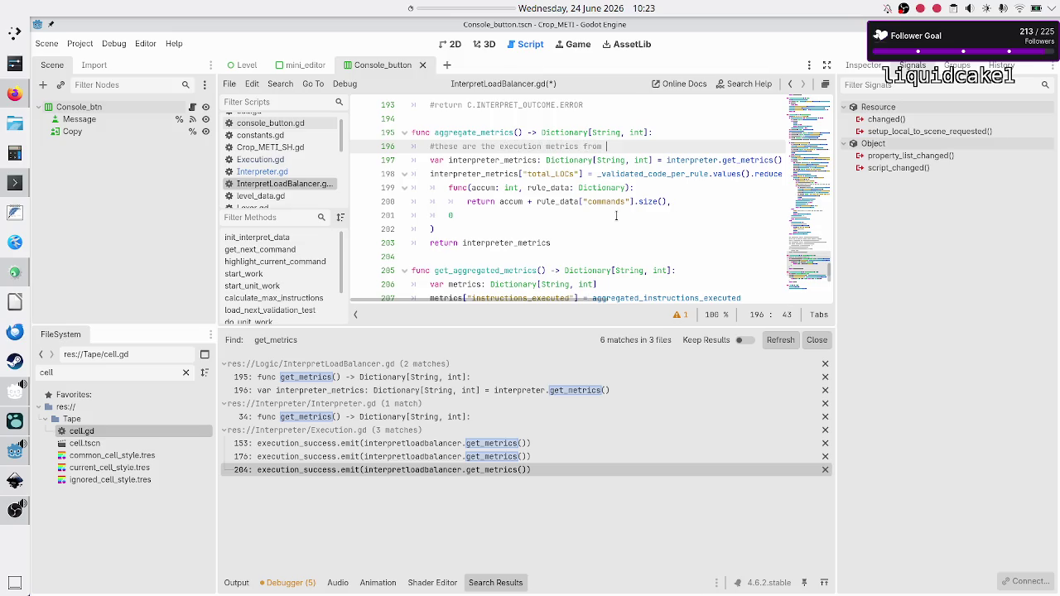
{"action": "type", "text": "a single VT"}
{"action": "key", "text": "Down"}
{"action": "key", "text": "Home"}
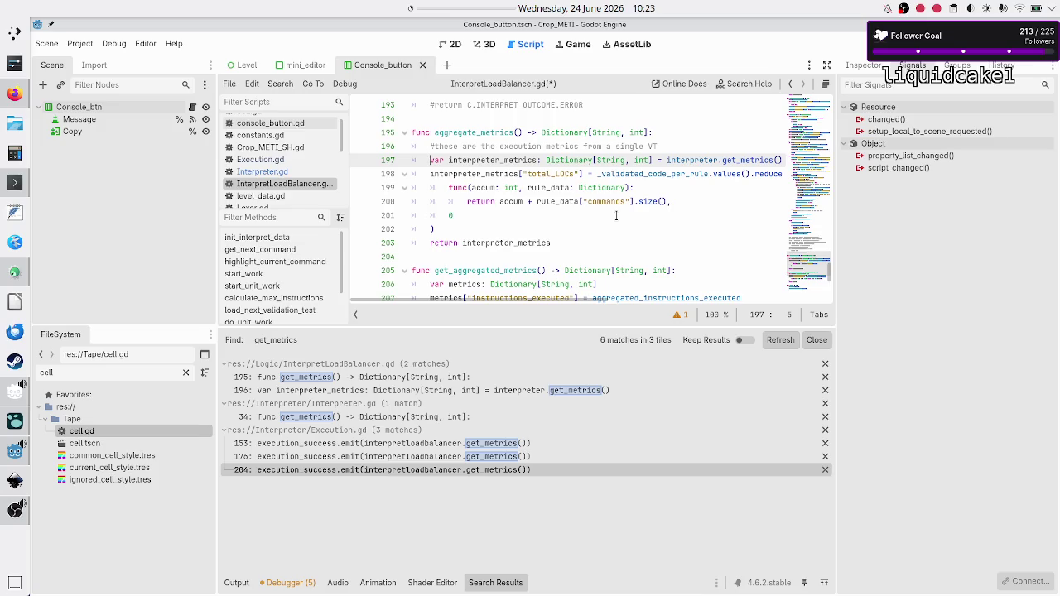
{"action": "left_click", "coordinate": [729, 147]}
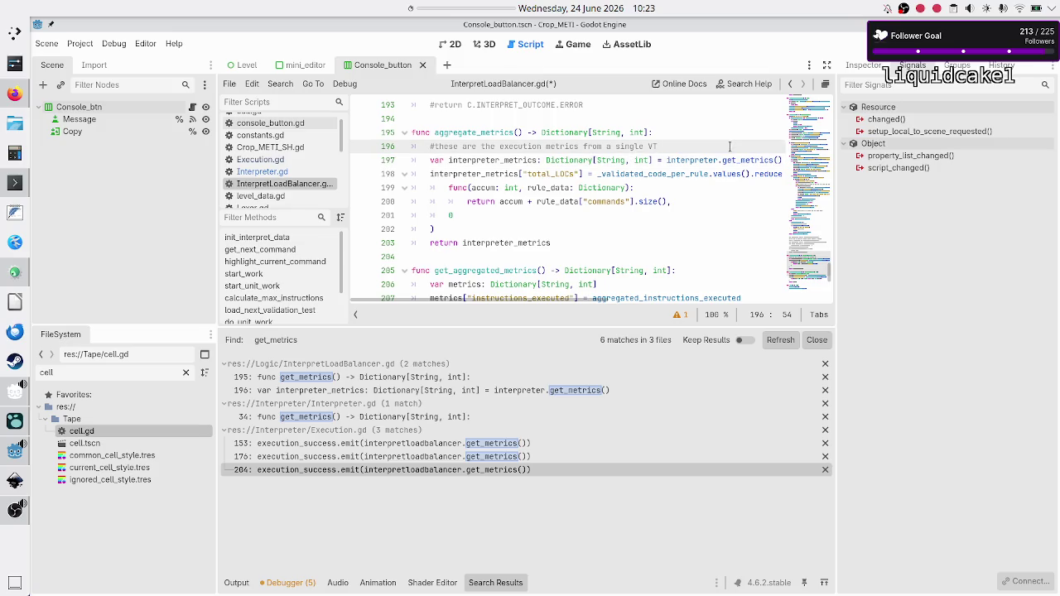
{"action": "key", "text": "Down"}
{"action": "key", "text": "End"}
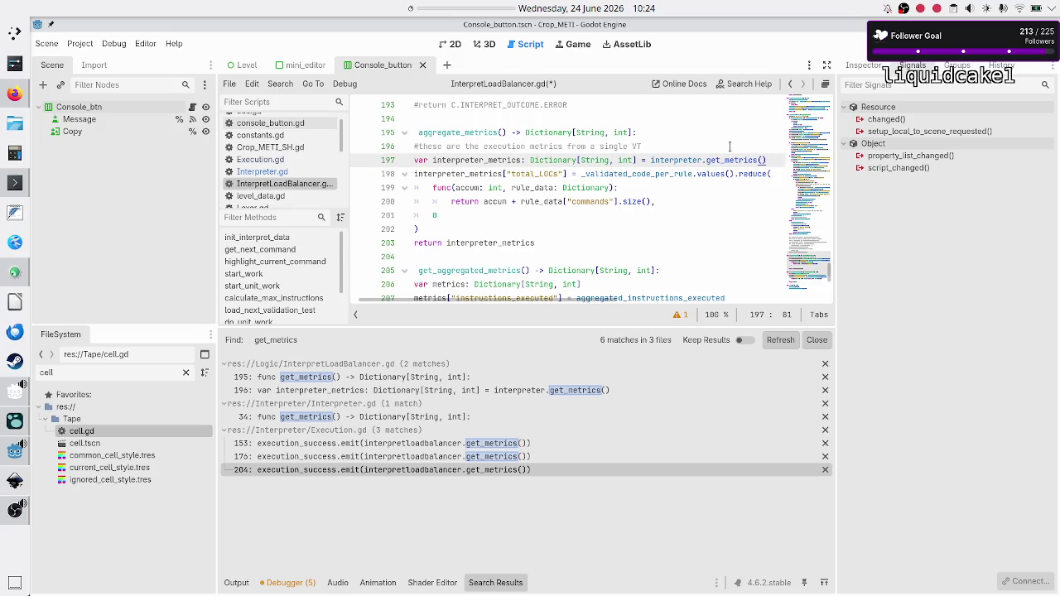
{"action": "key", "text": "Up"}
{"action": "key", "text": "ctrl+BackSpace"}
{"action": "key", "text": "ctrl+BackSpace"}
{"action": "key", "text": "ctrl+BackSpace"}
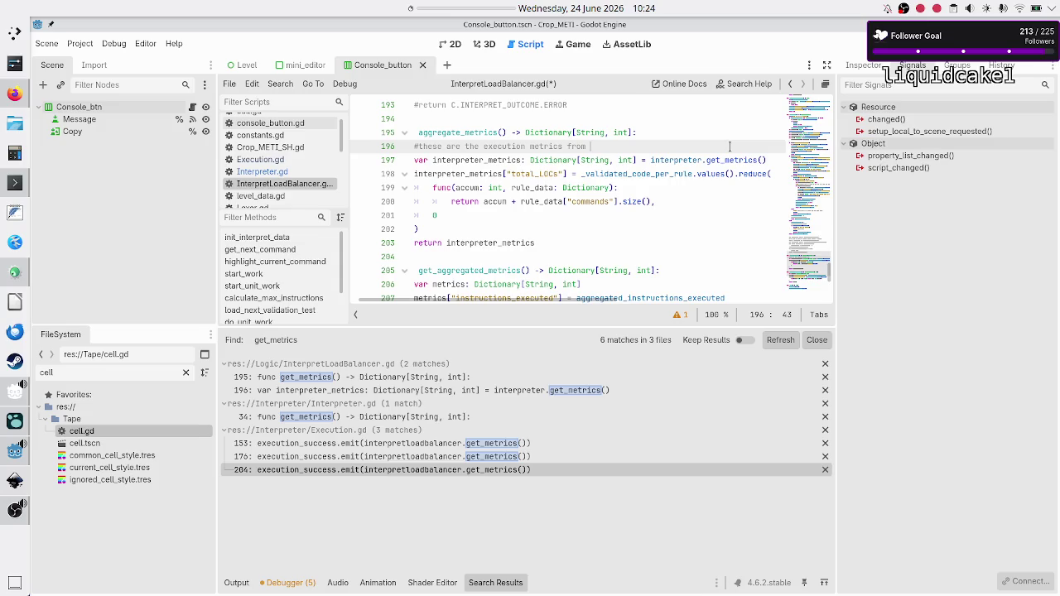
{"action": "type", "text": "the VT that"}
{"action": "type", "text": " just "}
{"action": "type", "text": "finished"}
- Insert a blank line after the interpreter_metrics declaration
{"action": "key", "text": "Down"}
{"action": "key", "text": "Home"}
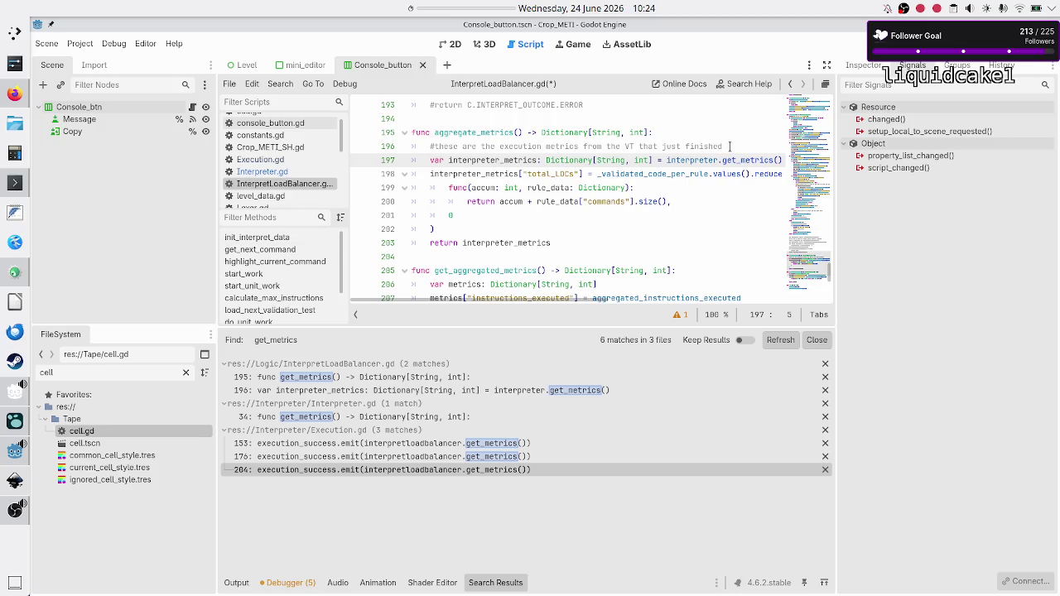
{"action": "key", "text": "End"}
{"action": "key", "text": "Return"}
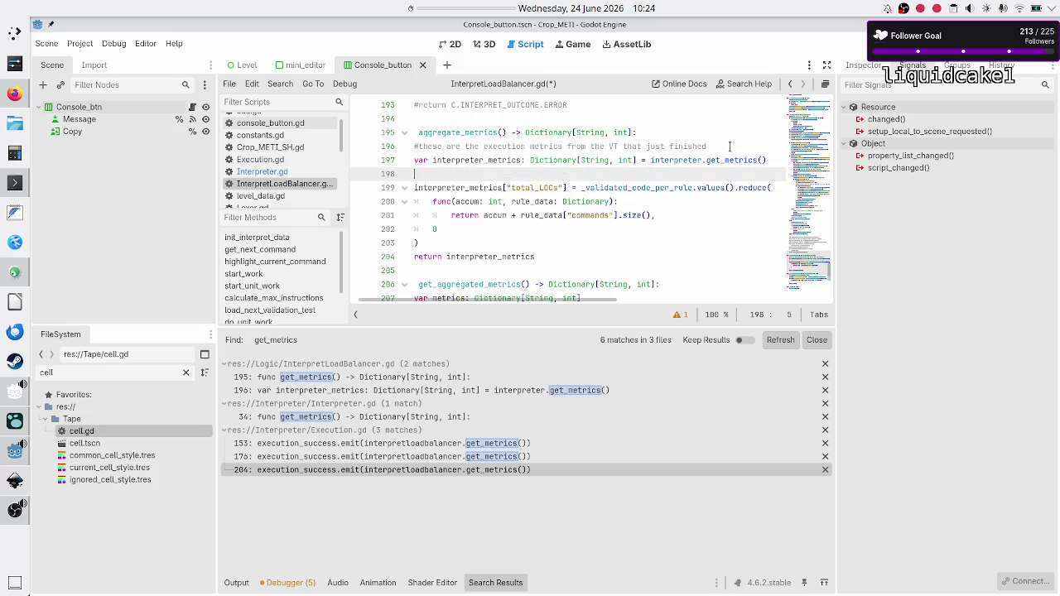
{"action": "key", "text": "Down"}
{"action": "key", "text": "Up"}
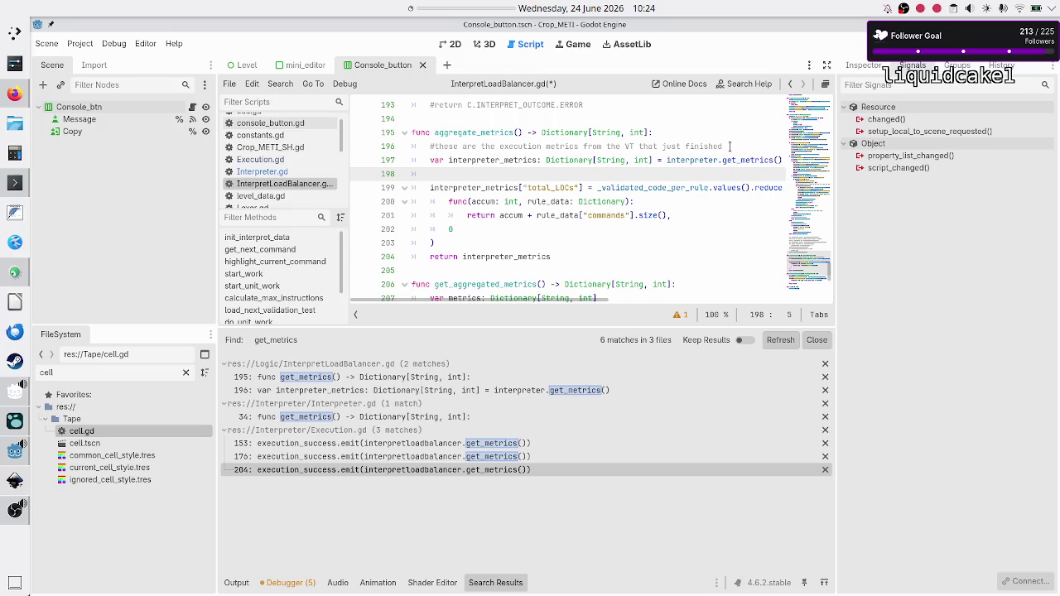
- Add an #average comment and start the next line with aggregated_instructions_executed
{"action": "type", "text": "#average"}
{"action": "key", "text": "Return"}
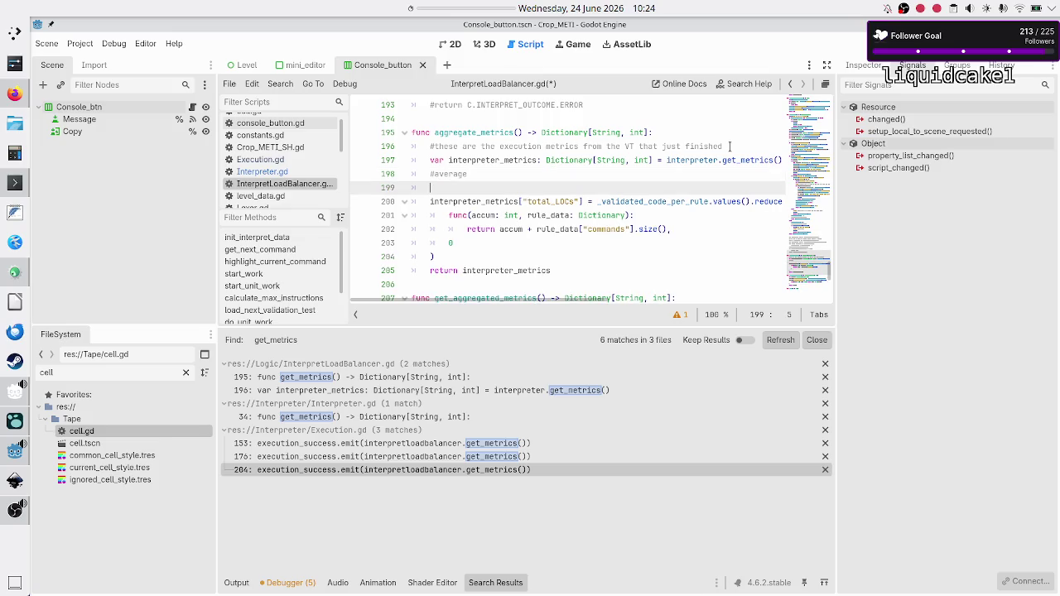
{"action": "type", "text": "agg"}
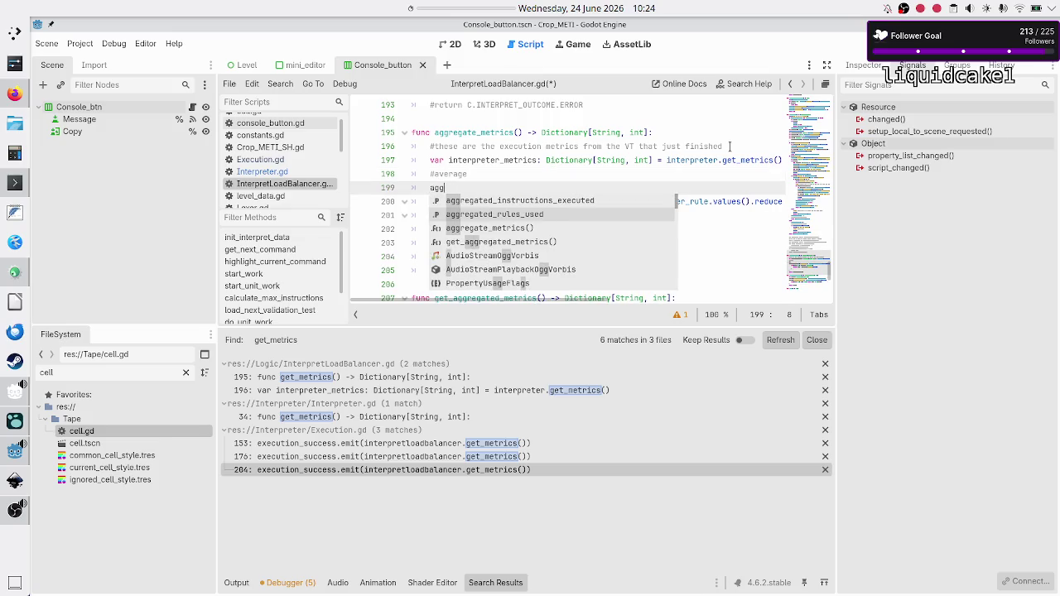
{"action": "key", "text": "Return"}
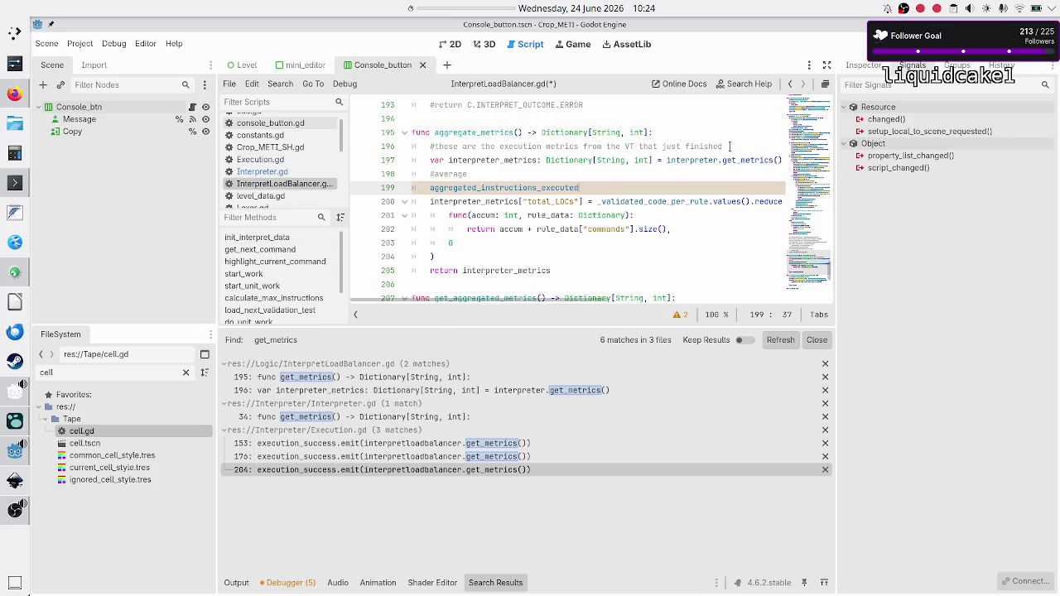
- Type '=' and try average, avg and Math wordings on the right-hand side, then erase them
{"action": "type", "text": " = "}
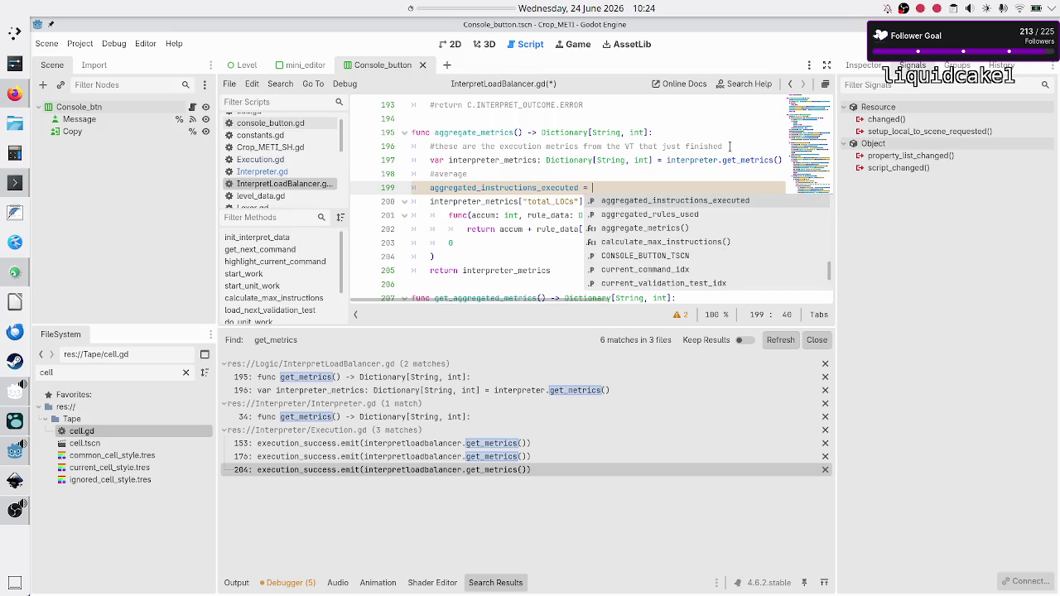
{"action": "type", "text": "ave"}
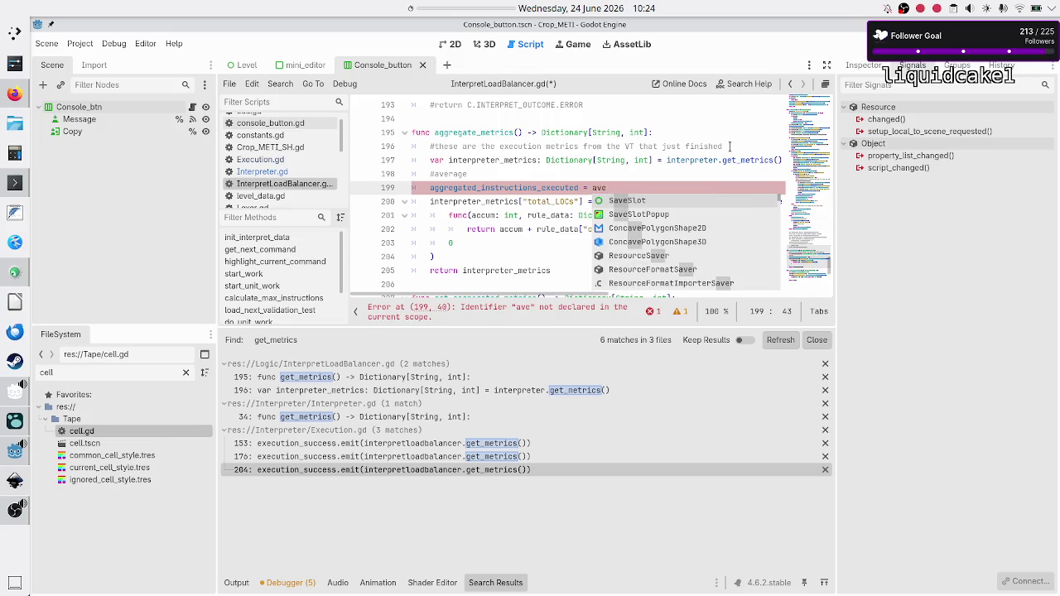
{"action": "type", "text": "ra"}
{"action": "key", "text": "BackSpace"}
{"action": "key", "text": "BackSpace"}
{"action": "key", "text": "BackSpace"}
{"action": "type", "text": "a"}
{"action": "key", "text": "BackSpace"}
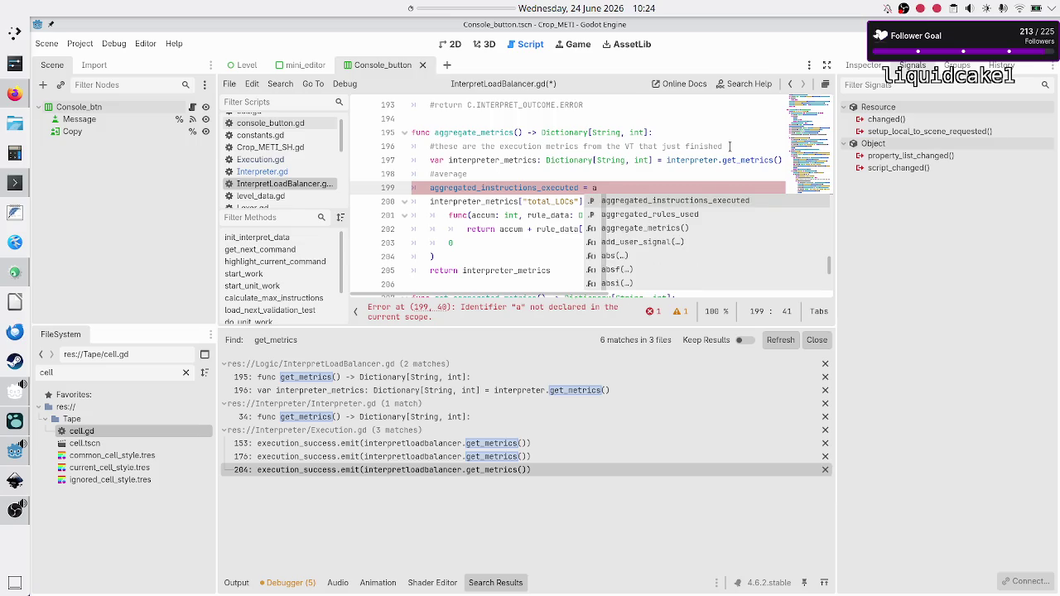
{"action": "type", "text": "vg"}
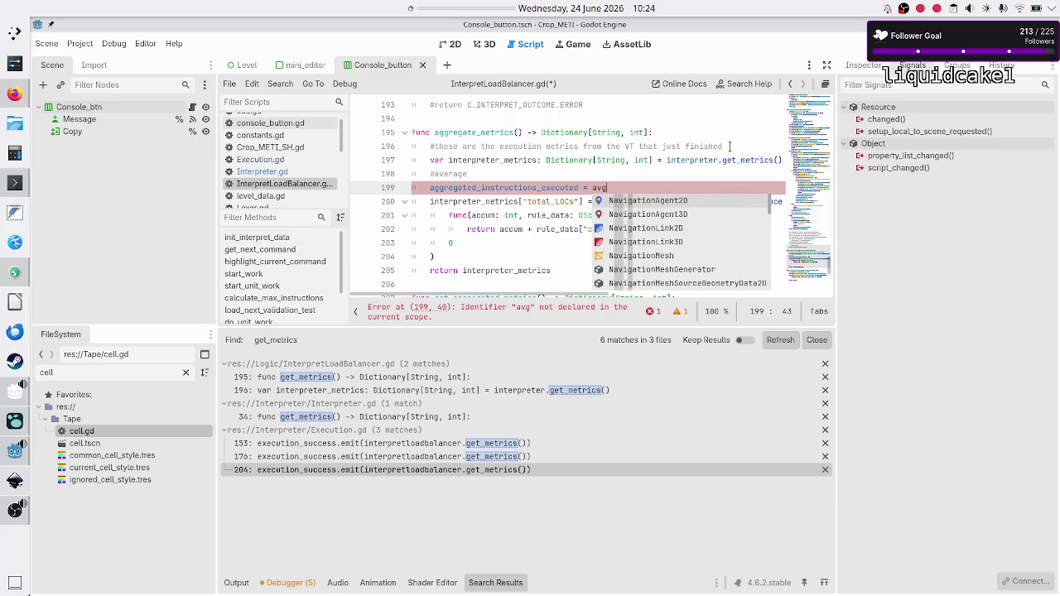
{"action": "key", "text": "BackSpace"}
{"action": "key", "text": "BackSpace"}
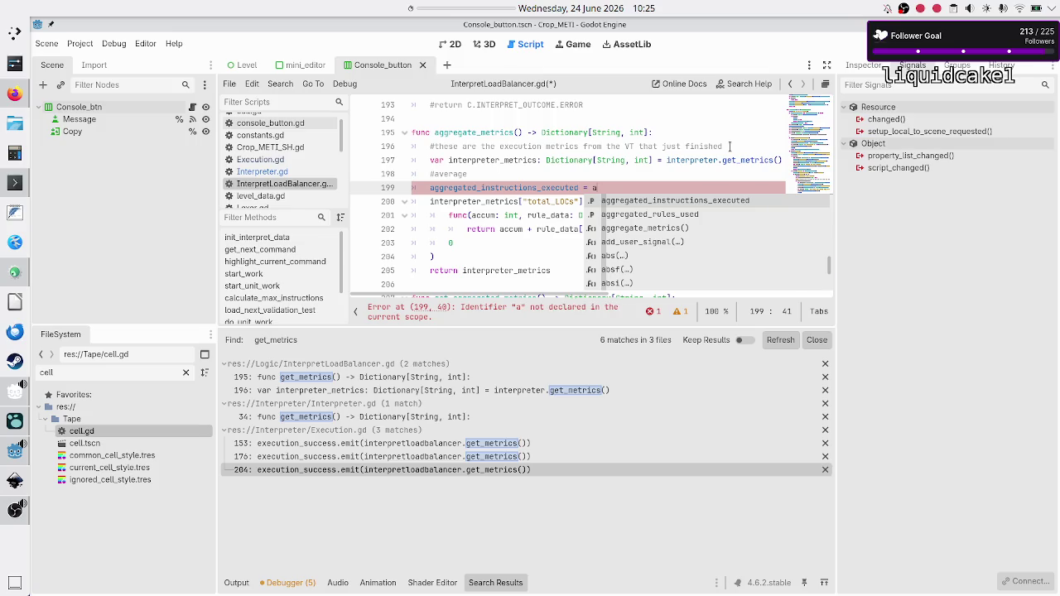
{"action": "type", "text": "vera"}
{"action": "key", "text": "BackSpace"}
{"action": "key", "text": "BackSpace"}
{"action": "key", "text": "BackSpace"}
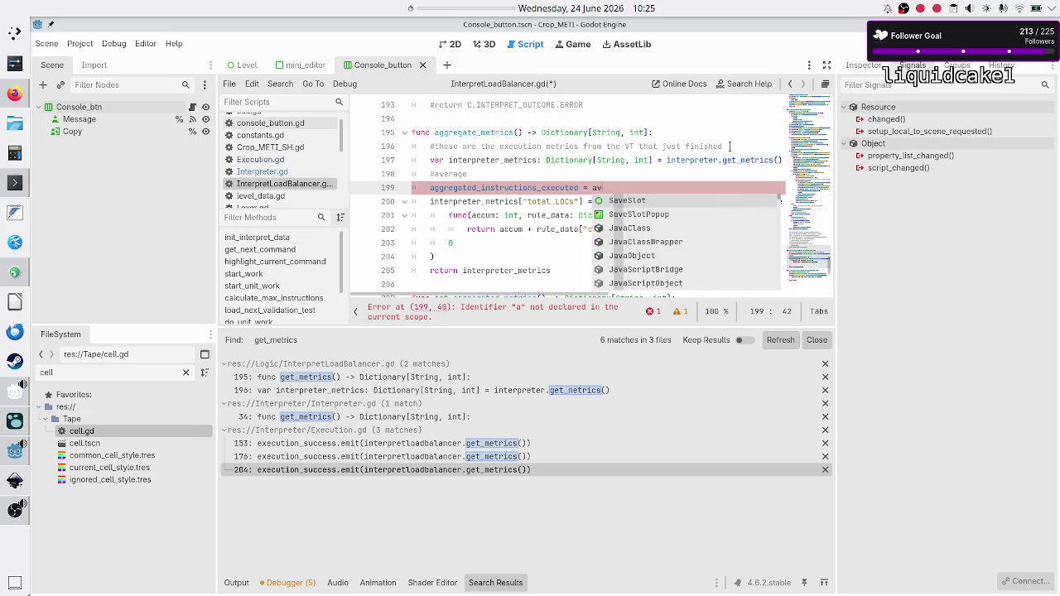
{"action": "type", "text": "math"}
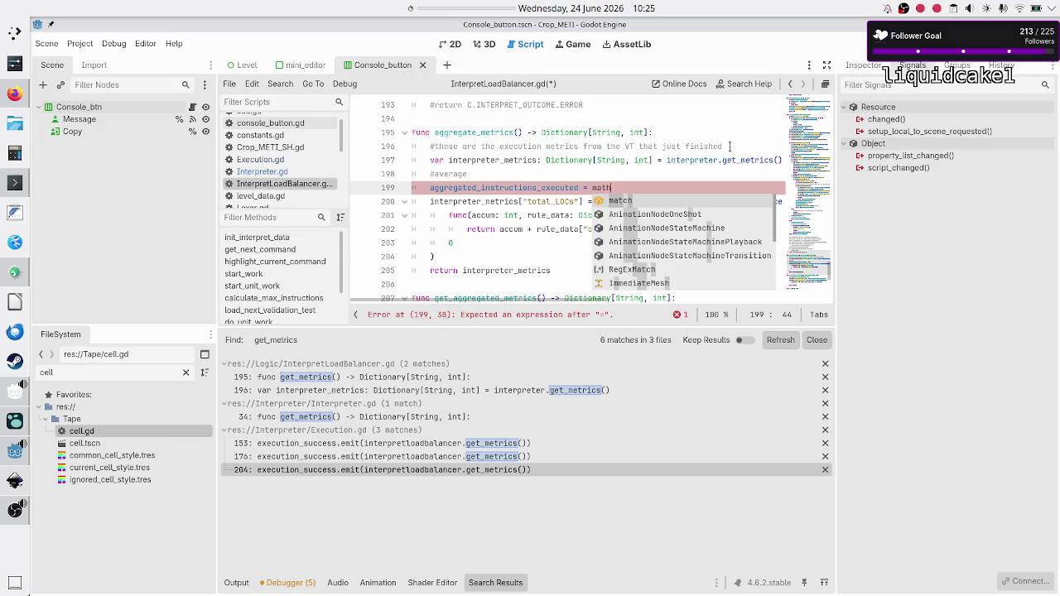
{"action": "key", "text": "BackSpace"}
{"action": "key", "text": "BackSpace"}
{"action": "key", "text": "BackSpace"}
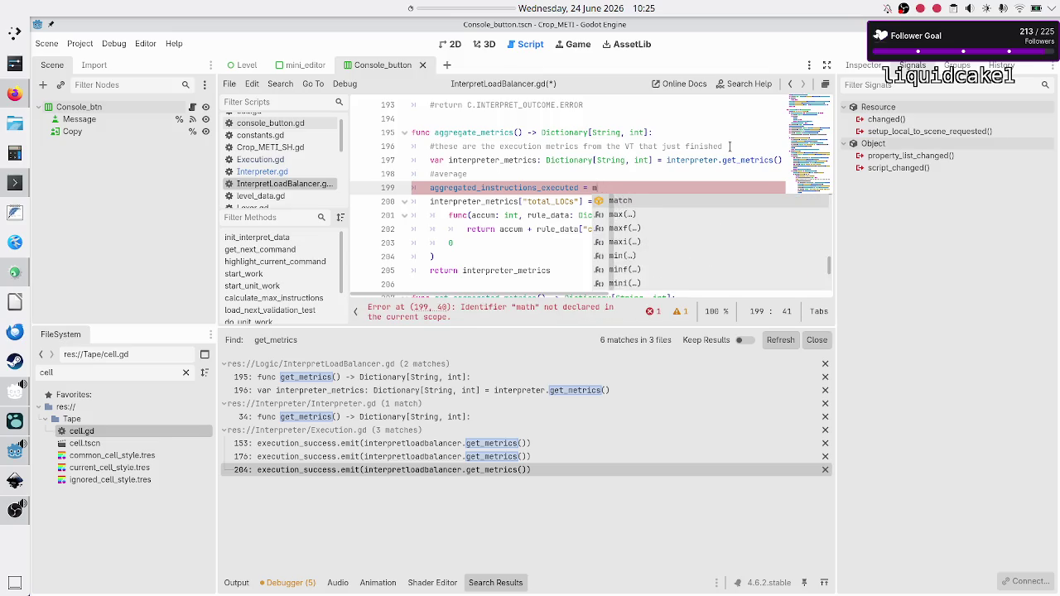
{"action": "type", "text": "Math"}
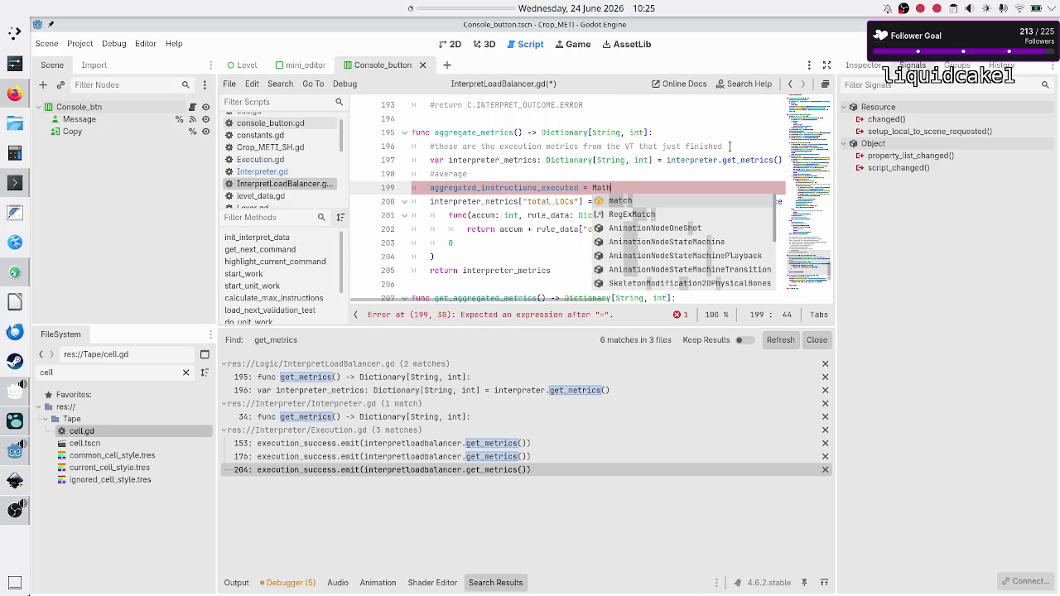
{"action": "key", "text": "BackSpace"}
{"action": "key", "text": "BackSpace"}
{"action": "key", "text": "BackSpace"}
- Write the sum (aggregated_instructions_executed + interpreter_metrics[""]) on line 199, then open Interpreter.gd
{"action": "type", "text": "(agg"}
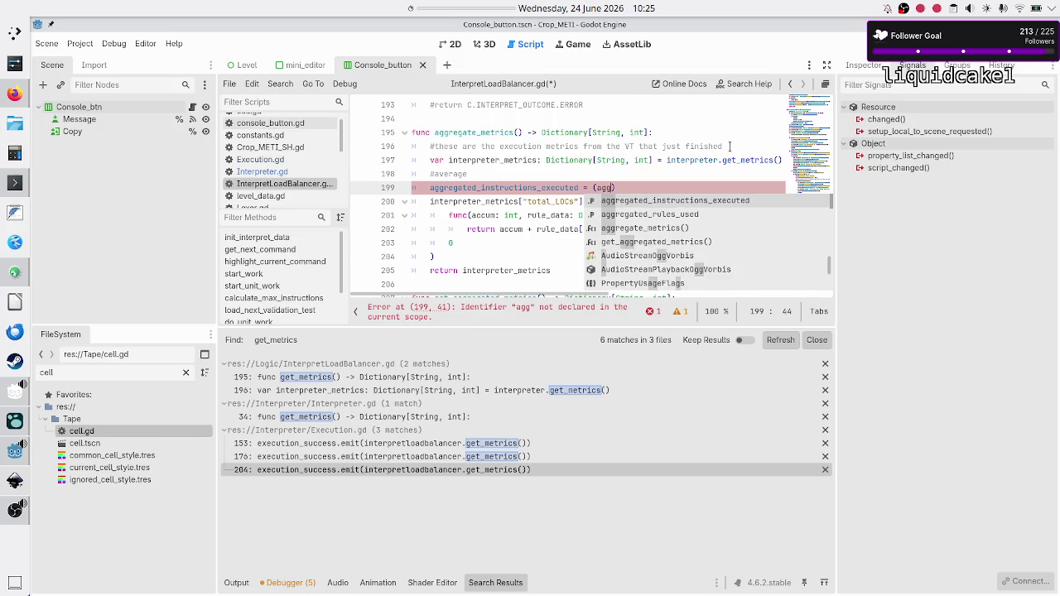
{"action": "key", "text": "Return"}
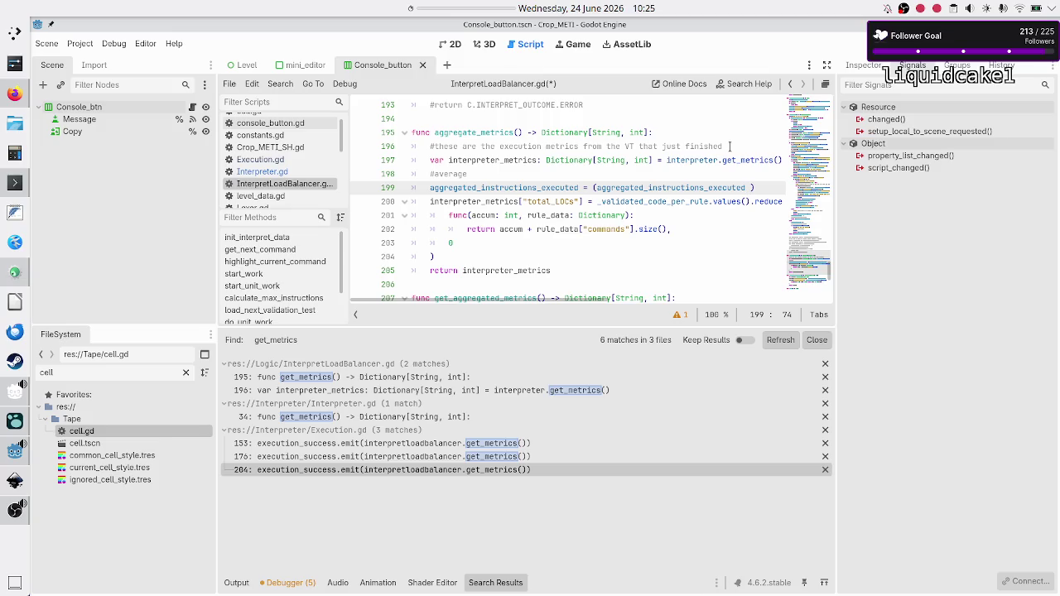
{"action": "type", "text": "+"}
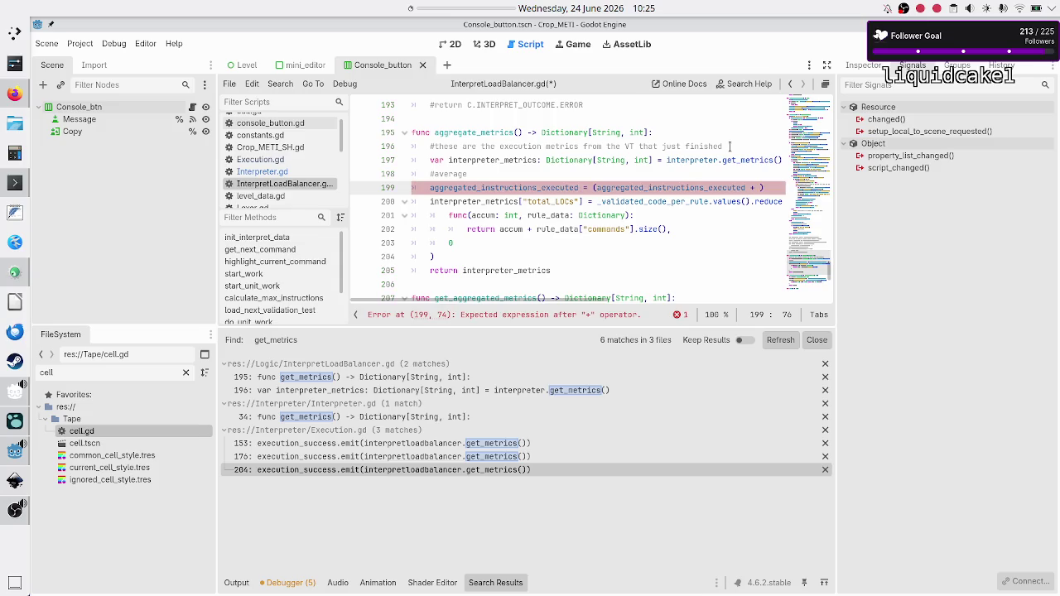
{"action": "type", "text": " interprec"}
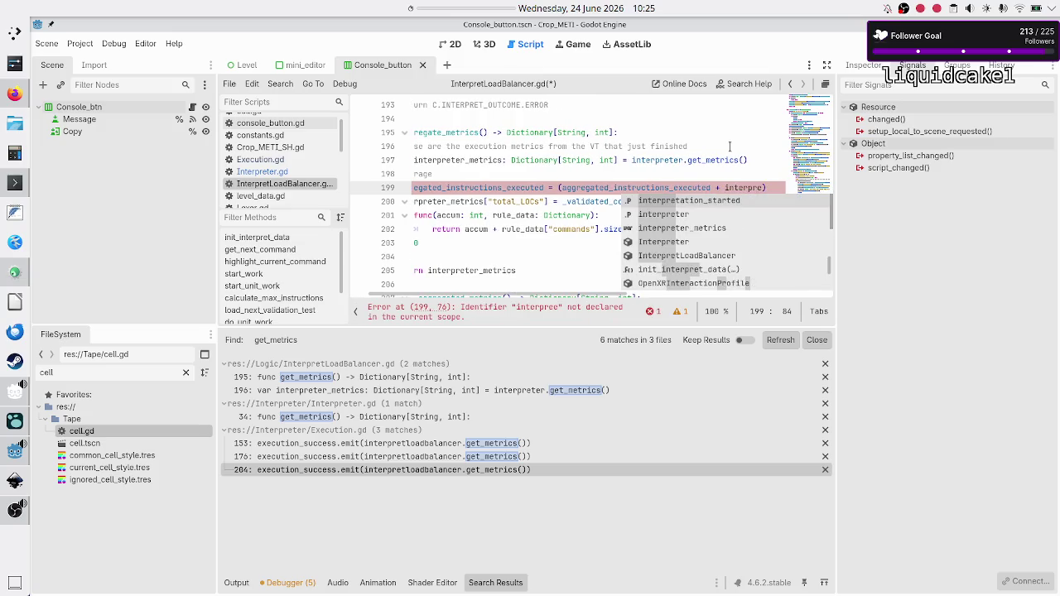
{"action": "key", "text": "Down"}
{"action": "key", "text": "Return"}
{"action": "type", "text": "[\""}
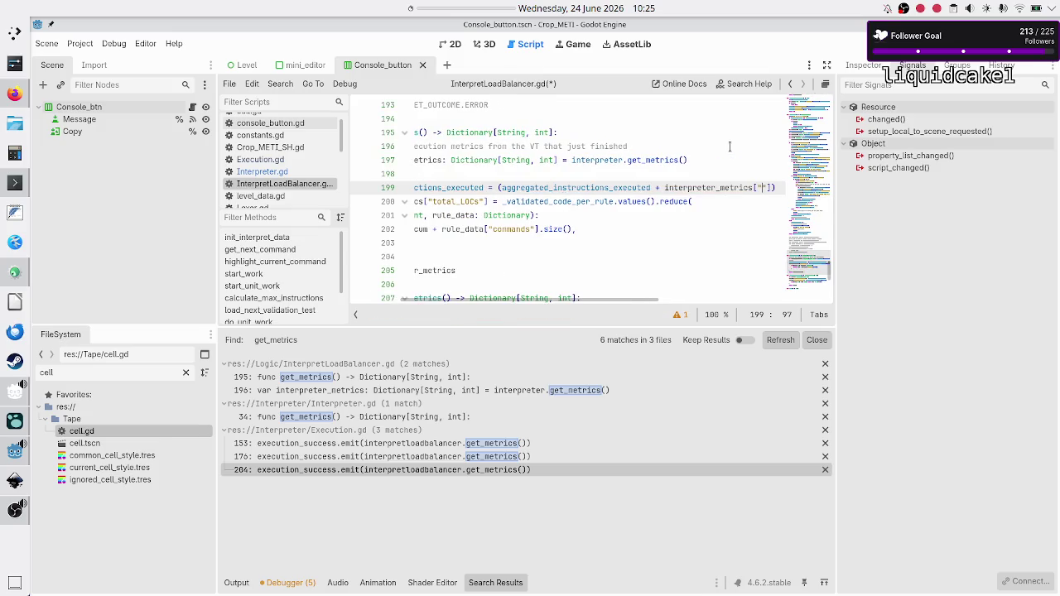
{"action": "key", "text": "Down"}
{"action": "key", "text": "Home"}
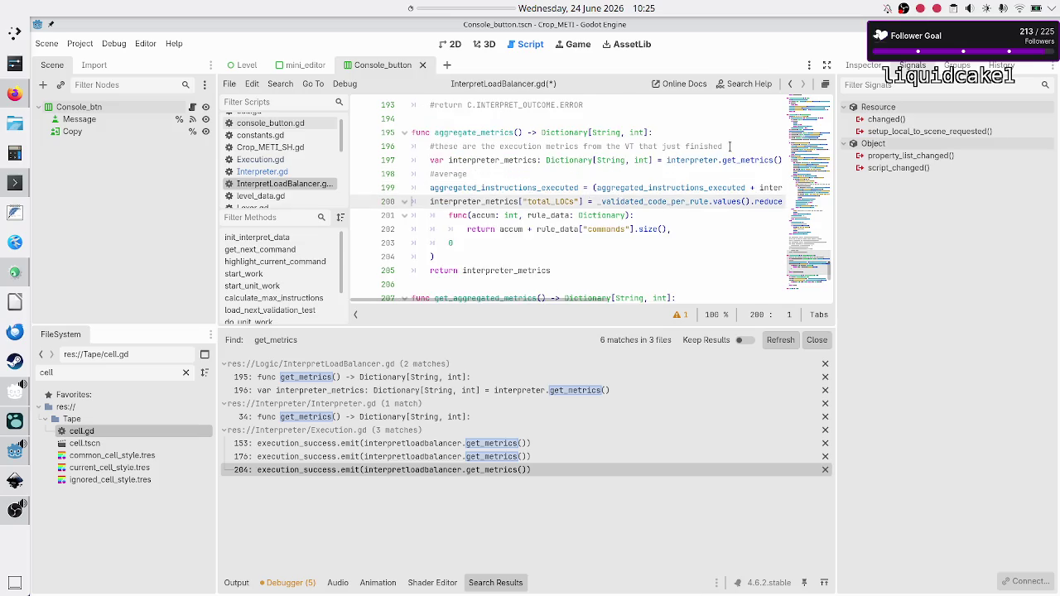
{"action": "left_click", "coordinate": [242, 171]}
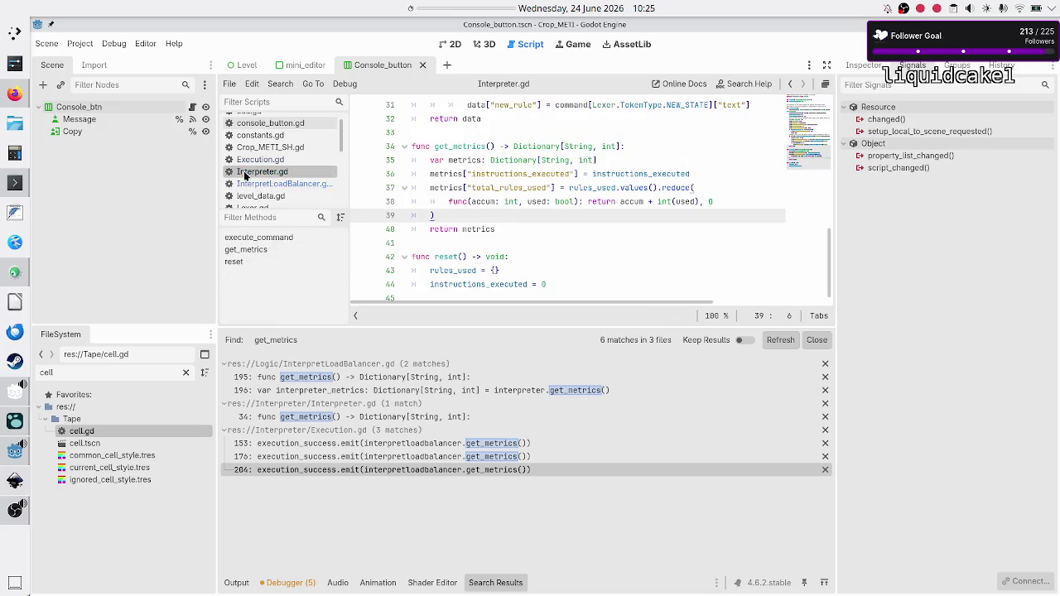
- Copy instructions_executed from Interpreter.gd and paste it as the interpreter_metrics key on line 199
{"action": "double_click", "coordinate": [508, 174]}
{"action": "key", "text": "ctrl+c"}
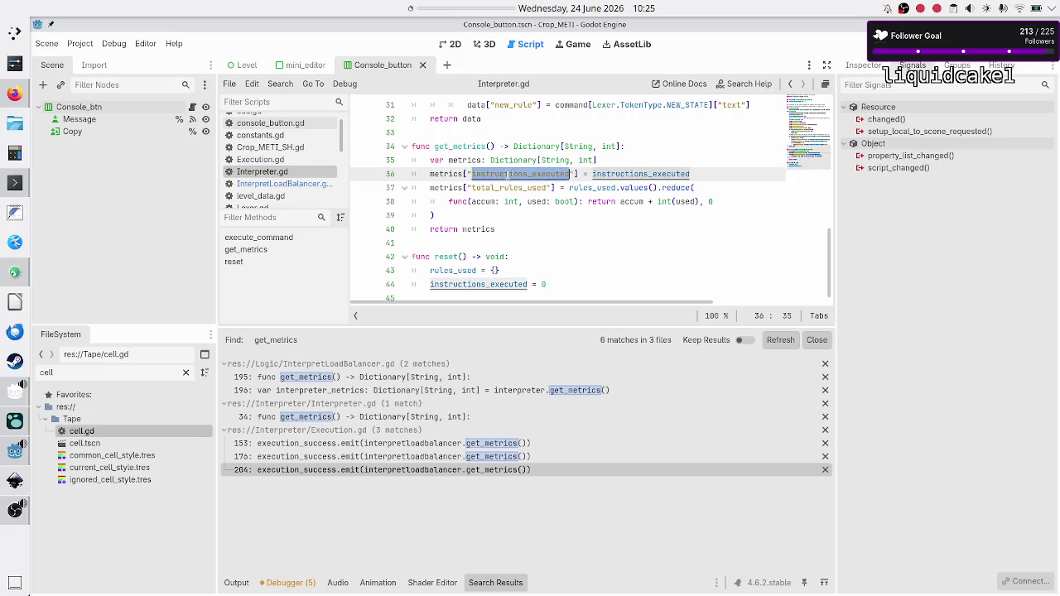
{"action": "left_click", "coordinate": [248, 183]}
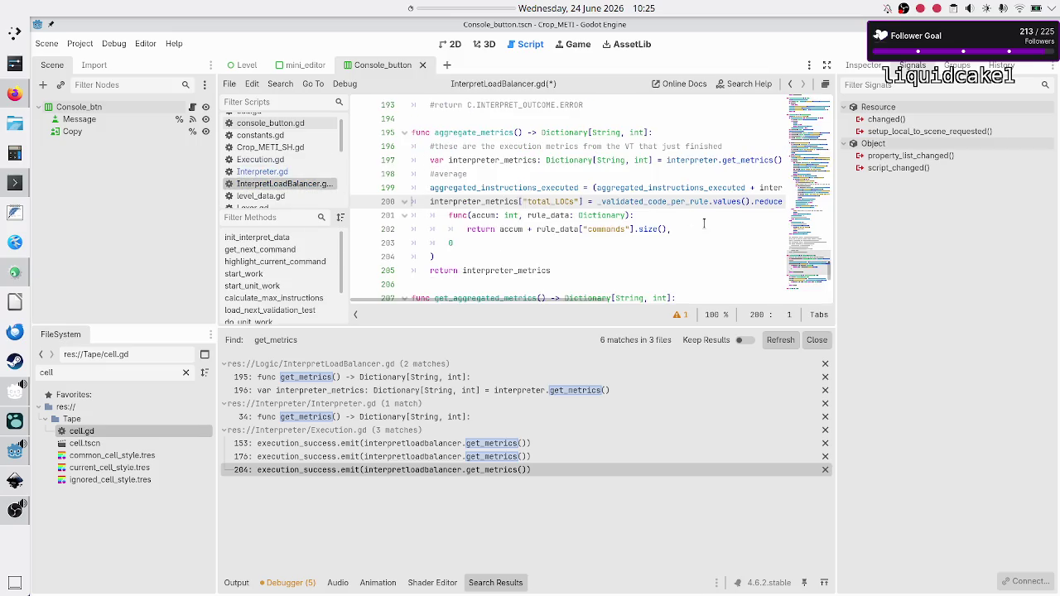
{"action": "key", "text": "Up"}
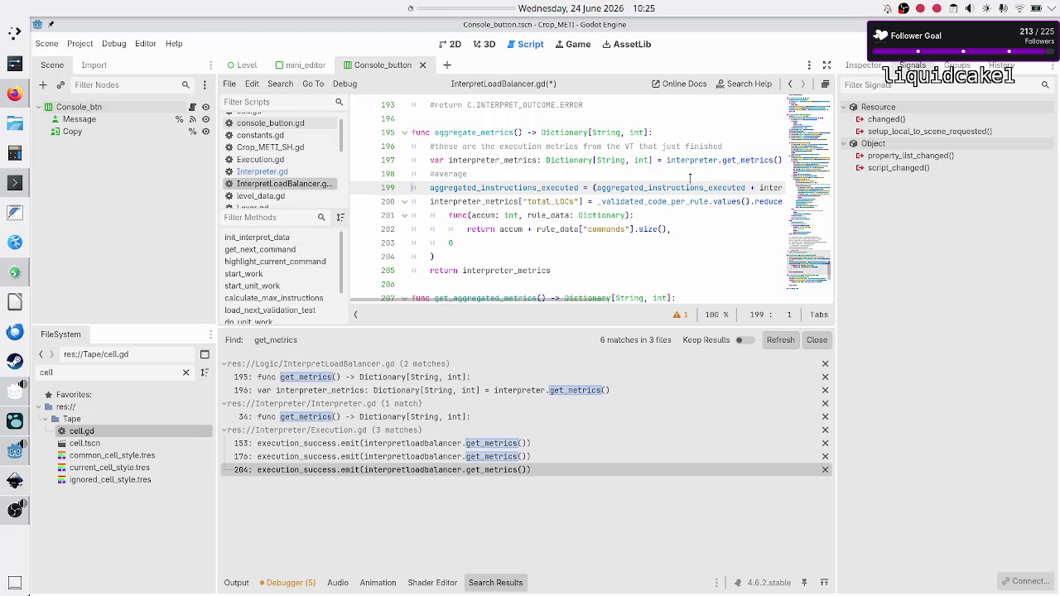
{"action": "key", "text": "End"}
{"action": "type", "text": "[\""}
{"action": "key", "text": "ctrl+v"}
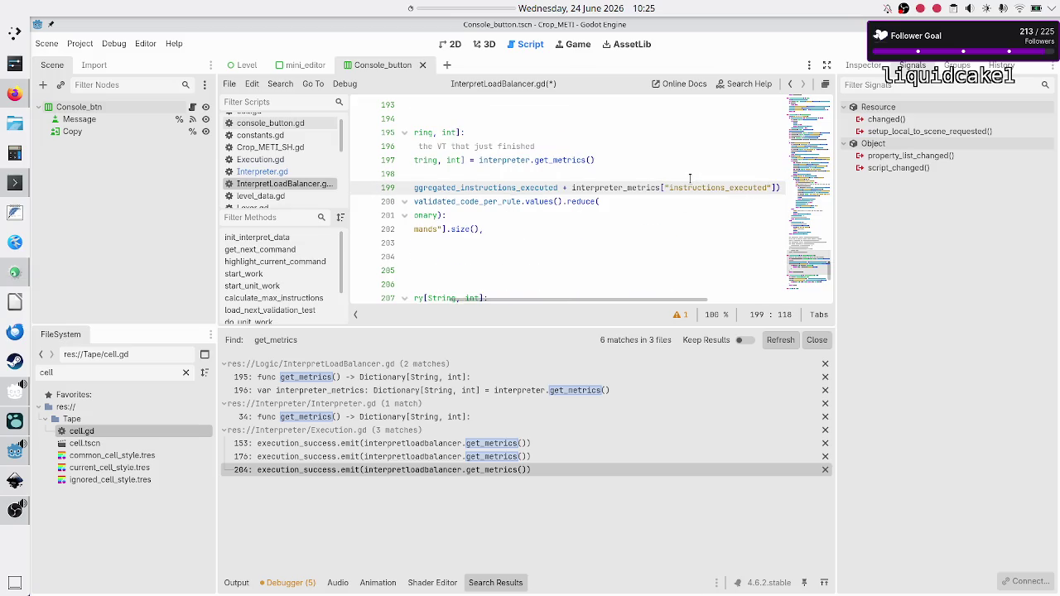
- Append '/ 2.' to line 199 and select the int value type on line 195
{"action": "key", "text": "End"}
{"action": "type", "text": "/ "}
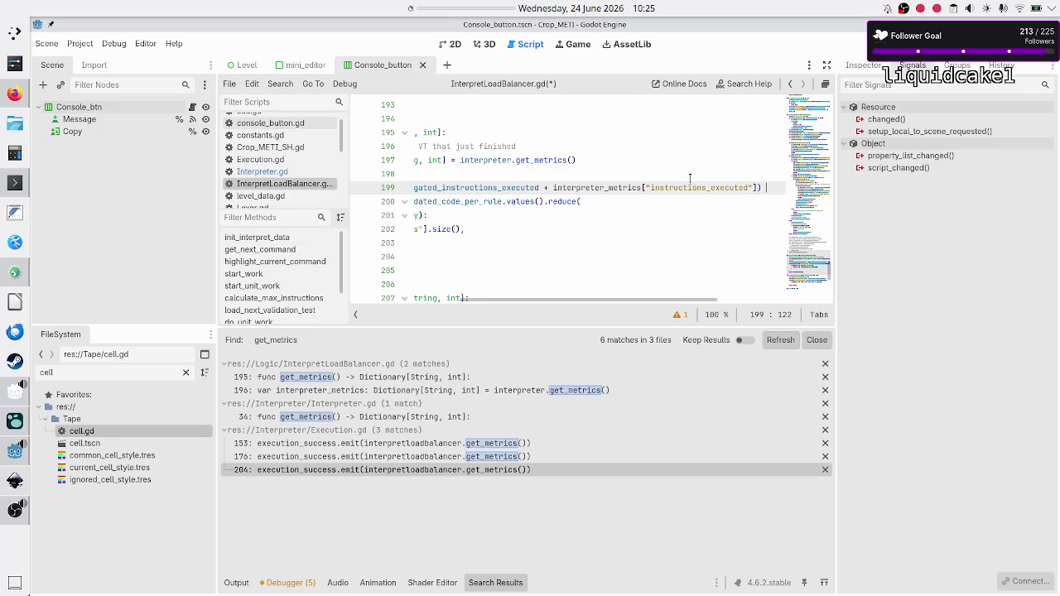
{"action": "type", "text": "2."}
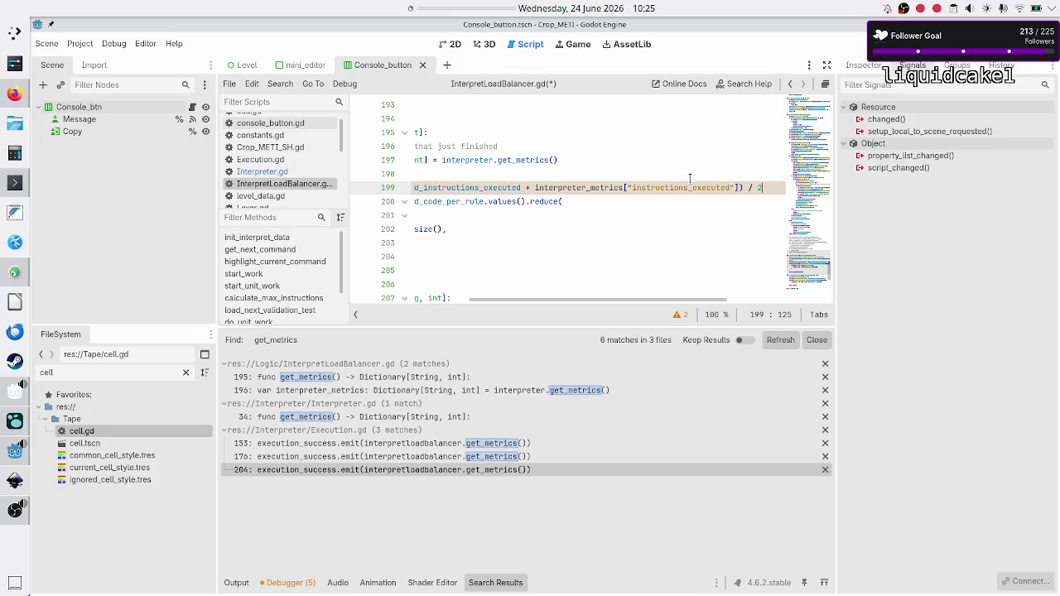
{"action": "key", "text": "Down"}
{"action": "key", "text": "Home"}
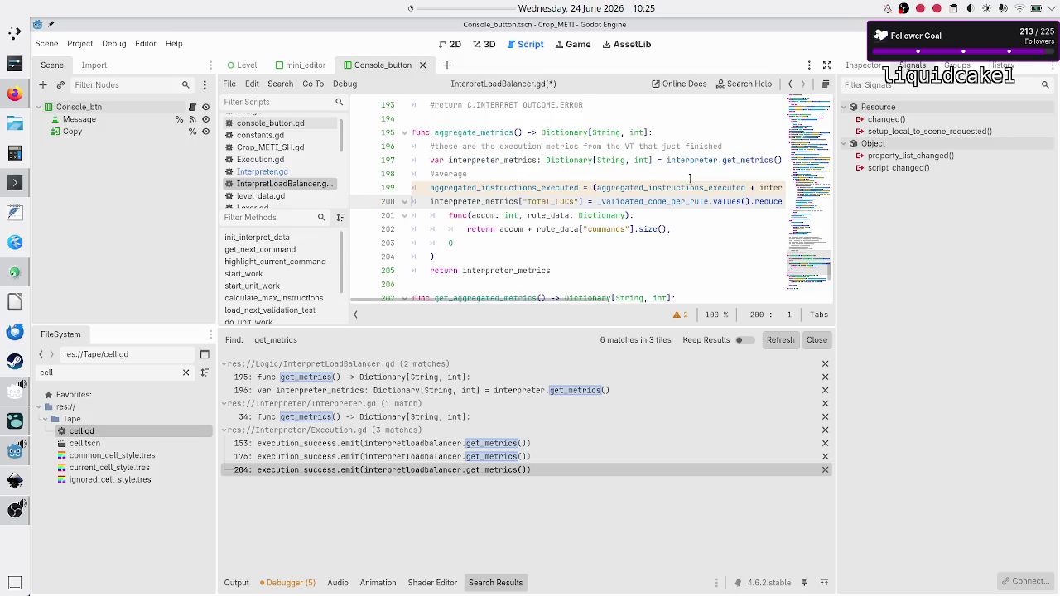
{"action": "key", "text": "Up"}
{"action": "key", "text": "Up"}
{"action": "key", "text": "Up"}
{"action": "key", "text": "shift+Left"}
{"action": "key", "text": "shift+Left"}
{"action": "key", "text": "shift+Left"}
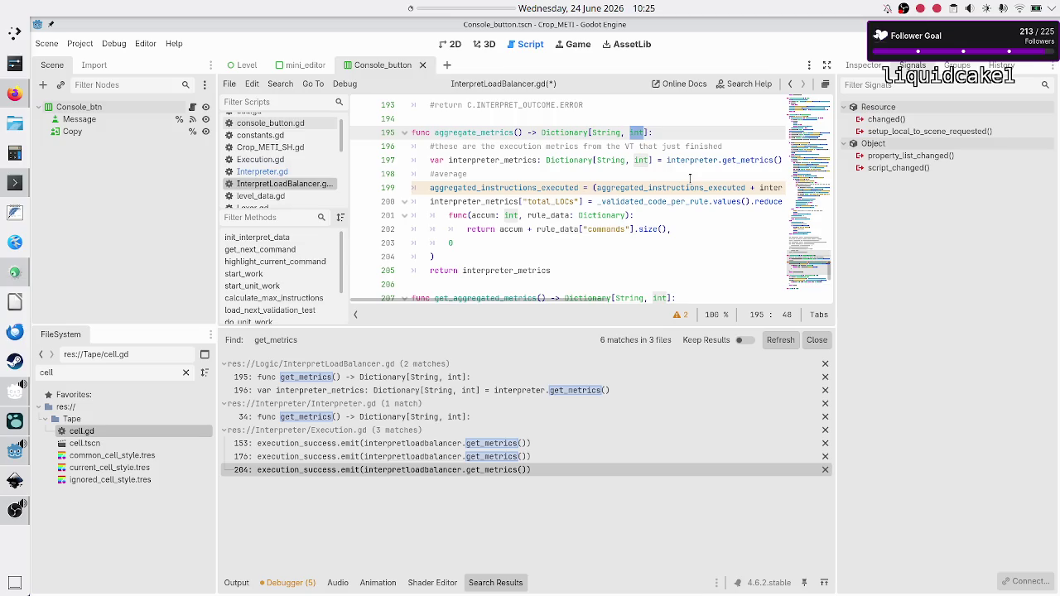
- In a new Firefox tab, search 'do zachtronics games show in a histogram an average across all tests?'
{"action": "left_click", "coordinate": [10, 99]}
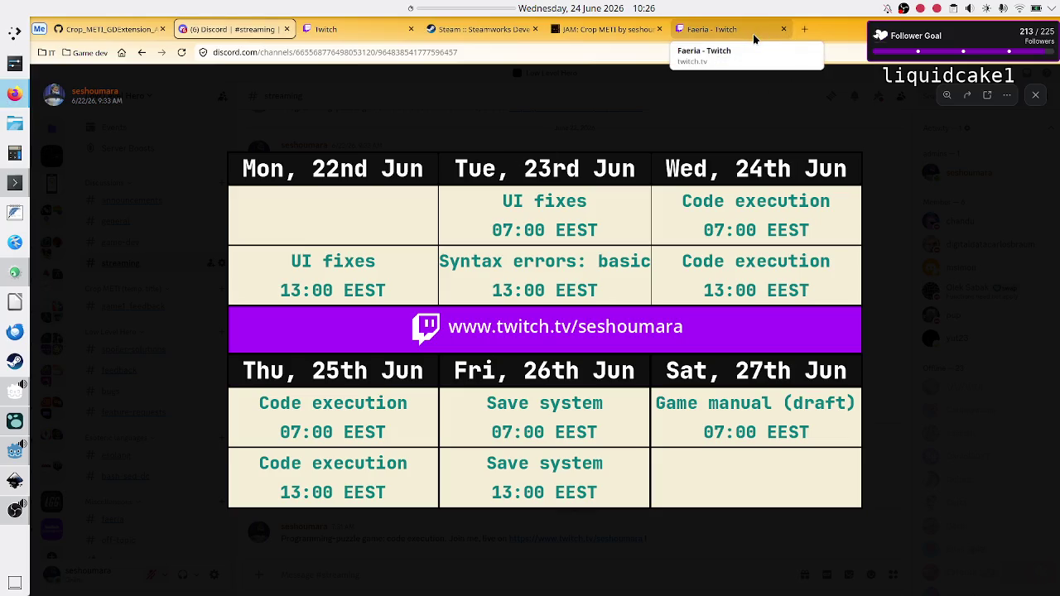
{"action": "left_click", "coordinate": [804, 29]}
{"action": "left_click", "coordinate": [525, 248]}
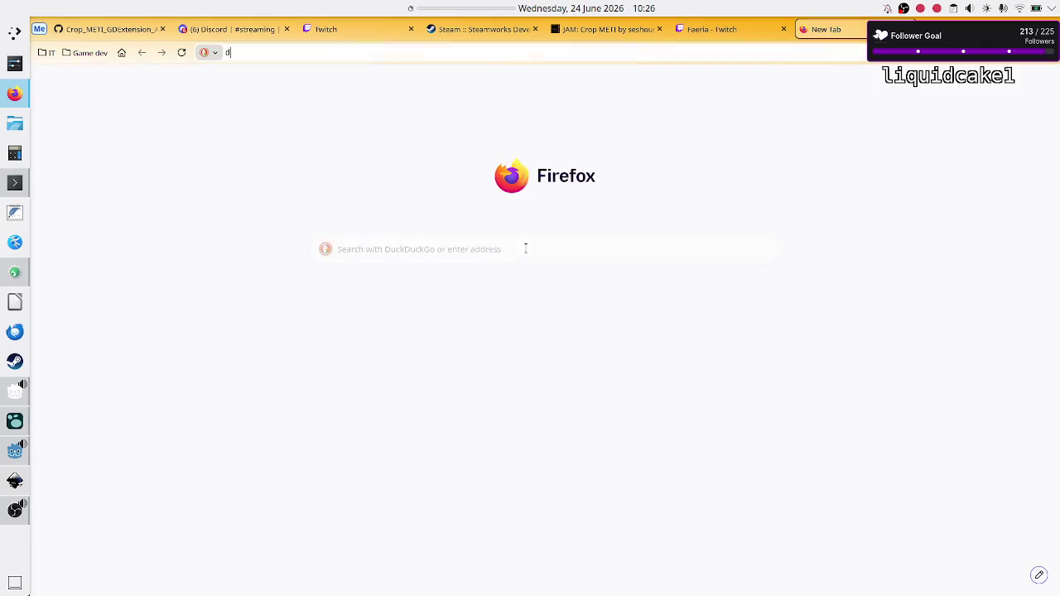
{"action": "type", "text": "do zachtronics games "}
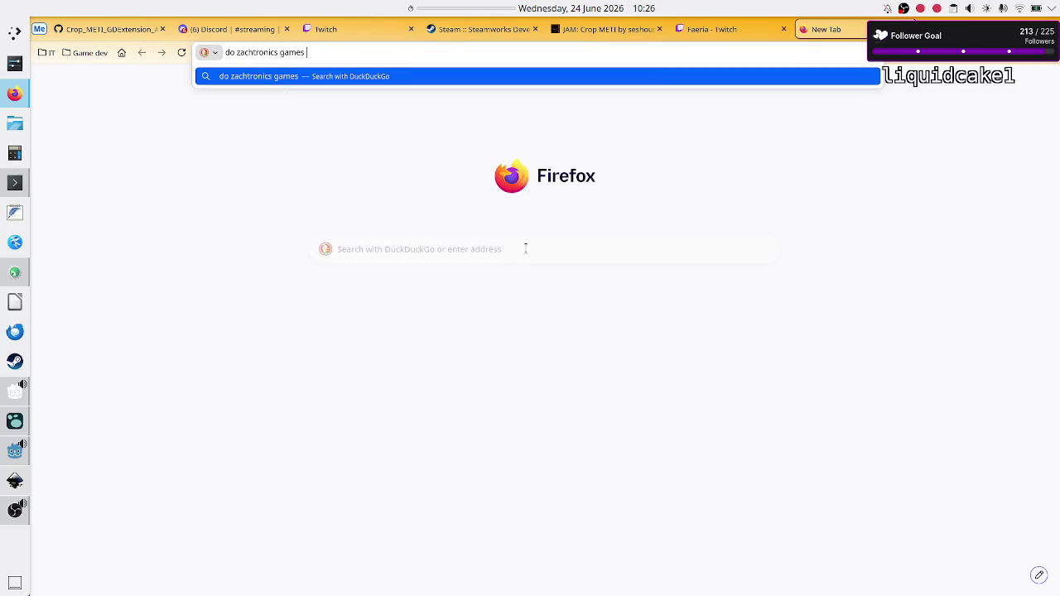
{"action": "type", "text": "return an average for the hi"}
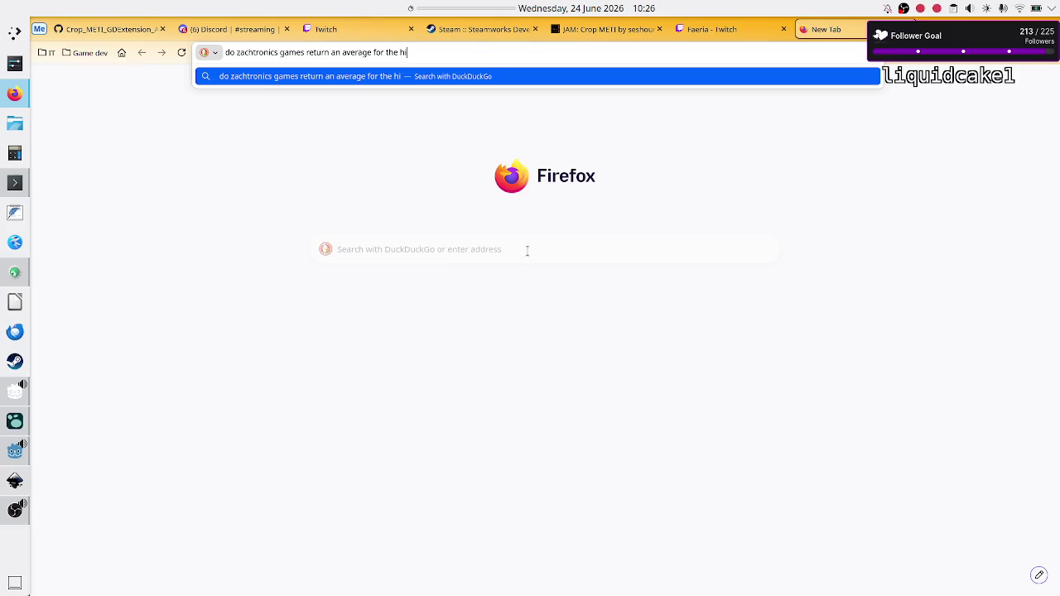
{"action": "key", "text": "BackSpace"}
{"action": "key", "text": "BackSpace"}
{"action": "key", "text": "BackSpace"}
{"action": "key", "text": "BackSpace"}
{"action": "key", "text": "BackSpace"}
{"action": "key", "text": "BackSpace"}
{"action": "type", "text": "show "}
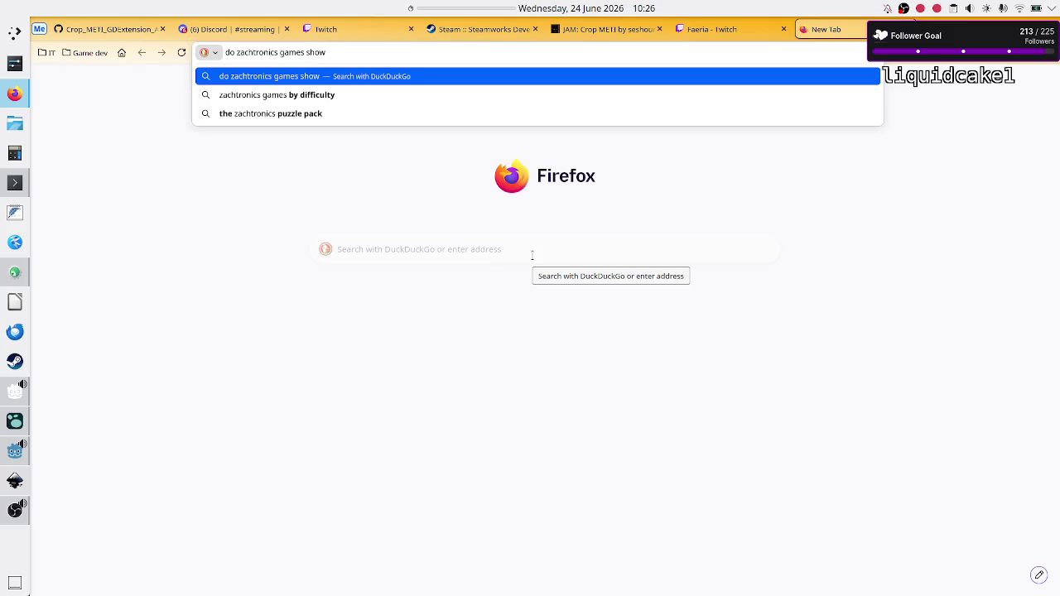
{"action": "type", "text": "in the his"}
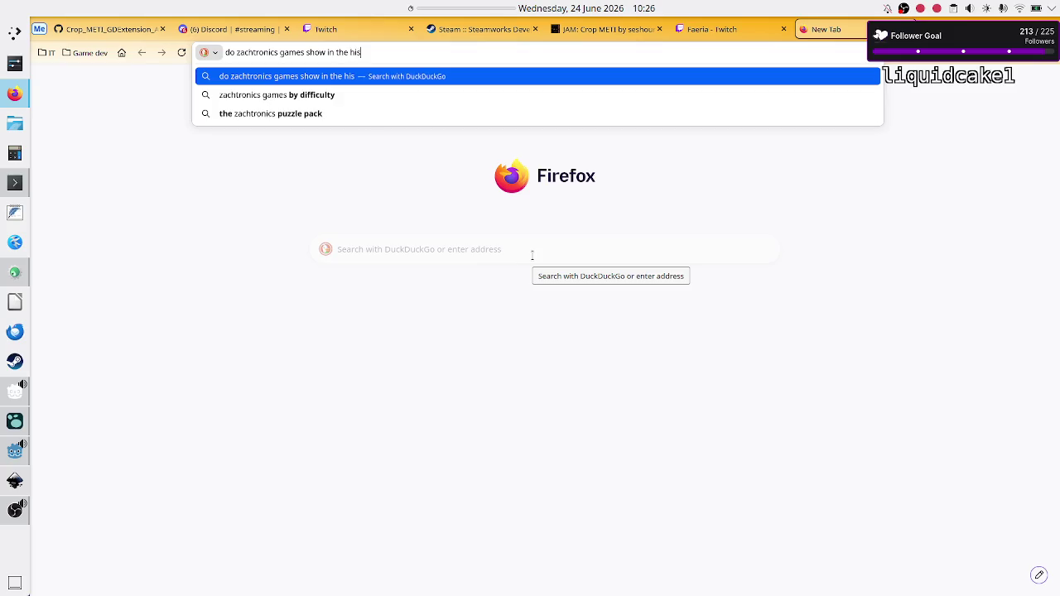
{"action": "type", "text": "tograms an"}
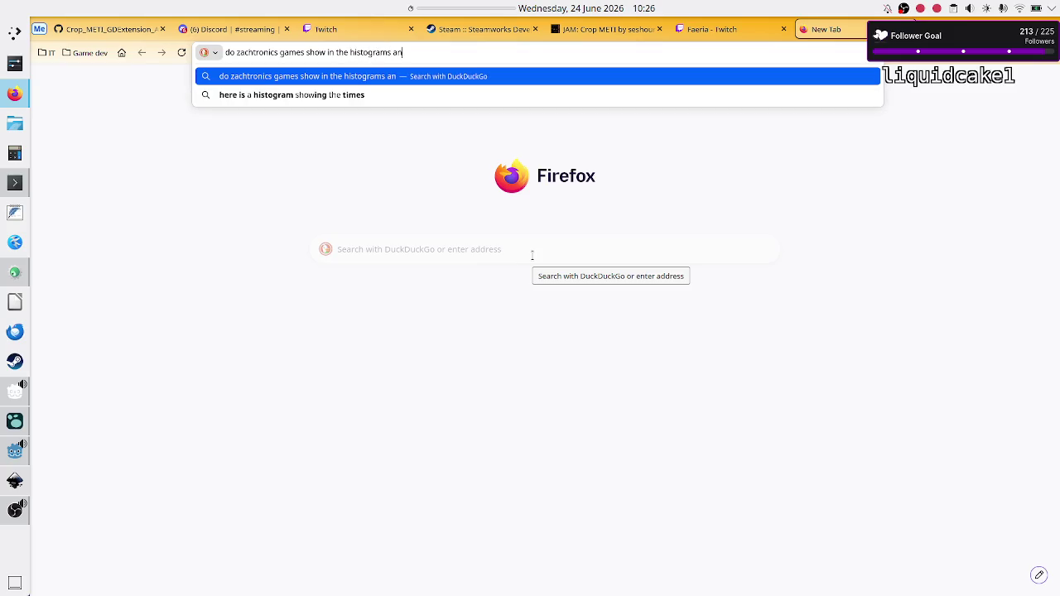
{"action": "type", "text": " average"}
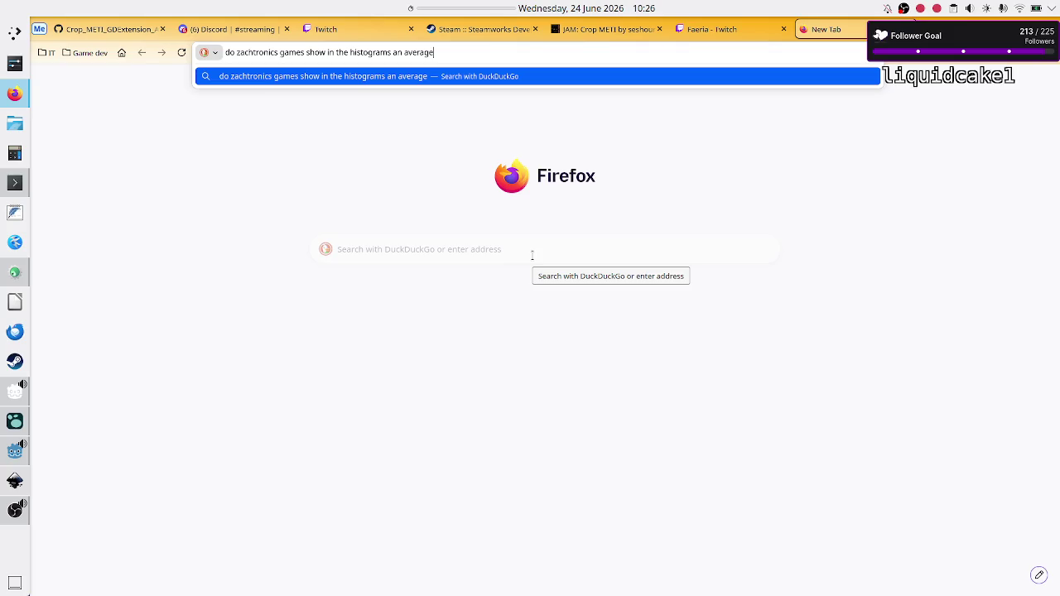
{"action": "key", "text": "BackSpace"}
{"action": "key", "text": "BackSpace"}
{"action": "key", "text": "BackSpace"}
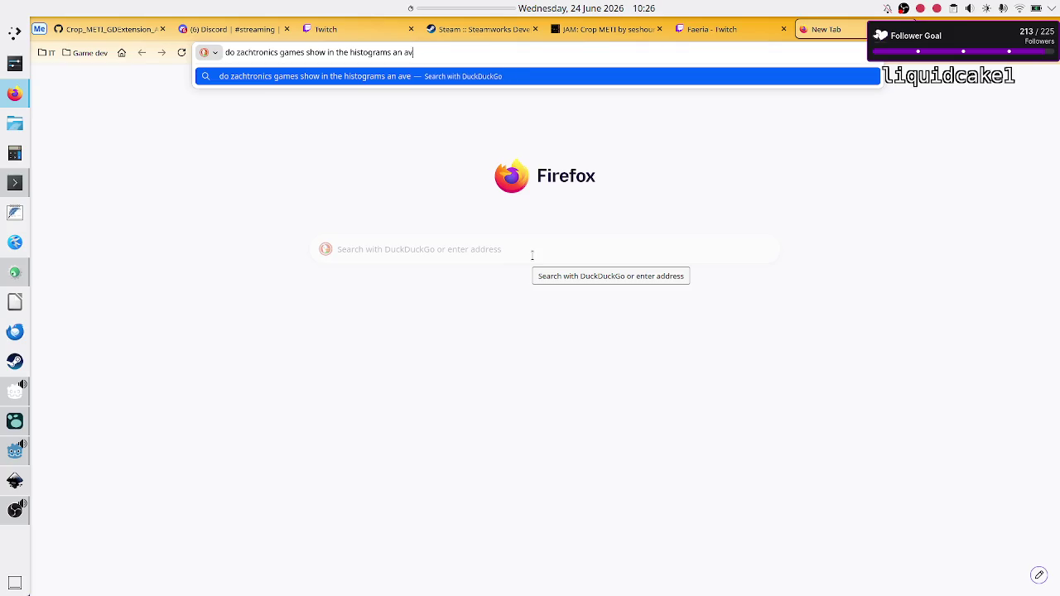
{"action": "key", "text": "BackSpace"}
{"action": "key", "text": "BackSpace"}
{"action": "type", "text": "a histogram an a"}
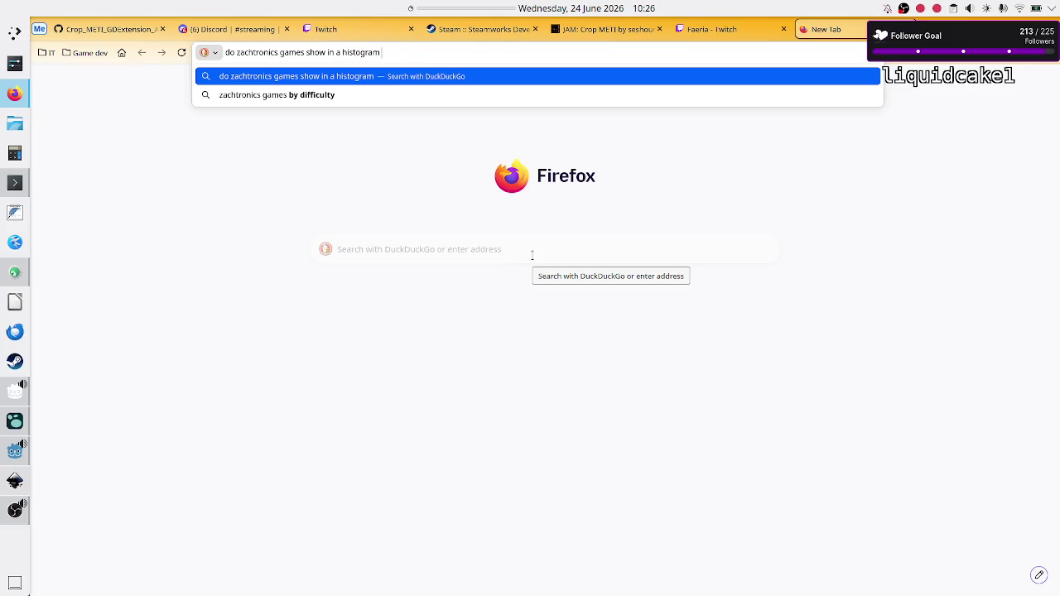
{"action": "type", "text": "verage "}
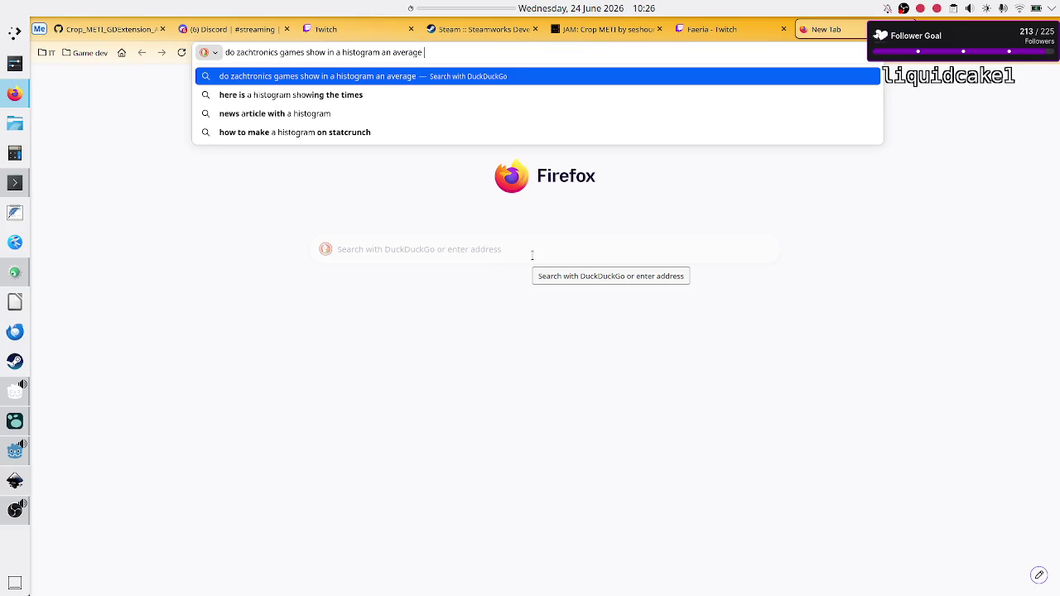
{"action": "type", "text": "across all tests?"}
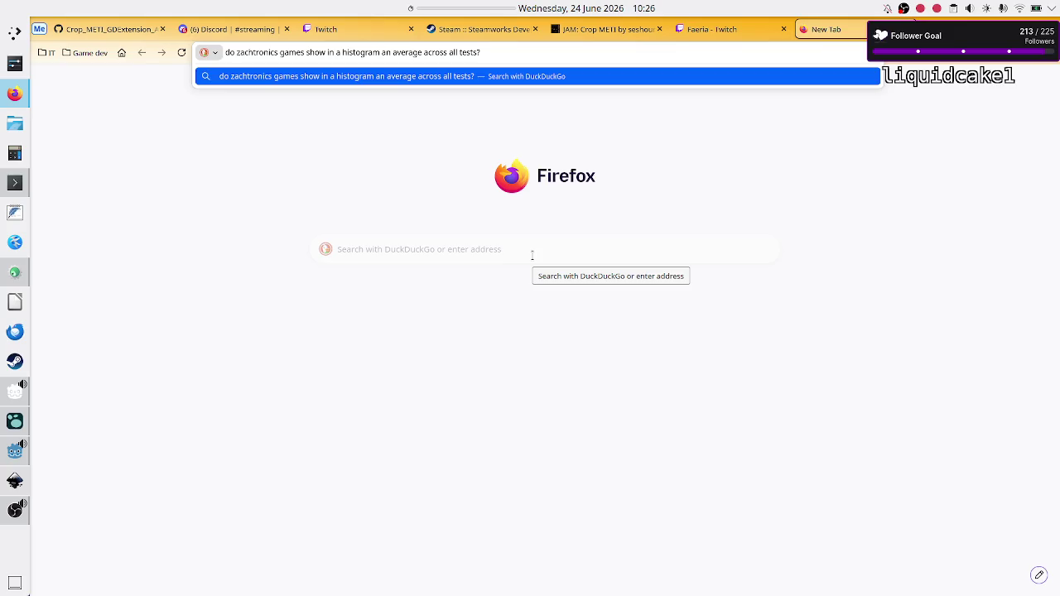
{"action": "key", "text": "Return"}
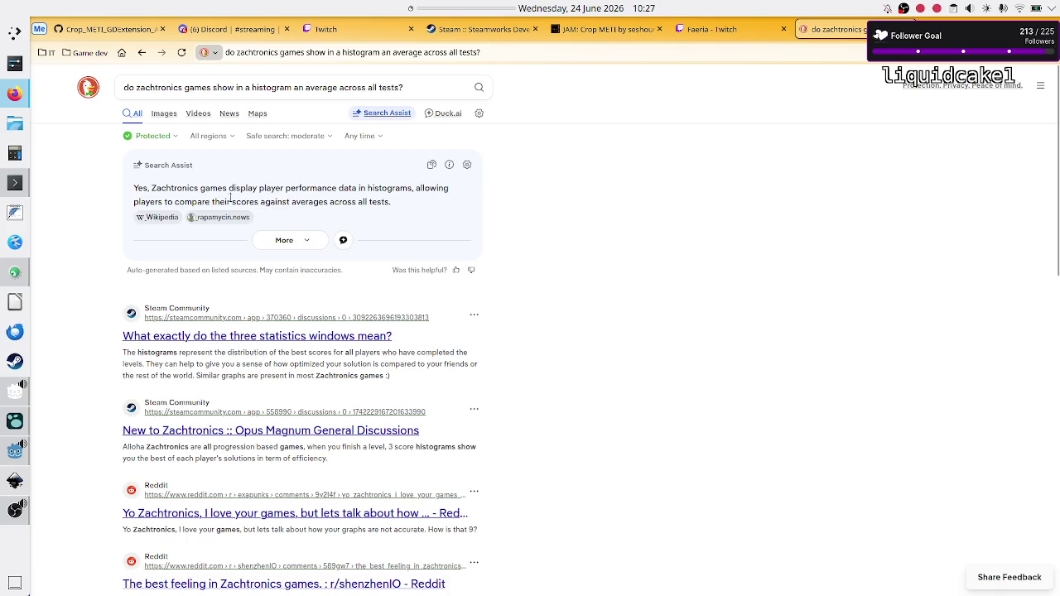
- Read the Search Assist answer, then open the Reddit result 'Yo Zachtronics, I love your games, but lets talk about how...'
{"action": "double_click", "coordinate": [344, 202]}
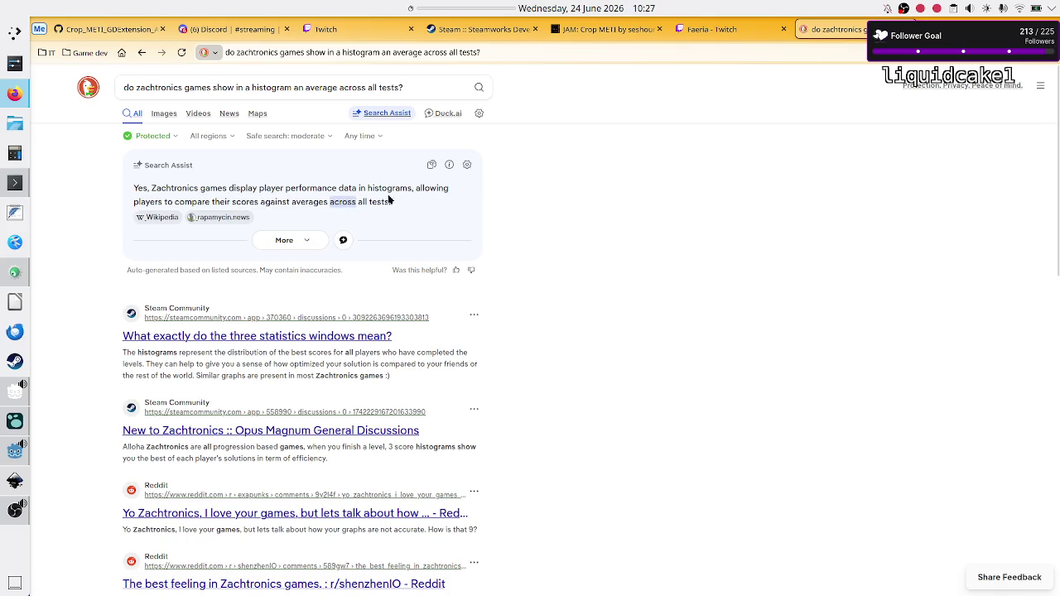
{"action": "left_click", "coordinate": [507, 206]}
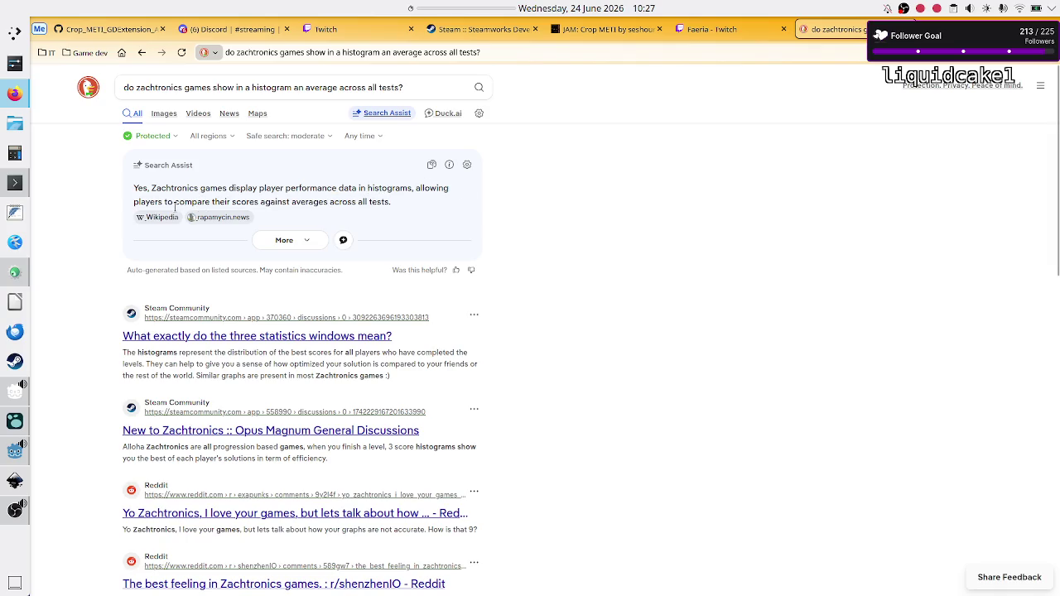
{"action": "double_click", "coordinate": [245, 202]}
{"action": "double_click", "coordinate": [309, 202]}
{"action": "triple_click", "coordinate": [382, 206]}
{"action": "left_click", "coordinate": [537, 315]}
{"action": "scroll", "coordinate": [521, 313], "scroll_direction": "down", "scroll_amount": 1}
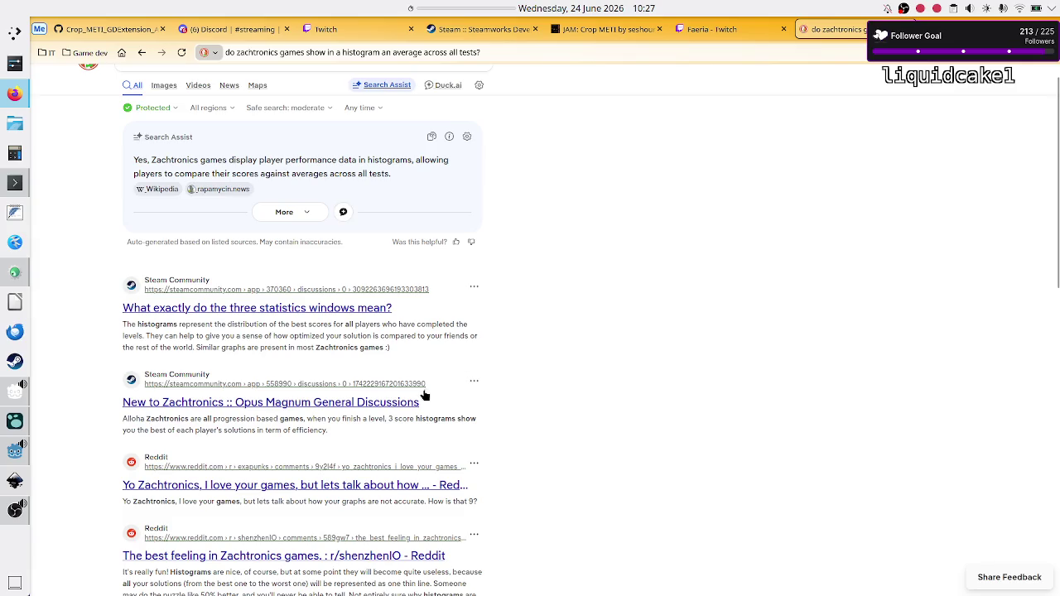
{"action": "left_click", "coordinate": [346, 485]}
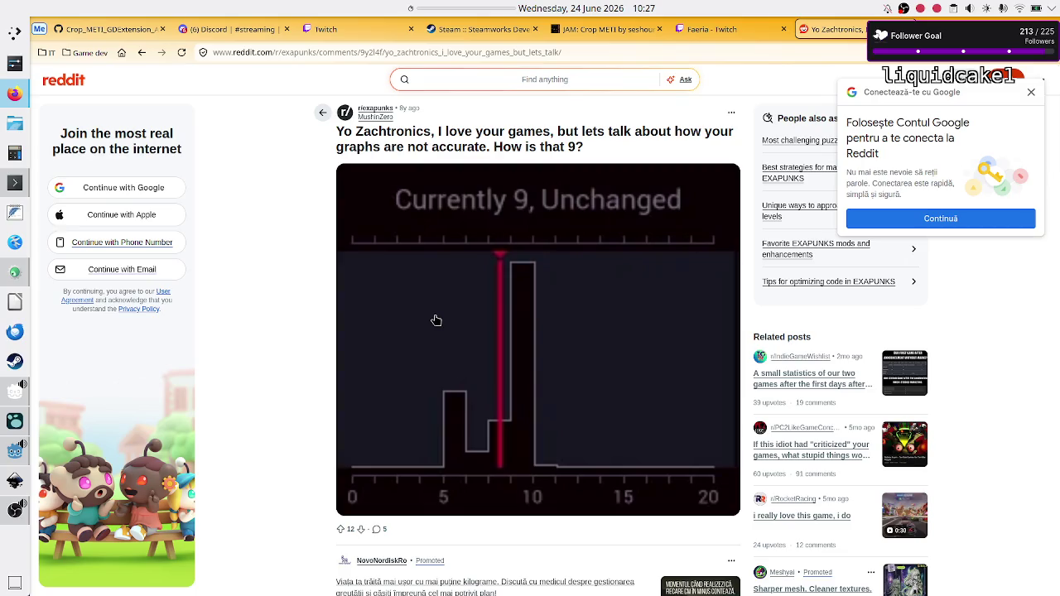
- Highlight the comment sentence explaining histogram boundaries are rounded to integers
{"action": "scroll", "coordinate": [437, 320], "scroll_direction": "down", "scroll_amount": 5}
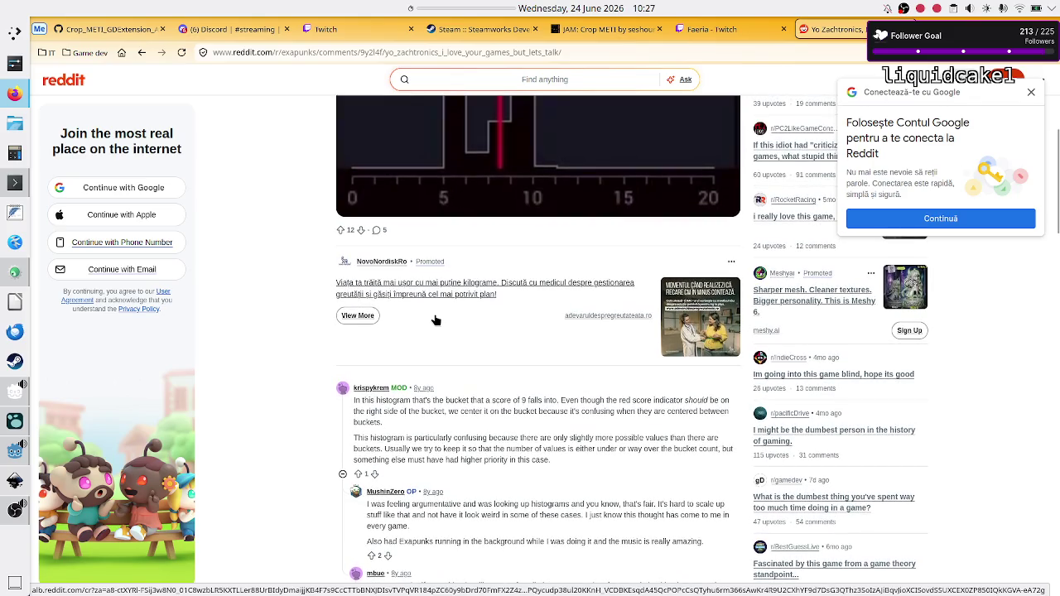
{"action": "scroll", "coordinate": [436, 320], "scroll_direction": "up", "scroll_amount": 3}
{"action": "scroll", "coordinate": [436, 320], "scroll_direction": "down", "scroll_amount": 6}
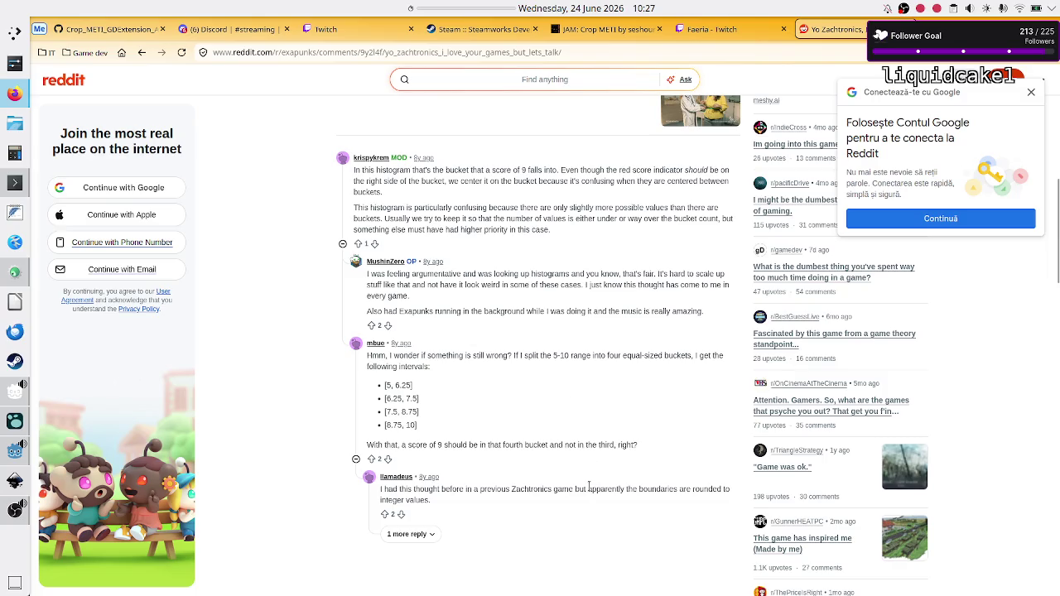
{"action": "mouse_move", "coordinate": [589, 488]}
{"action": "left_mouse_down"}
{"action": "mouse_move", "coordinate": [683, 488]}
{"action": "mouse_move", "coordinate": [491, 501]}
{"action": "left_mouse_up"}
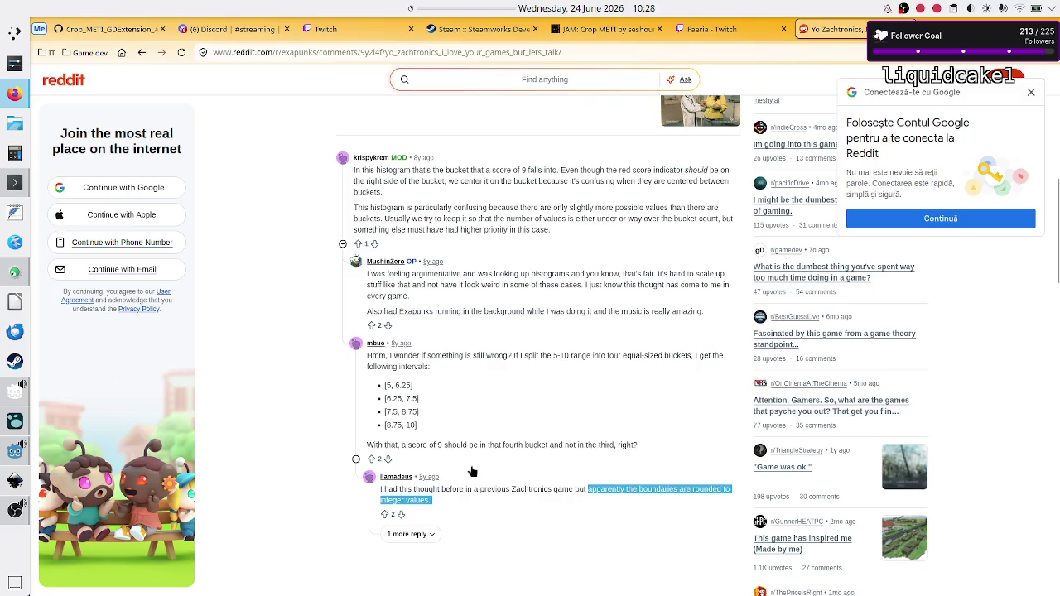
- Expand the '1 more reply' under that comment
{"action": "scroll", "coordinate": [505, 418], "scroll_direction": "up", "scroll_amount": 5}
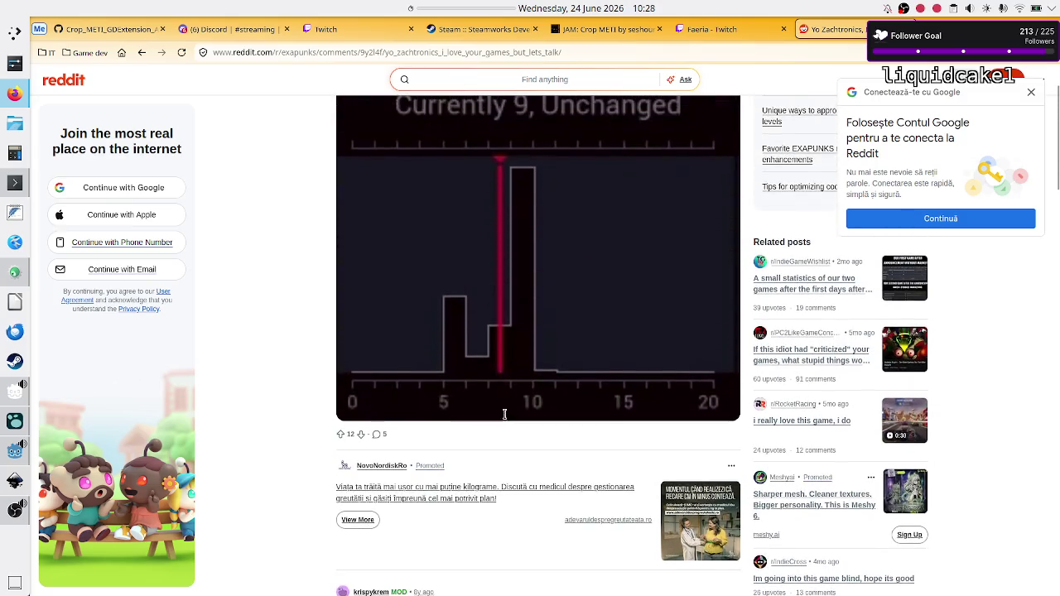
{"action": "scroll", "coordinate": [505, 418], "scroll_direction": "up", "scroll_amount": 1}
{"action": "scroll", "coordinate": [505, 418], "scroll_direction": "down", "scroll_amount": 5}
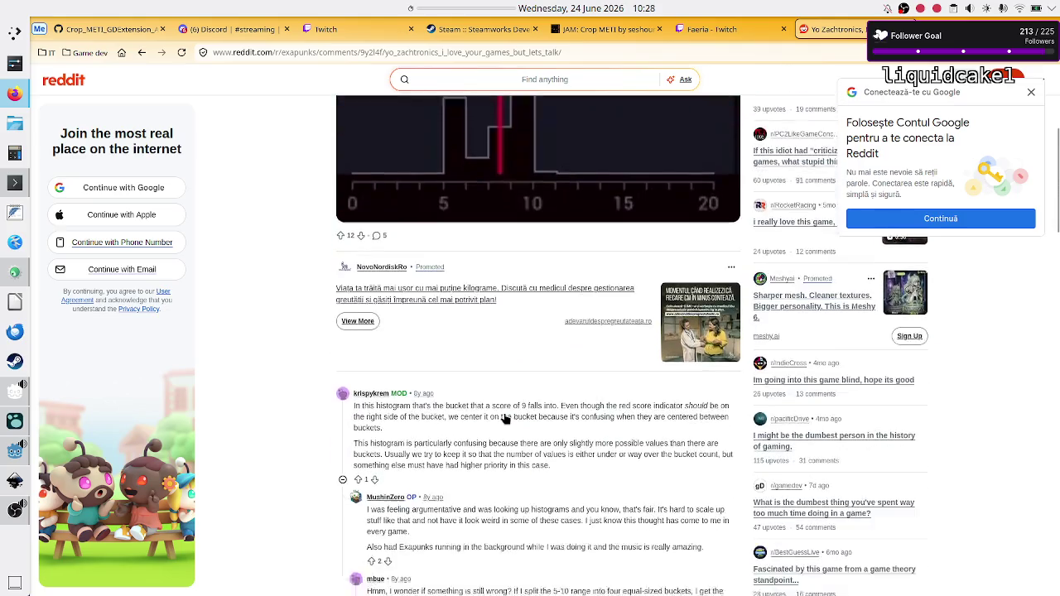
{"action": "scroll", "coordinate": [506, 418], "scroll_direction": "down", "scroll_amount": 2}
{"action": "scroll", "coordinate": [505, 418], "scroll_direction": "up", "scroll_amount": 7}
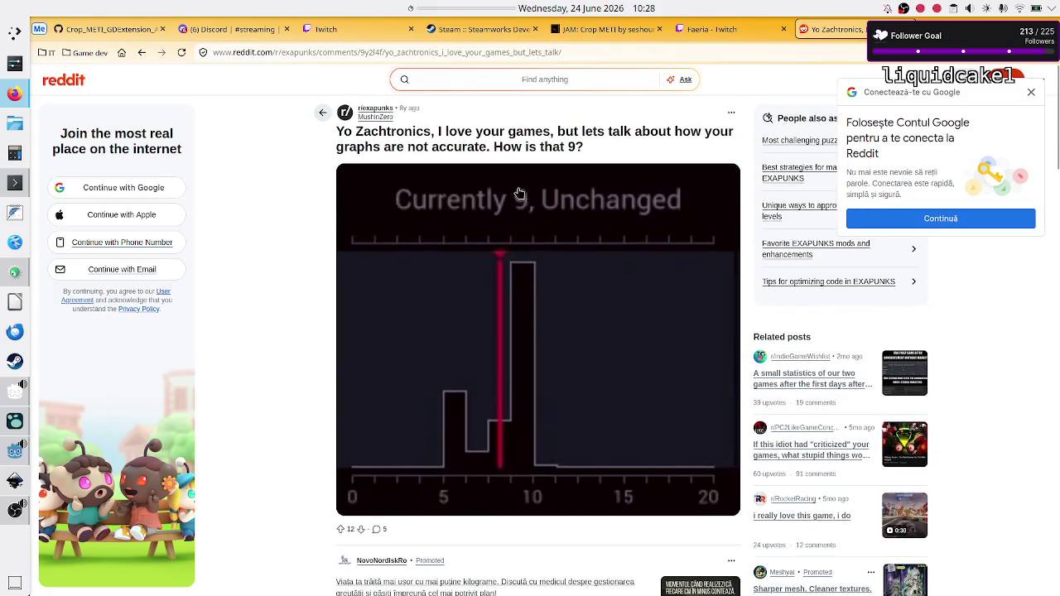
{"action": "scroll", "coordinate": [476, 372], "scroll_direction": "down", "scroll_amount": 5}
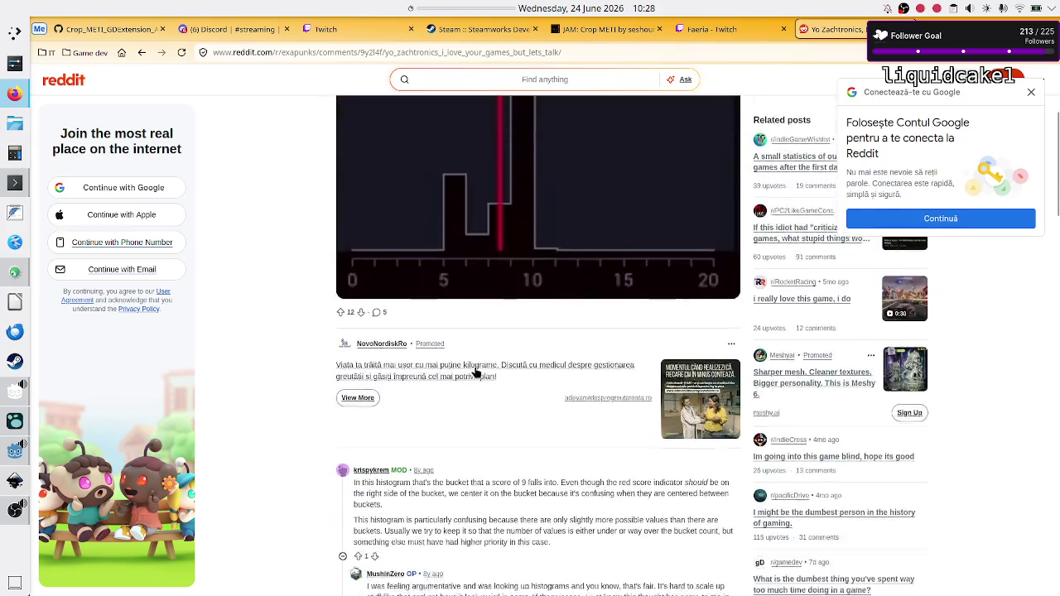
{"action": "scroll", "coordinate": [476, 372], "scroll_direction": "down", "scroll_amount": 2}
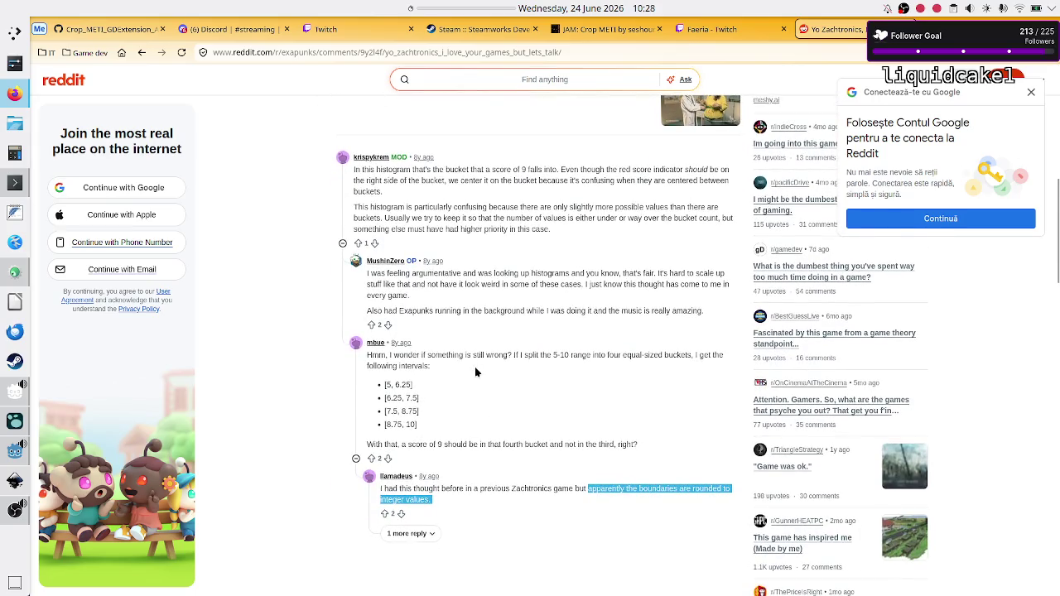
{"action": "left_click", "coordinate": [420, 534]}
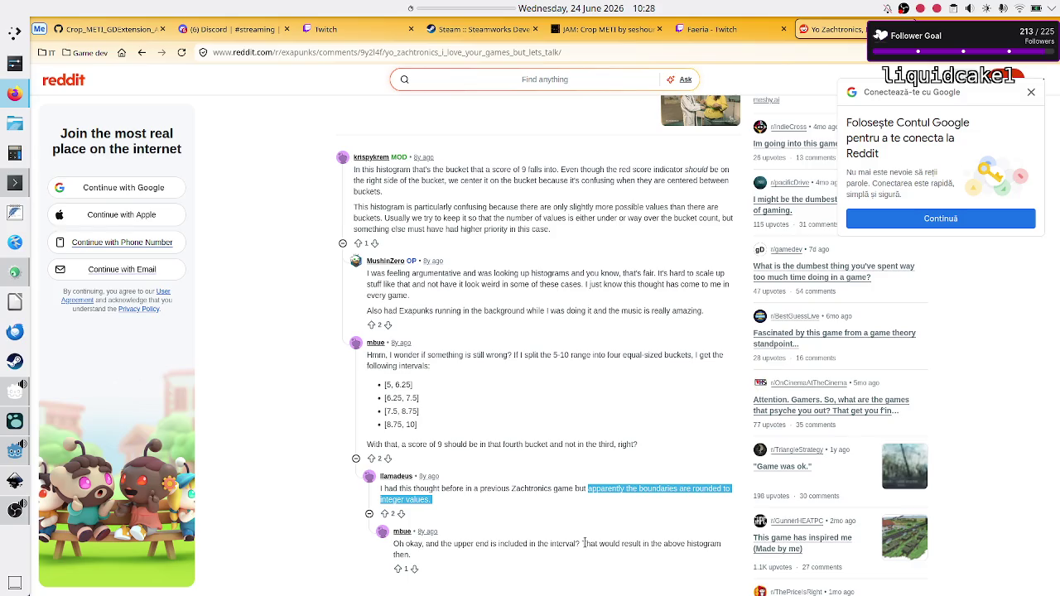
- Read the revealed reply and return to the Godot editor
{"action": "scroll", "coordinate": [625, 563], "scroll_direction": "down", "scroll_amount": 1}
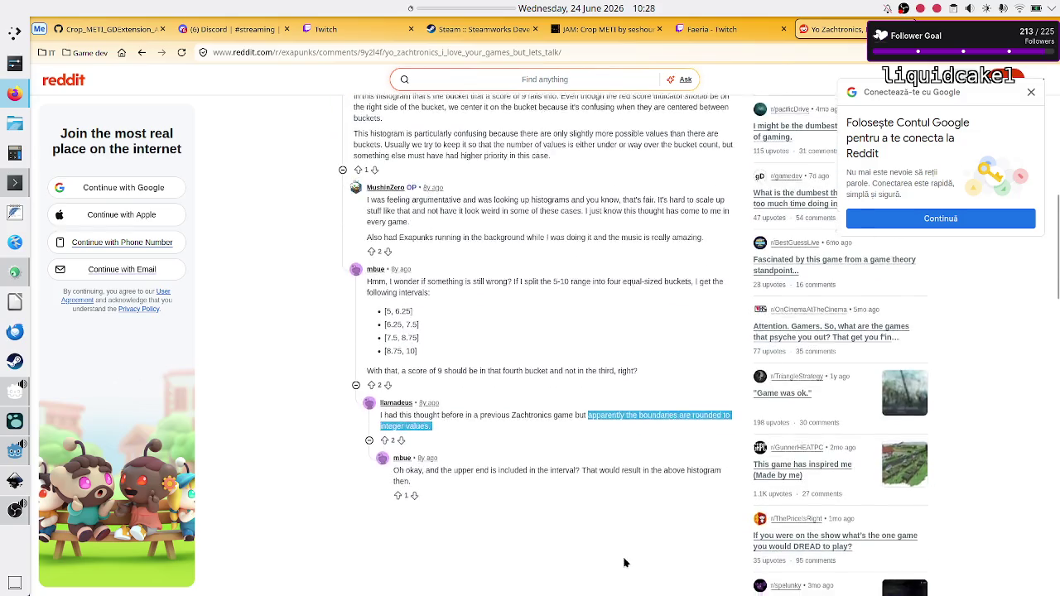
{"action": "scroll", "coordinate": [625, 563], "scroll_direction": "down", "scroll_amount": 1}
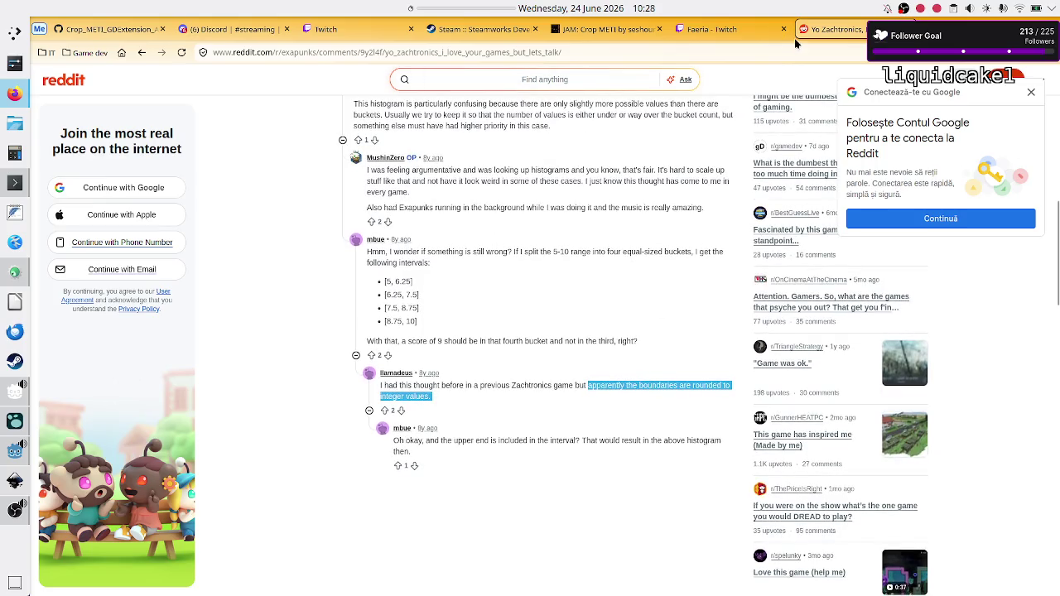
{"action": "left_click", "coordinate": [7, 454]}
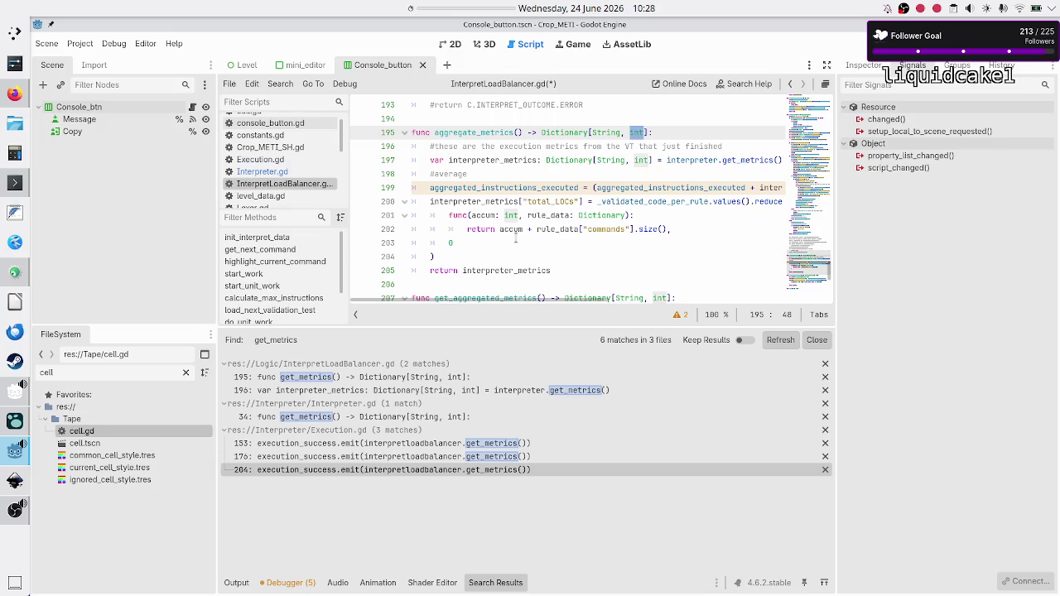
- Replace int with float in the value types, including line 207's Dictionary[String, float] return type
{"action": "type", "text": "float"}
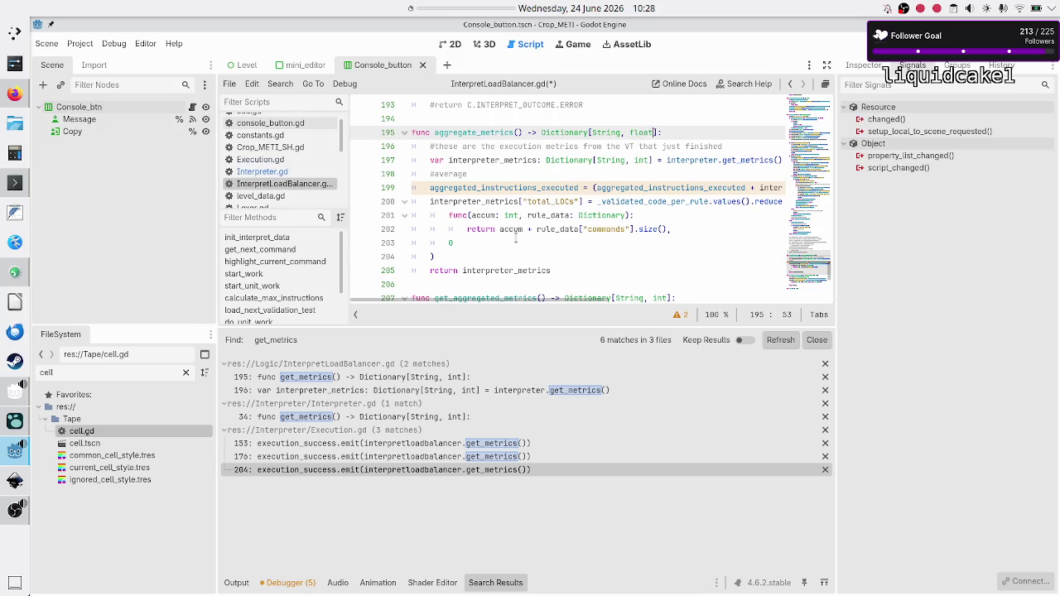
{"action": "key", "text": "Escape"}
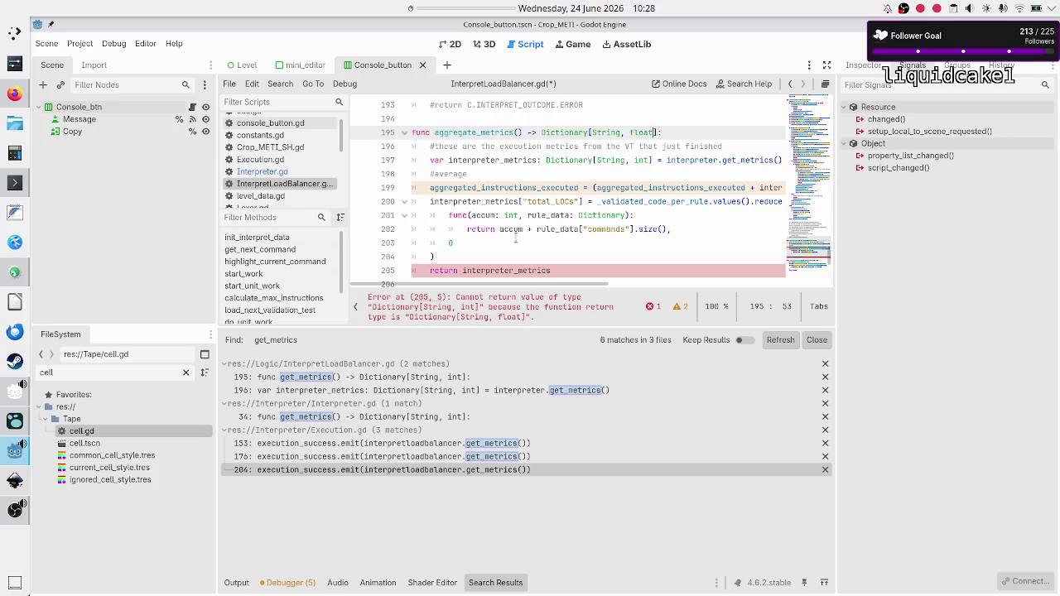
{"action": "key", "text": "Down"}
{"action": "key", "text": "Down"}
{"action": "key", "text": "Down"}
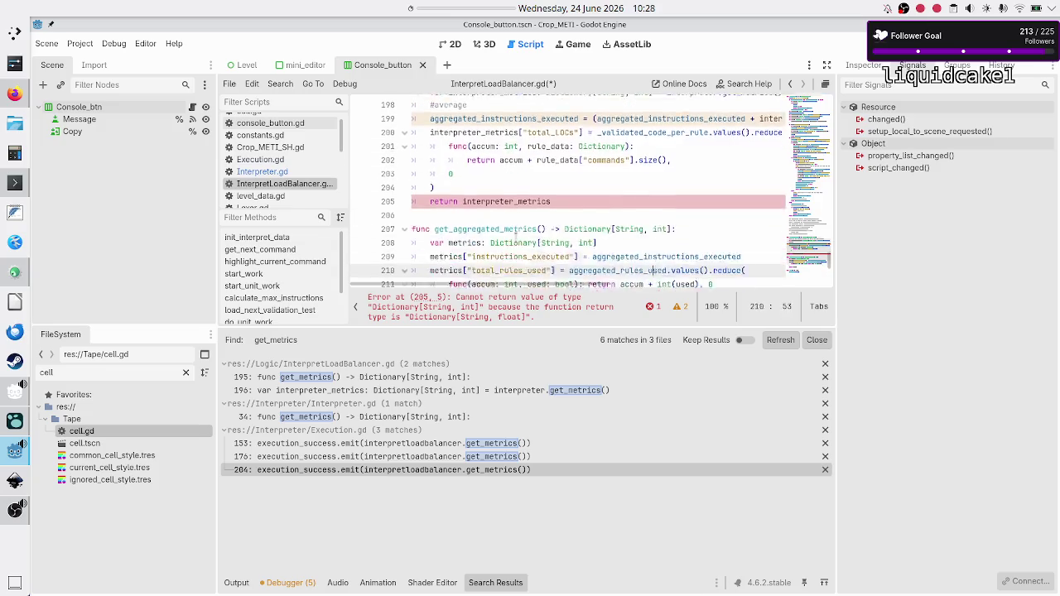
{"action": "key", "text": "Up"}
{"action": "key", "text": "Up"}
{"action": "key", "text": "Up"}
{"action": "key", "text": "End"}
{"action": "key", "text": "Left"}
{"action": "key", "text": "Left"}
{"action": "key", "text": "BackSpace"}
{"action": "key", "text": "BackSpace"}
{"action": "key", "text": "BackSpace"}
{"action": "type", "text": "float"}
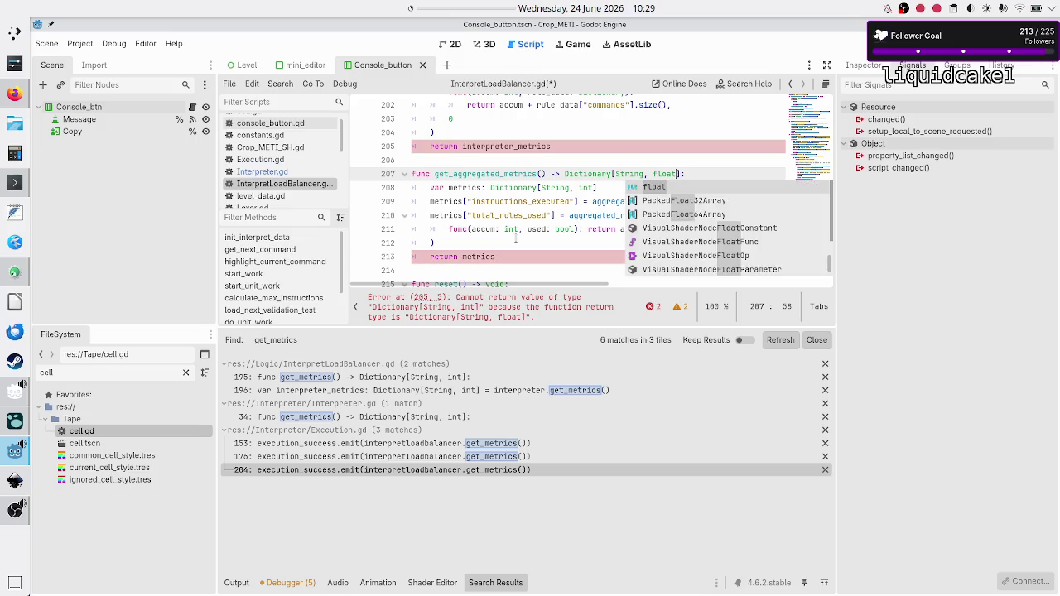
{"action": "key", "text": "Escape"}
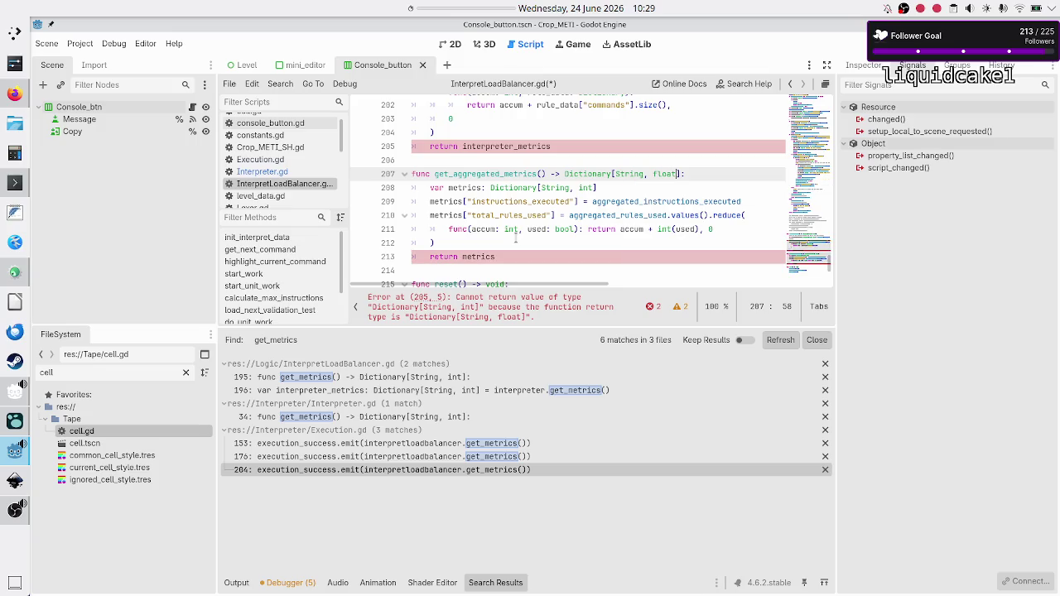
- Make line 208's metrics declaration Dictionary[String, float] and step down to line 211's int accumulator
{"action": "key", "text": "Down"}
{"action": "key", "text": "Left"}
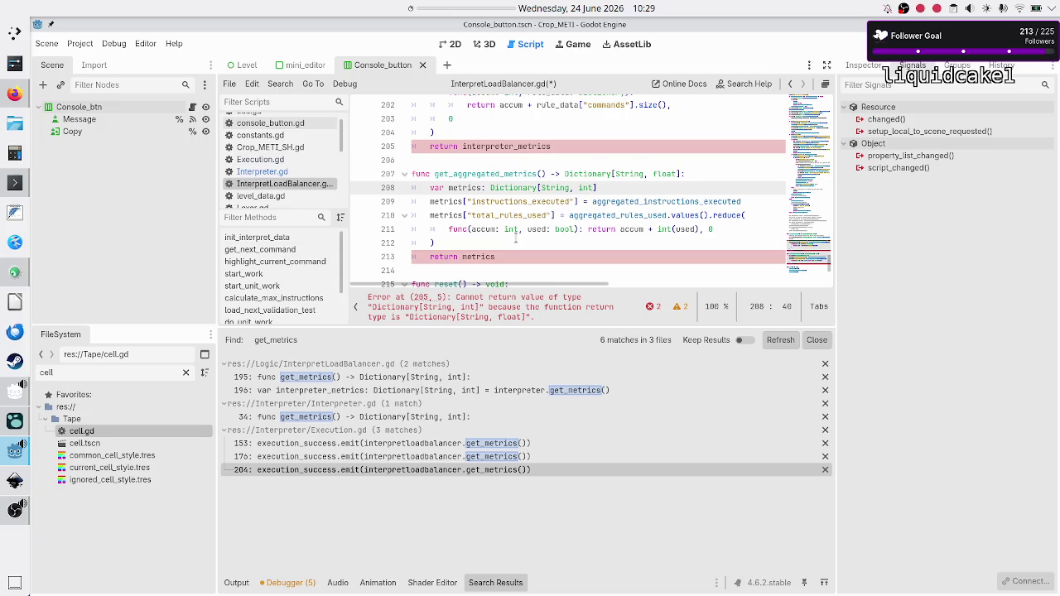
{"action": "key", "text": "BackSpace"}
{"action": "key", "text": "BackSpace"}
{"action": "key", "text": "BackSpace"}
{"action": "type", "text": "float"}
{"action": "key", "text": "Escape"}
{"action": "key", "text": "Down"}
{"action": "key", "text": "Home"}
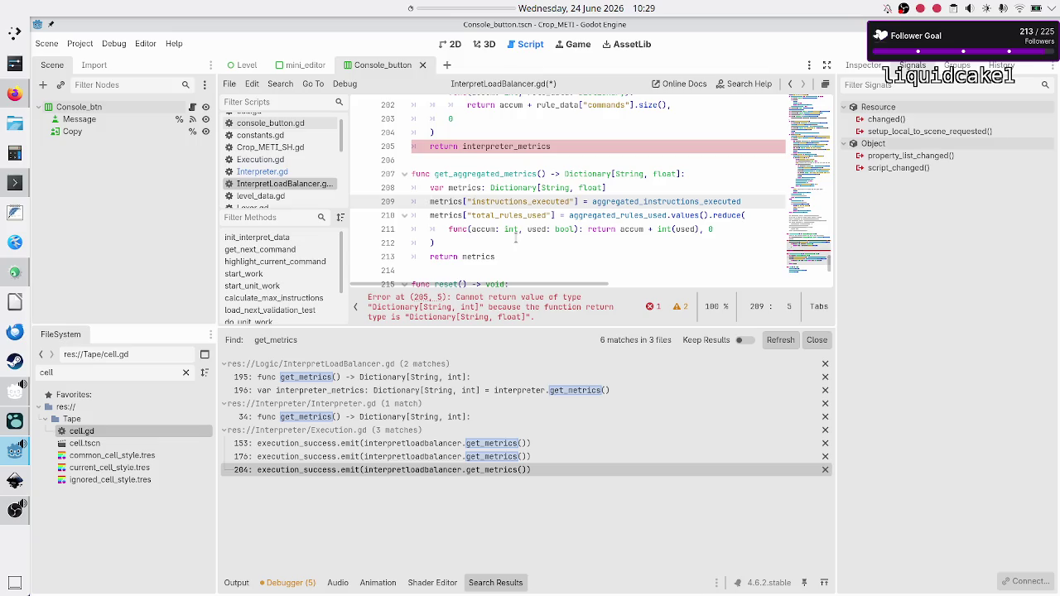
{"action": "key", "text": "Down"}
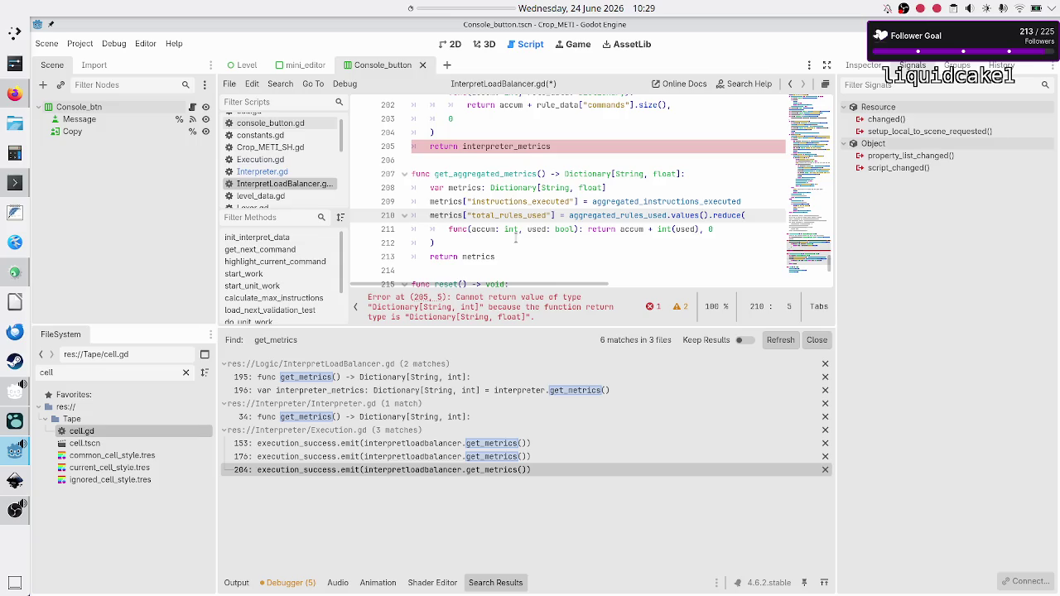
{"action": "key", "text": "Down"}
{"action": "key", "text": "ctrl+Right"}
{"action": "key", "text": "ctrl+Right"}
{"action": "key", "text": "ctrl+Right"}
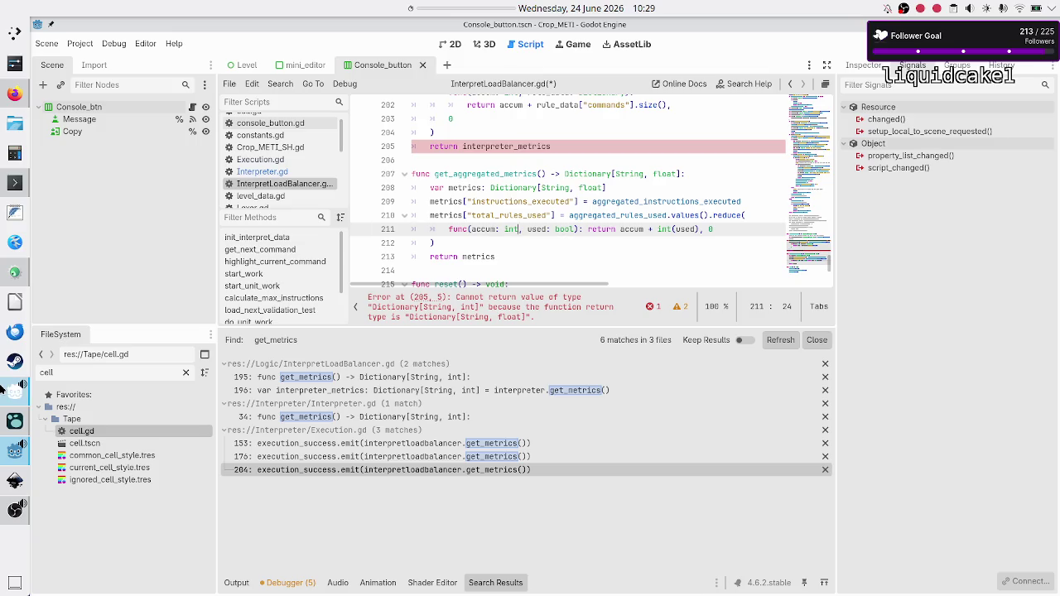
- Peek at the Reddit thread, then run the project to test the saved script and stop it
{"action": "mouse_move", "coordinate": [15, 508]}
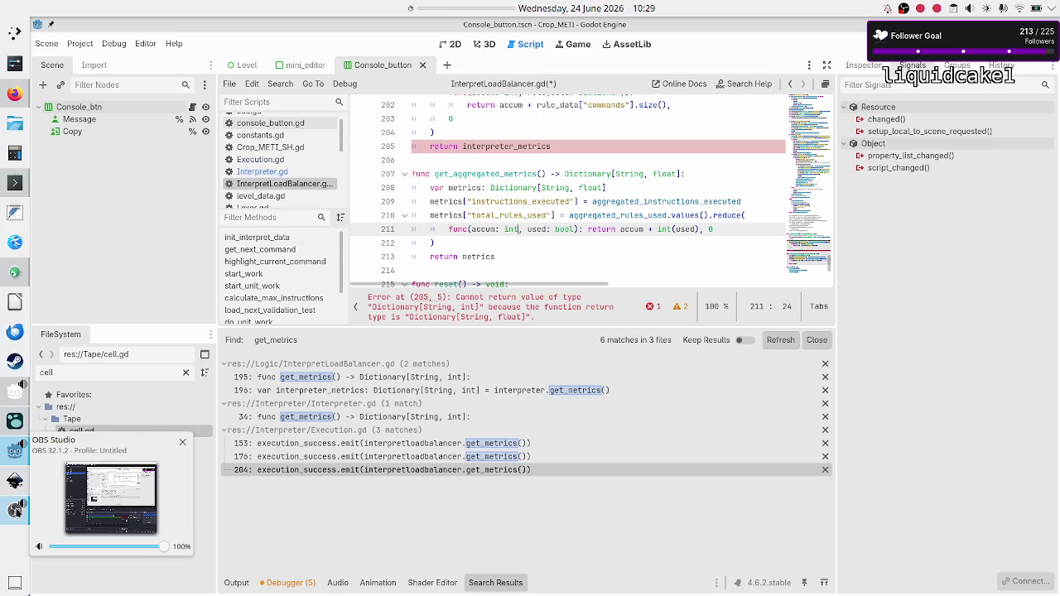
{"action": "left_click", "coordinate": [6, 460]}
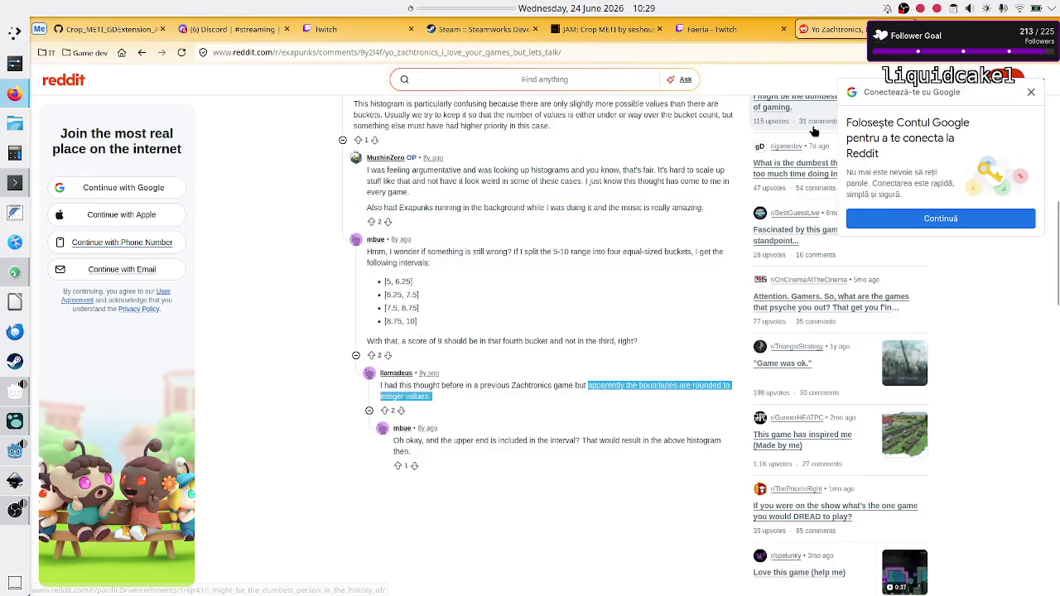
{"action": "left_click", "coordinate": [8, 454]}
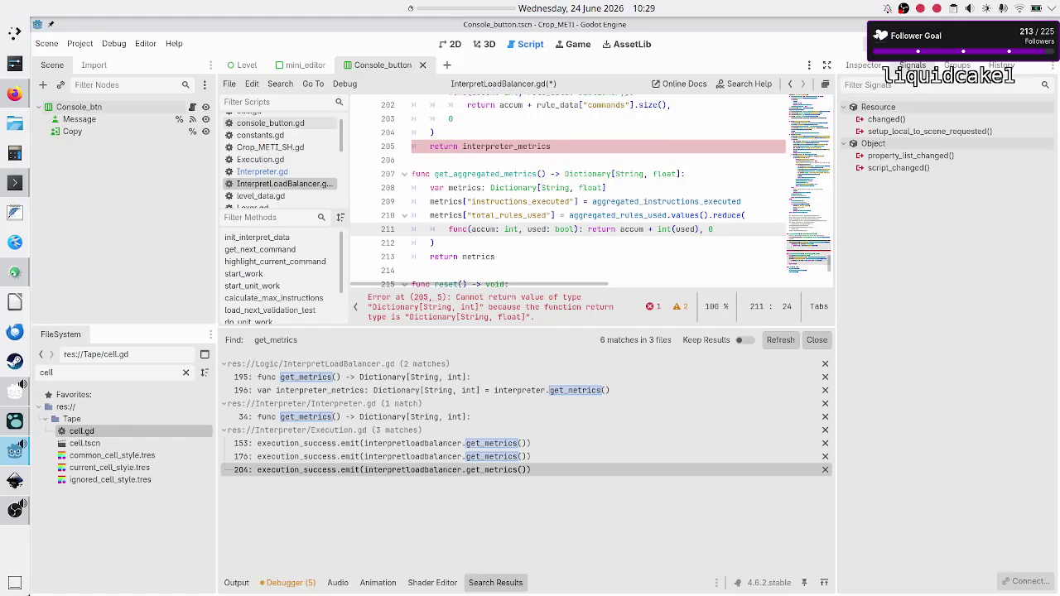
{"action": "left_click", "coordinate": [884, 44]}
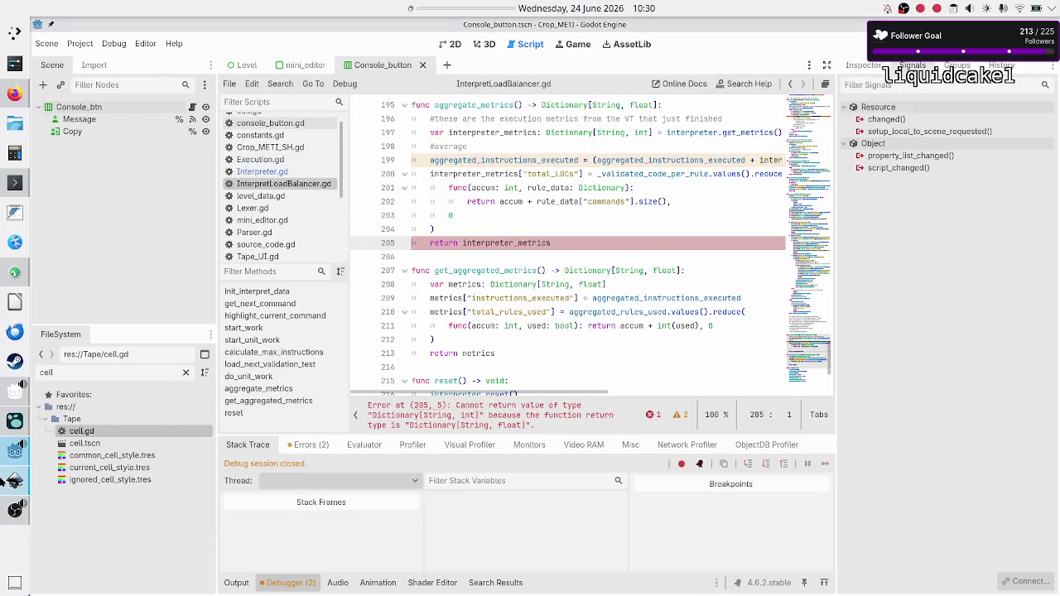
{"action": "left_click", "coordinate": [20, 490]}
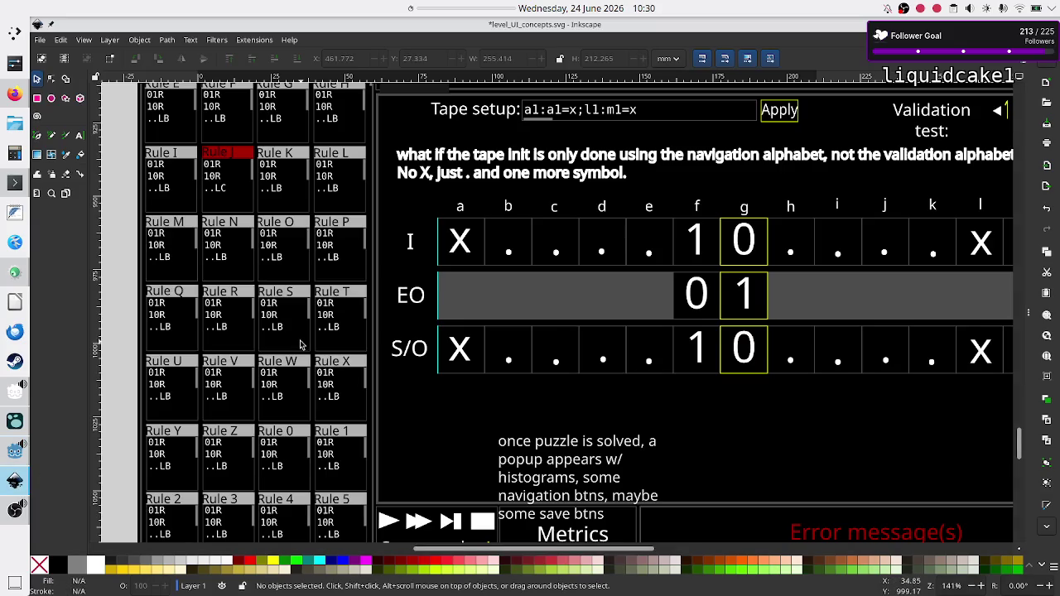
- Scroll the Inkscape mockup to the top rules, start a 00:03 panel timer, and bring OBS forward
{"action": "scroll", "coordinate": [289, 189], "scroll_direction": "up", "scroll_amount": 3}
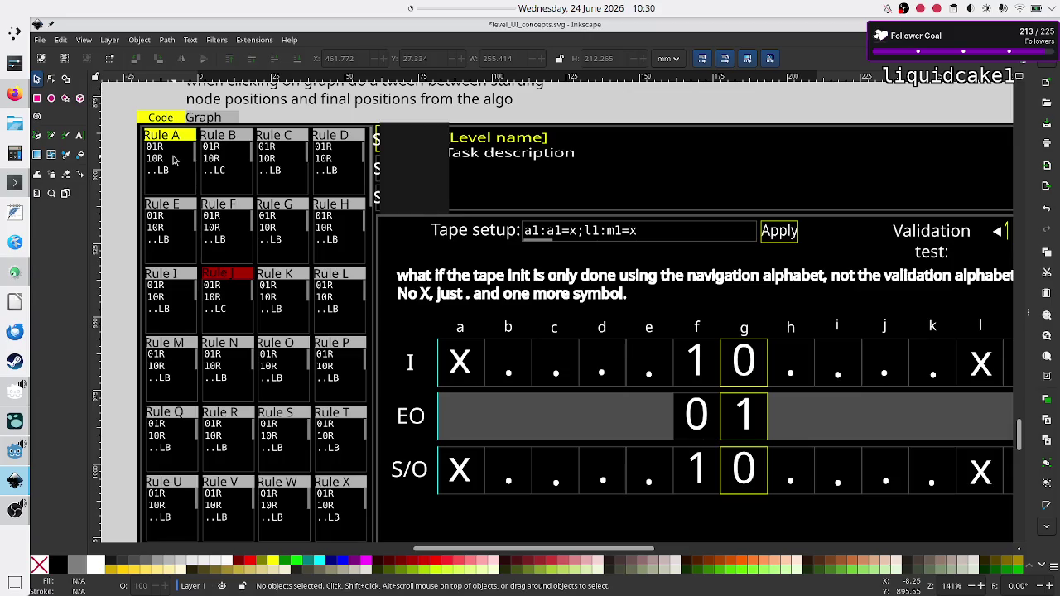
{"action": "right_click", "coordinate": [466, 6]}
{"action": "left_click", "coordinate": [507, 237]}
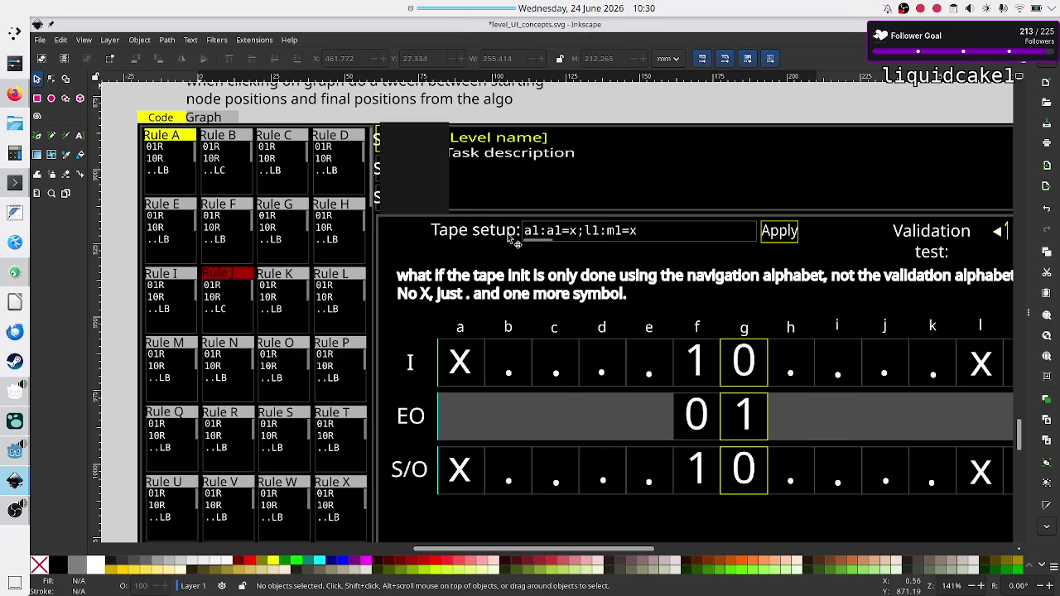
{"action": "left_click", "coordinate": [15, 509]}
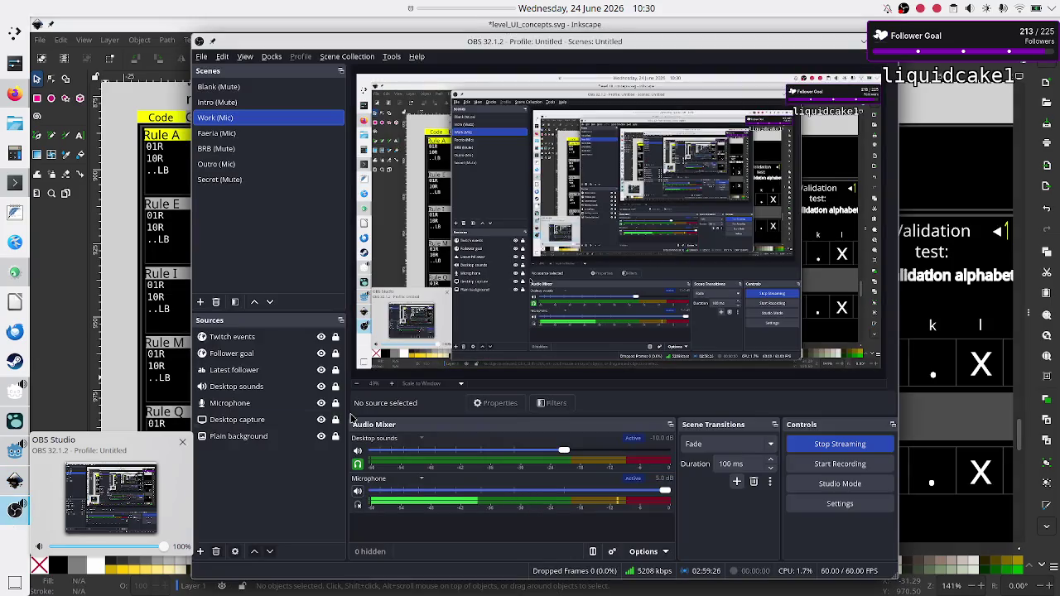
- Mute the OBS microphone and minimize OBS, then dismiss the Time out! message when the timer expires
{"action": "left_click", "coordinate": [359, 493]}
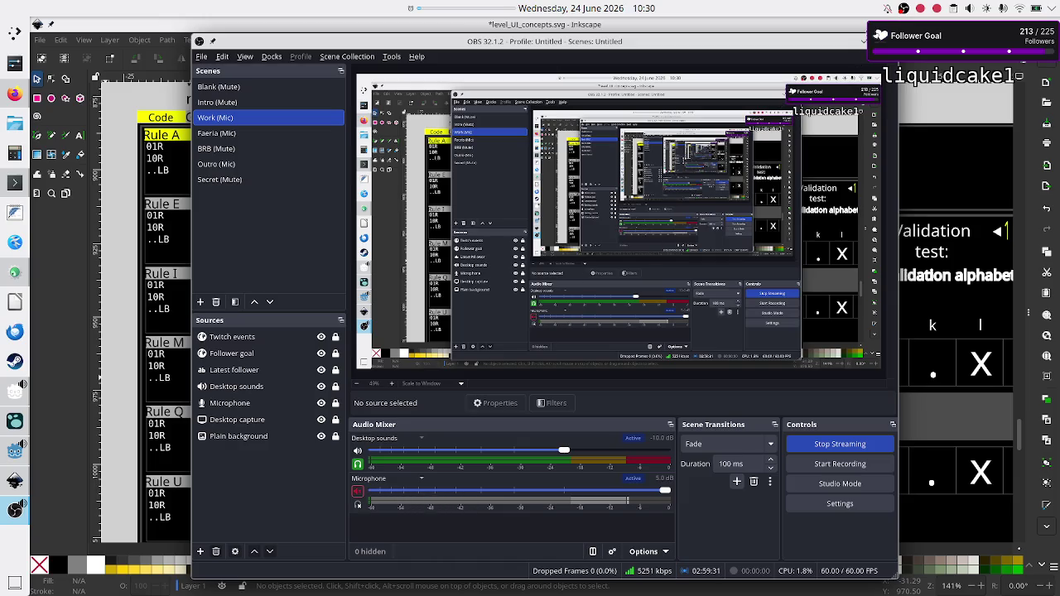
{"action": "left_click", "coordinate": [862, 40]}
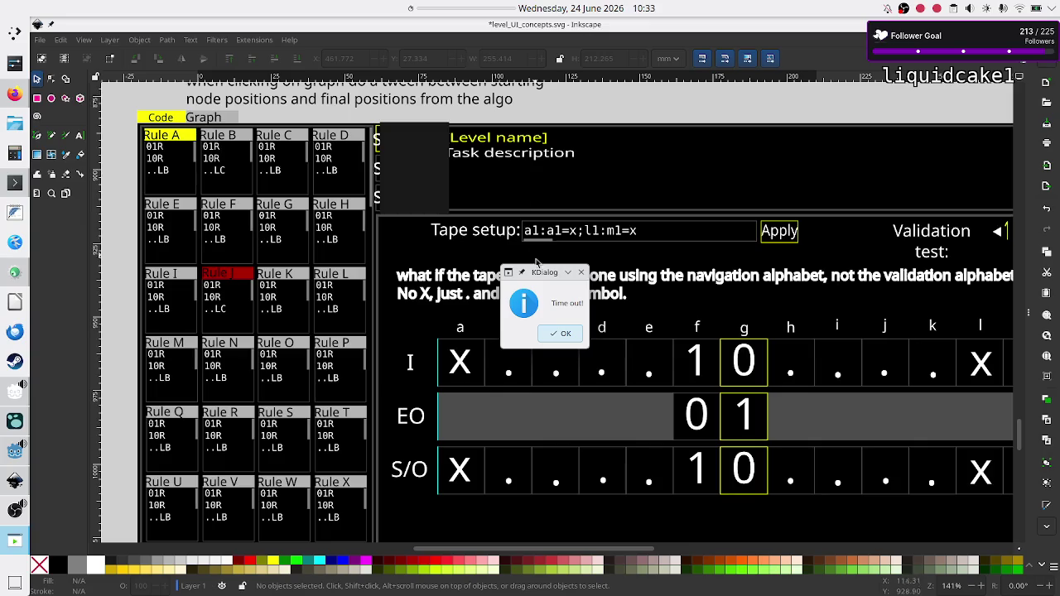
{"action": "left_click", "coordinate": [577, 339]}
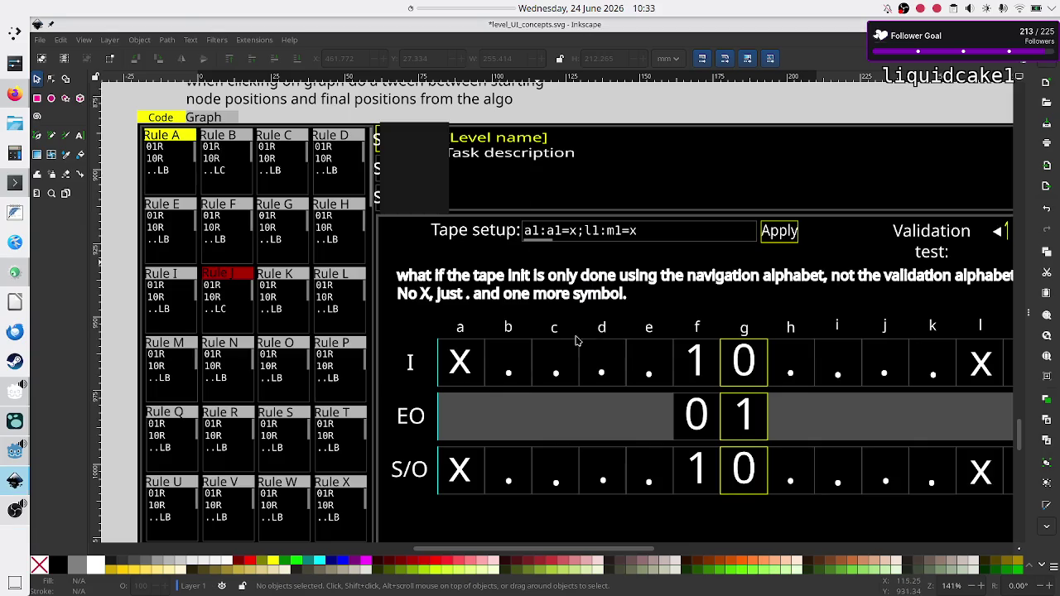
- Bring OBS Studio back from the taskbar, unmute the microphone, and minimize OBS again
{"action": "left_click", "coordinate": [12, 510]}
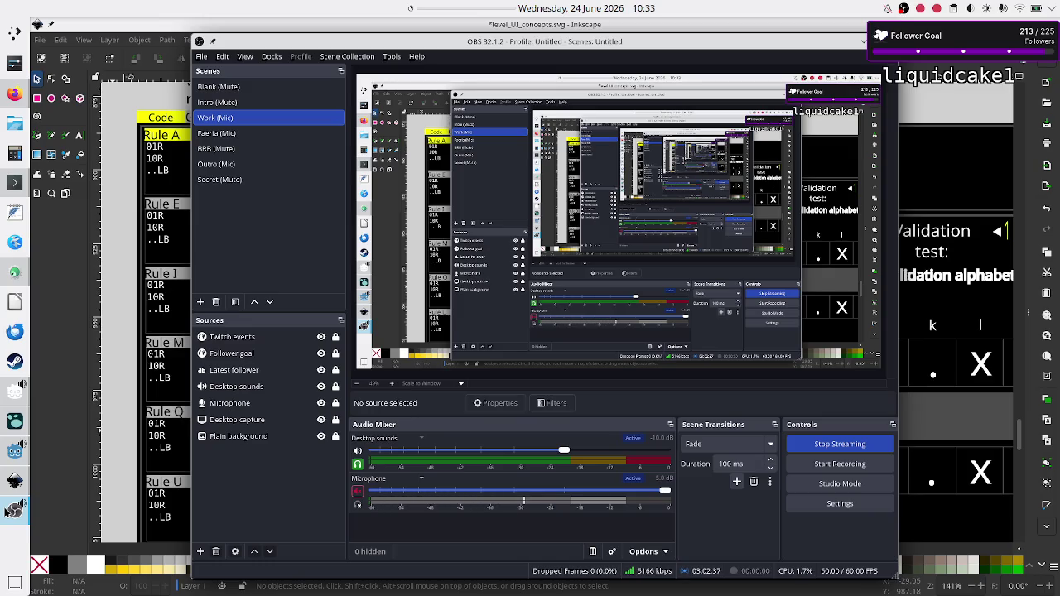
{"action": "left_click", "coordinate": [358, 491]}
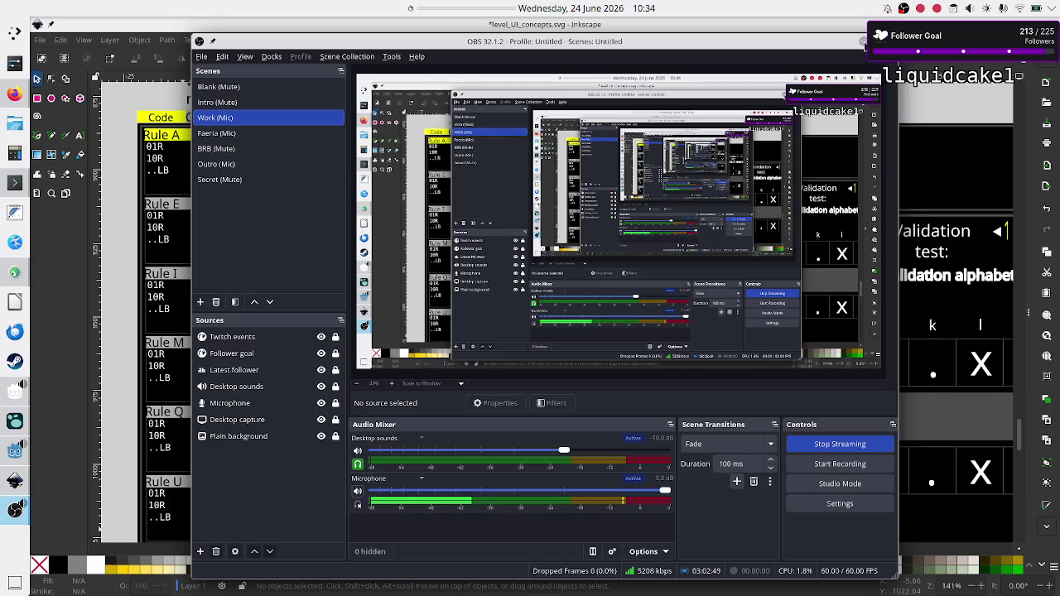
{"action": "left_click", "coordinate": [863, 41]}
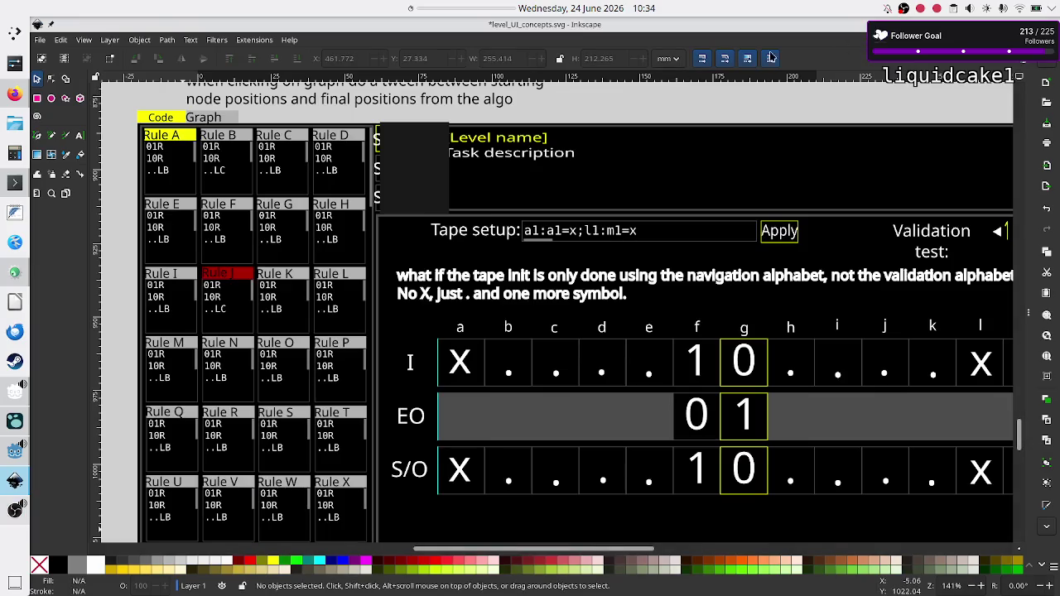
- In a new FeatherPad note, write 'puzzle: asks you to add 2 integer values' with an indented 'the hardest puzzle in the game' line
{"action": "left_click", "coordinate": [4, 211]}
{"action": "type", "text": "puzzle: "}
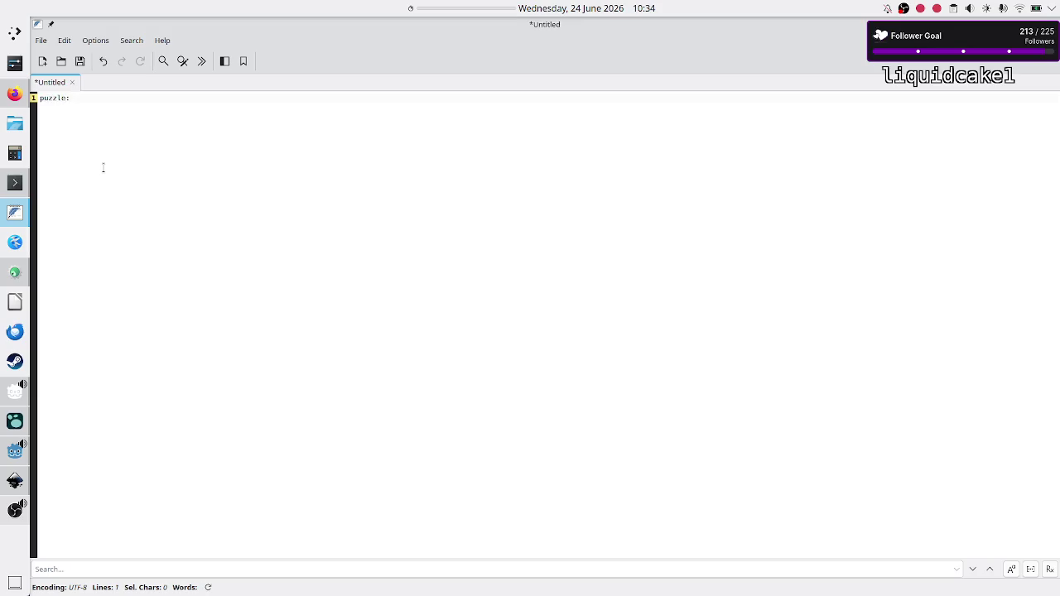
{"action": "type", "text": "asks you to "}
{"action": "type", "text": "add 2 integer valu"}
{"action": "key", "text": "Return"}
{"action": "key", "text": "Return"}
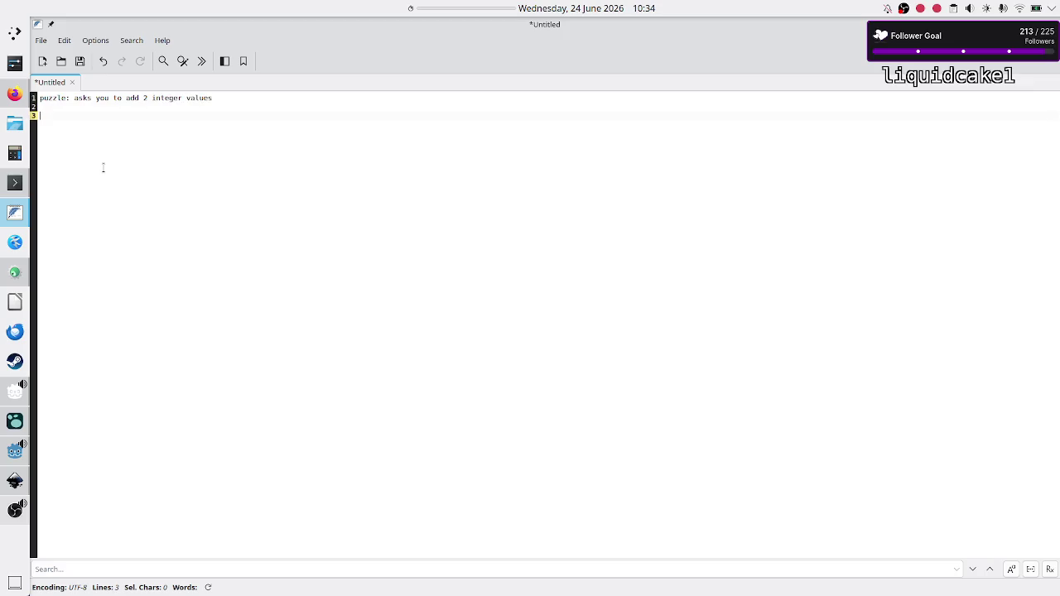
{"action": "key", "text": "BackSpace"}
{"action": "key", "text": "Tab"}
{"action": "type", "text": "the hardest "}
{"action": "type", "text": "puzzle in the gam"}
- Drop the unfinished 'turing machine' line, insert 'probably' before 'the hardest puzzle', and return to Inkscape
{"action": "key", "text": "Return"}
{"action": "key", "text": "Return"}
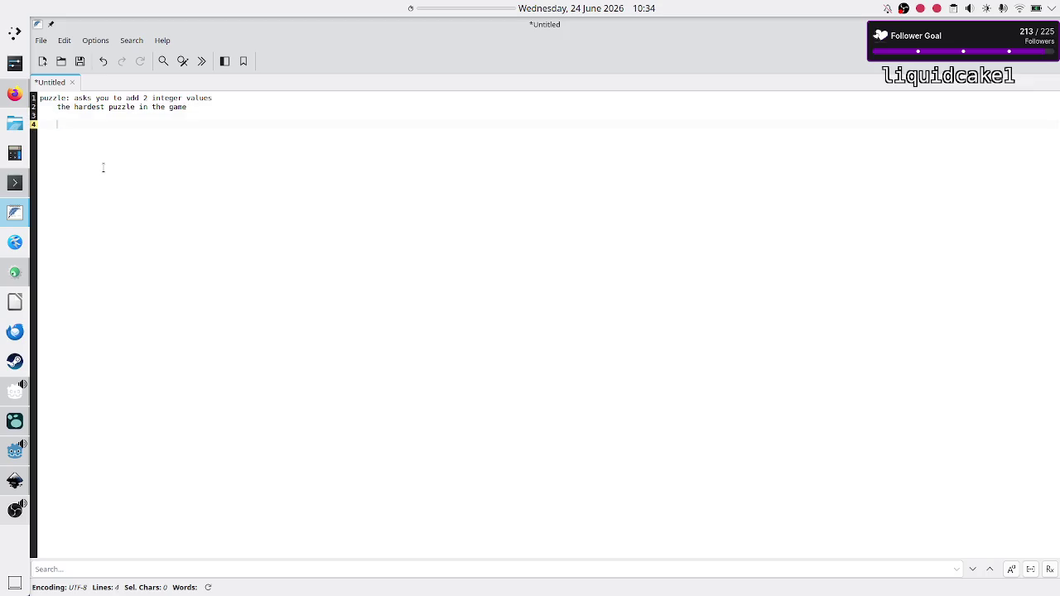
{"action": "type", "text": "turing machine: changes"}
{"action": "key", "text": "BackSpace"}
{"action": "key", "text": "BackSpace"}
{"action": "key", "text": "BackSpace"}
{"action": "key", "text": "BackSpace"}
{"action": "key", "text": "Up"}
{"action": "key", "text": "Up"}
{"action": "key", "text": "Down"}
{"action": "key", "text": "Home"}
{"action": "type", "text": "probably"}
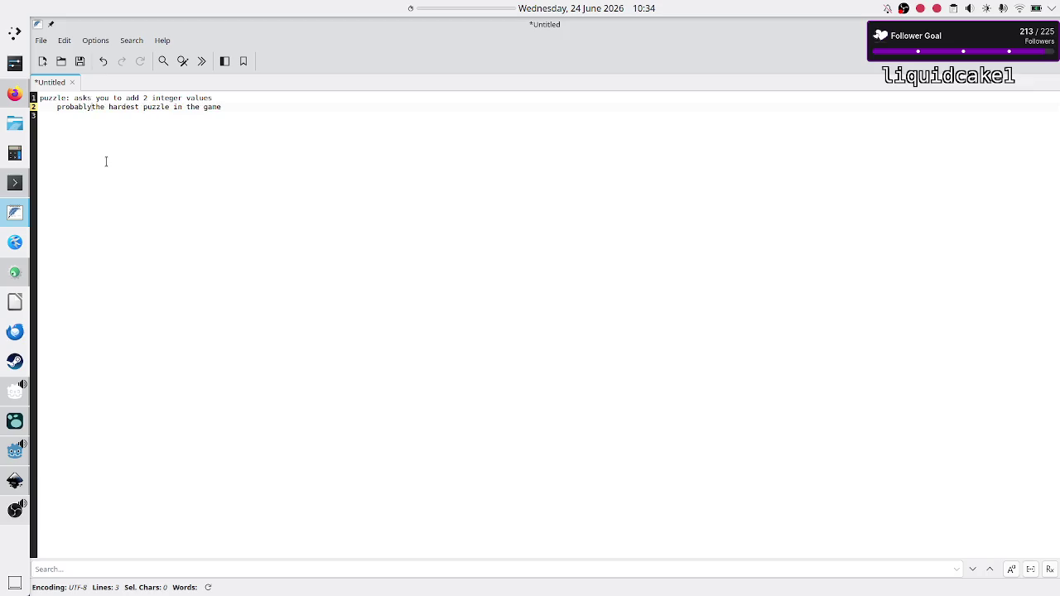
{"action": "key", "text": "Down"}
{"action": "key", "text": "Return"}
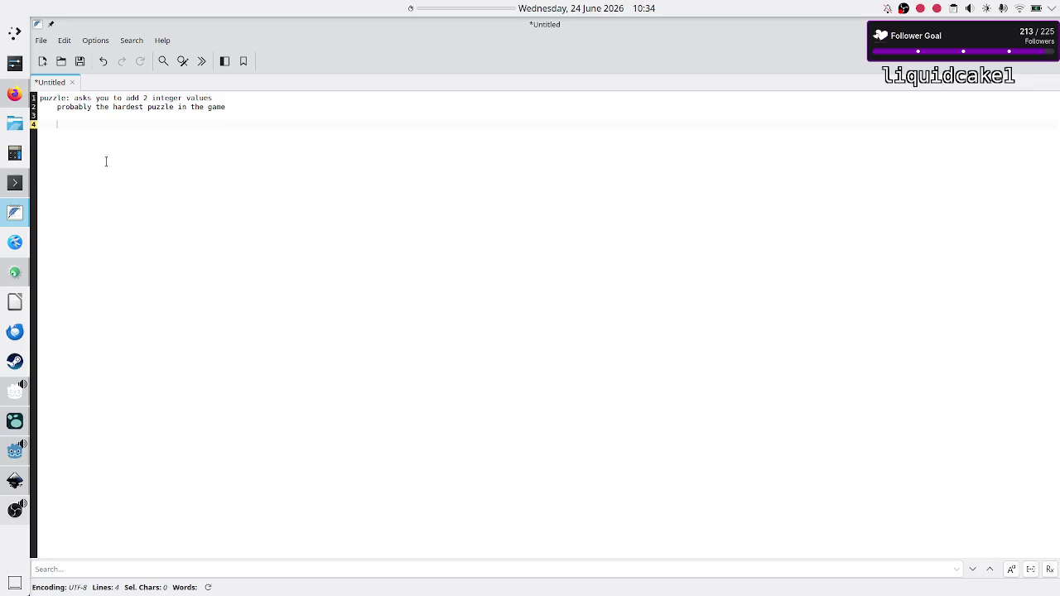
{"action": "key", "text": "alt+Tab"}
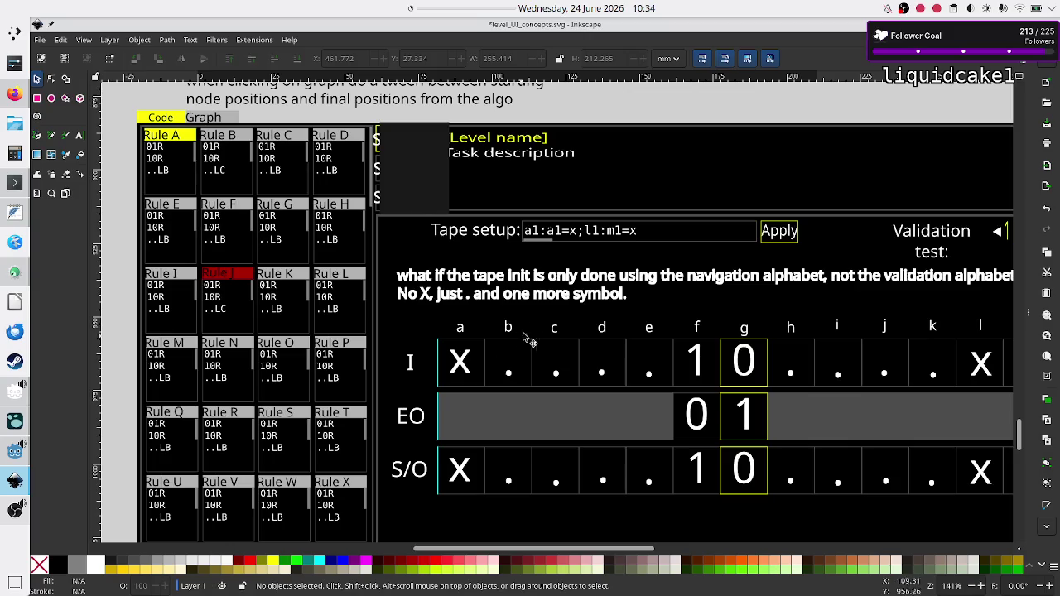
{"action": "scroll", "coordinate": [540, 323], "scroll_direction": "down", "scroll_amount": 3}
{"action": "scroll", "coordinate": [539, 326], "scroll_direction": "up", "scroll_amount": 3}
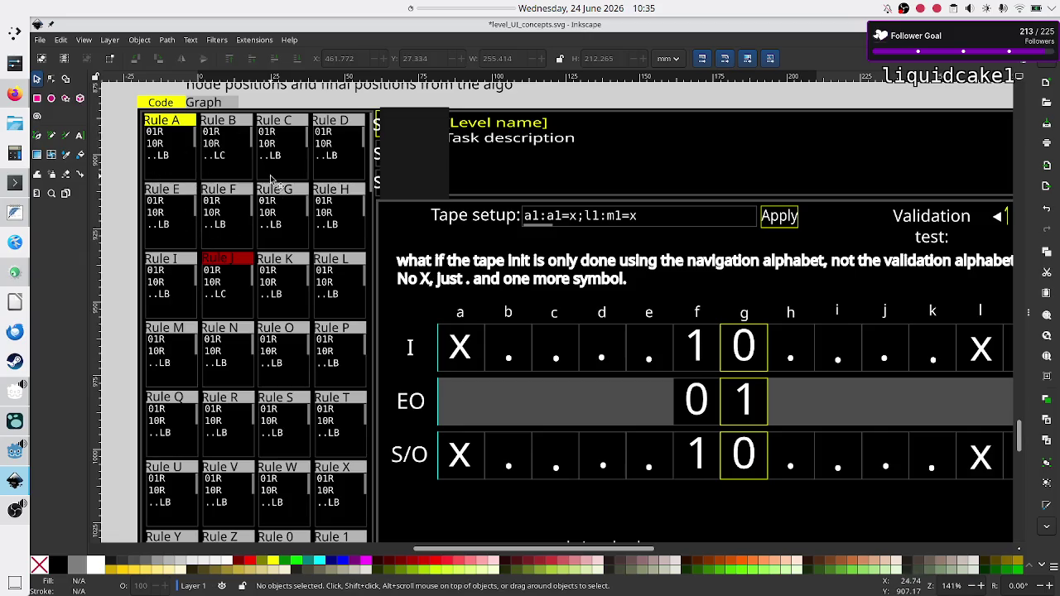
- Leave the Inkscape level UI mockup and bring up the untitled FeatherPad notes
{"action": "key", "text": "alt+Tab"}
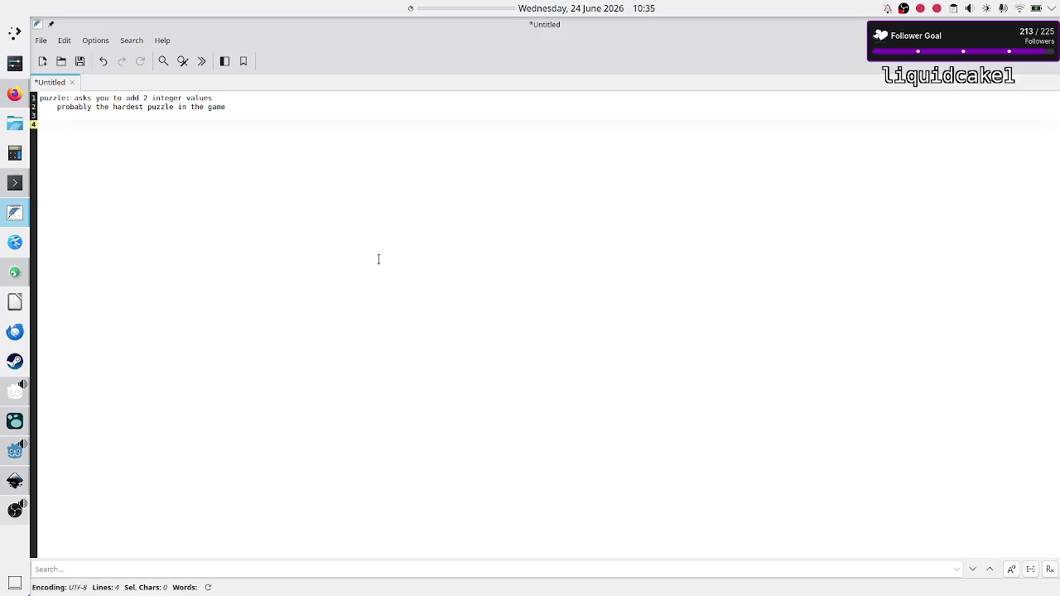
- Add a note about putting extra rules in place to deal with edge cases concerning negative values
{"action": "type", "text": "y"}
{"action": "type", "text": "ha"}
{"action": "type", "text": "ving extra co"}
{"action": "type", "text": "de ("}
{"action": "type", "text": "put in "}
{"action": "type", "text": "extra rules"}
{"action": "type", "text": "to deal wi"}
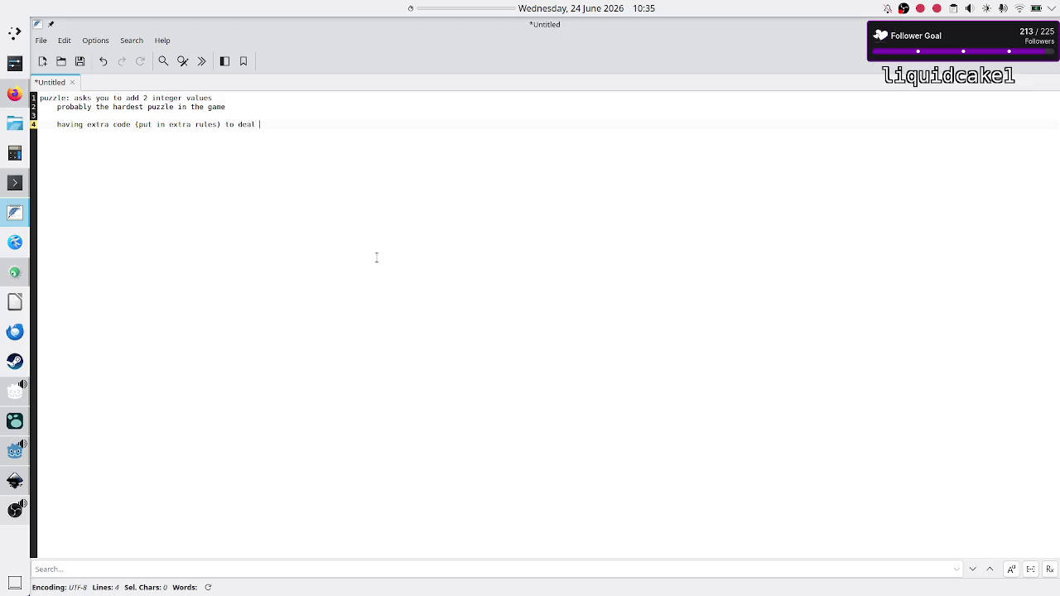
{"action": "key", "text": "BackSpace"}
{"action": "type", "text": "/ "}
{"action": "type", "text": "edge case"}
{"action": "type", "text": "s concerni"}
{"action": "type", "text": "ng negative val"}
{"action": "type", "text": "ues"}
{"action": "key", "text": "Return"}
{"action": "type", "text": "-2, -5"}
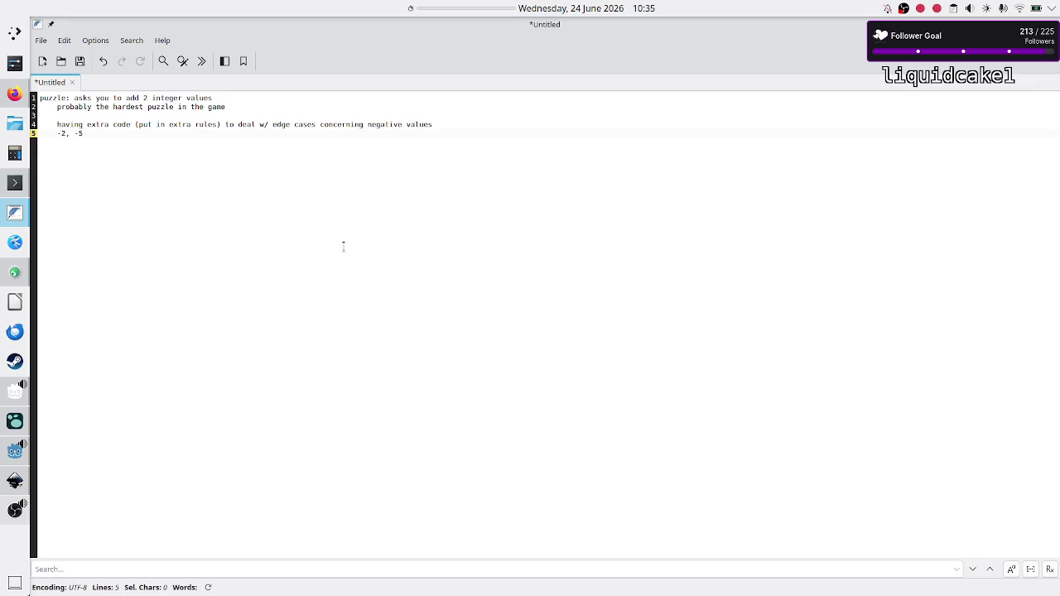
- Below the '-2, 5' example, list validation tests: only positive, positive/negative, negative/negative
{"action": "key", "text": "BackSpace"}
{"action": "key", "text": "BackSpace"}
{"action": "key", "text": "shift+Right"}
{"action": "key", "text": "shift+Right"}
{"action": "key", "text": "shift+Right"}
{"action": "key", "text": "Right"}
{"action": "key", "text": "Return"}
{"action": "key", "text": "Return"}
{"action": "key", "text": "Return"}
{"action": "type", "text": "1 VT:"}
{"action": "type", "text": " has only posit"}
{"action": "type", "text": "ive number"}
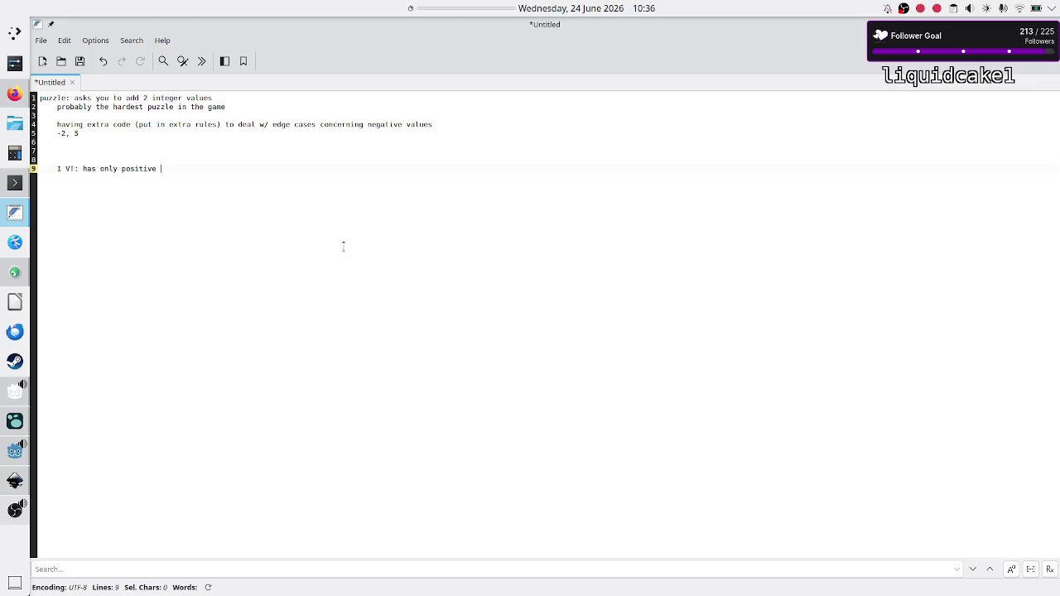
{"action": "key", "text": "Return"}
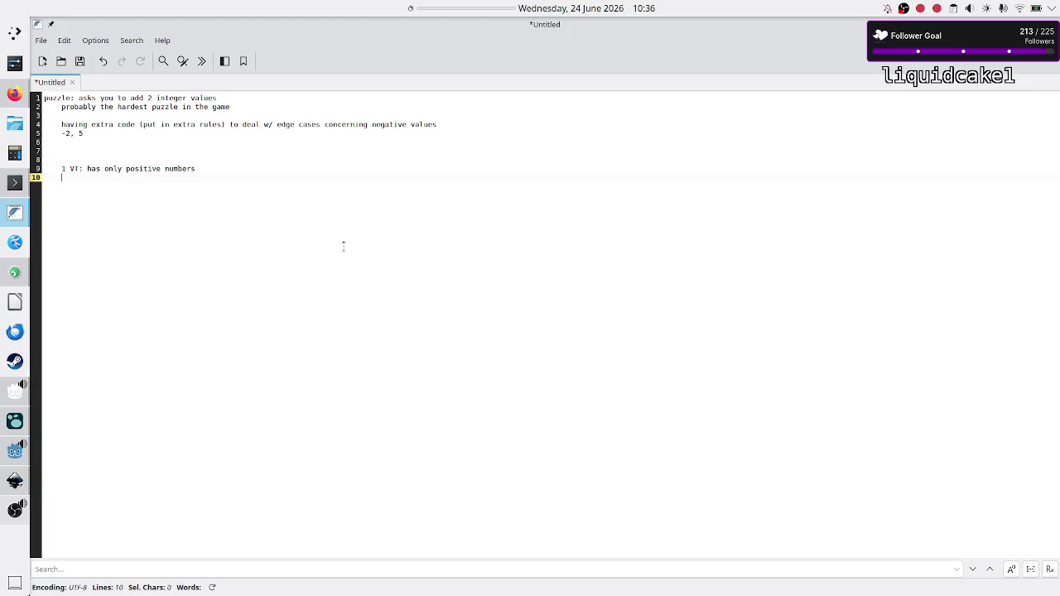
{"action": "type", "text": "2 "}
{"action": "type", "text": "VT:"}
{"action": "type", "text": "post"}
{"action": "type", "text": "itive, negative"}
{"action": "key", "text": "Return"}
{"action": "type", "text": "T: negativ"}
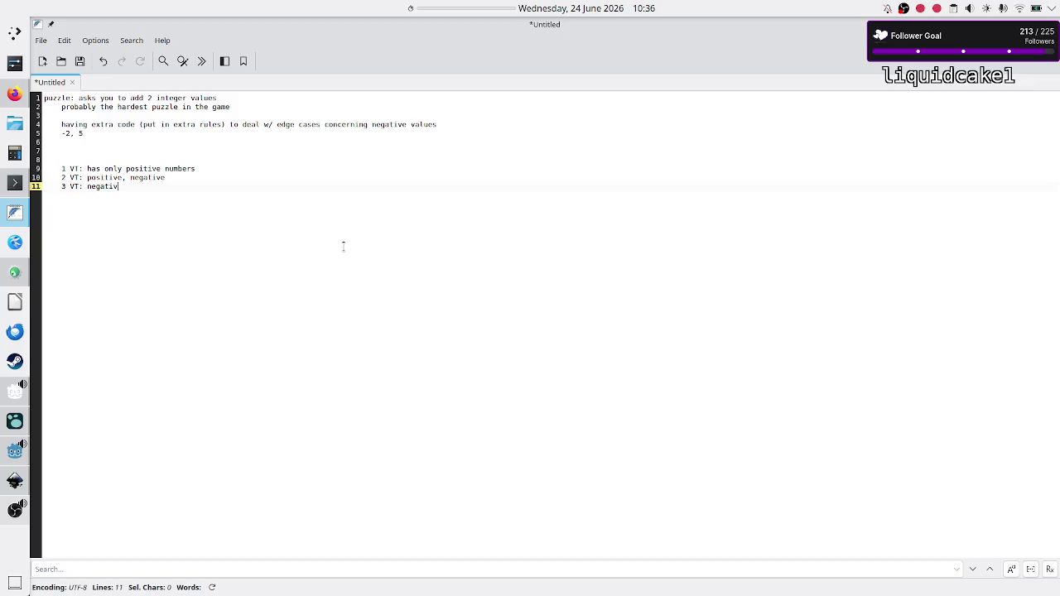
{"action": "type", "text": "e, negative"}
- Review the first and third validation test lines by selecting them in turn
{"action": "key", "text": "Up"}
{"action": "key", "text": "Up"}
{"action": "key", "text": "Up"}
{"action": "key", "text": "Down"}
{"action": "key", "text": "shift+Down"}
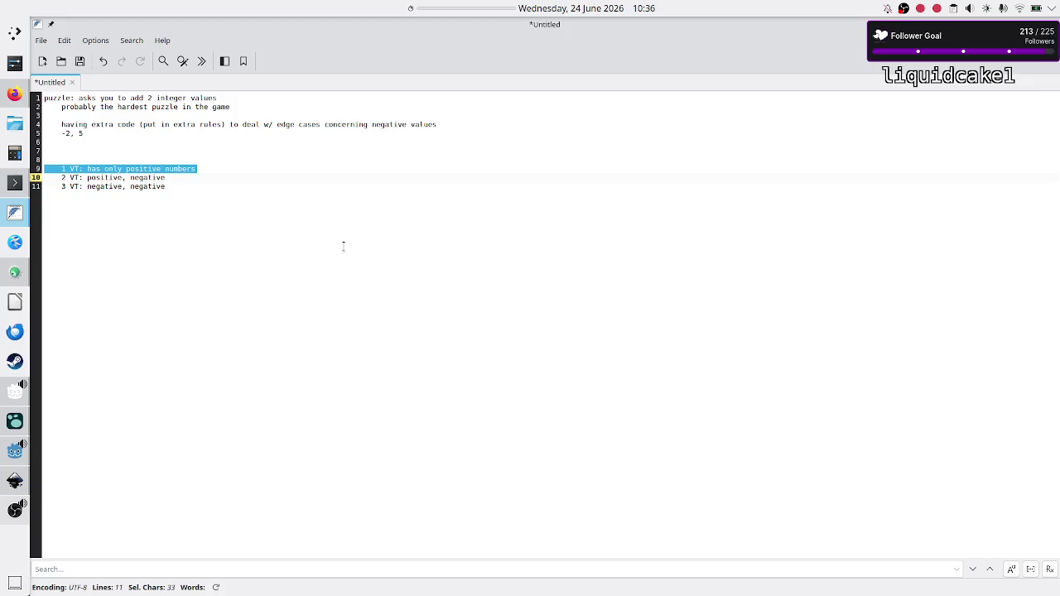
{"action": "key", "text": "shift+Left"}
{"action": "key", "text": "Down"}
{"action": "key", "text": "Down"}
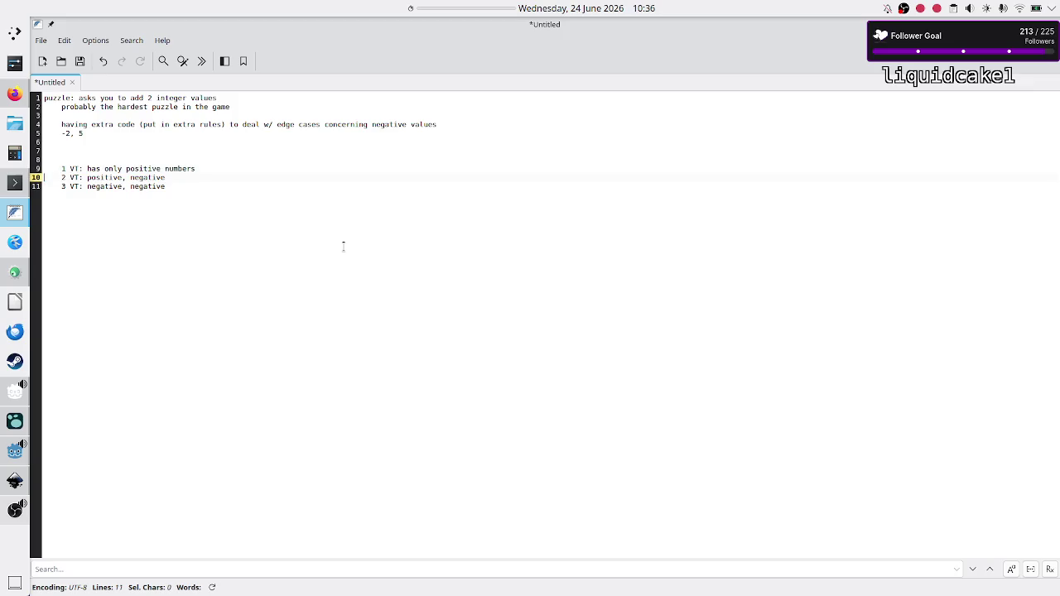
{"action": "key", "text": "shift+Home"}
{"action": "key", "text": "Up"}
{"action": "key", "text": "Up"}
{"action": "key", "text": "Up"}
{"action": "key", "text": "Down"}
{"action": "key", "text": "shift+Down"}
{"action": "key", "text": "shift+Left"}
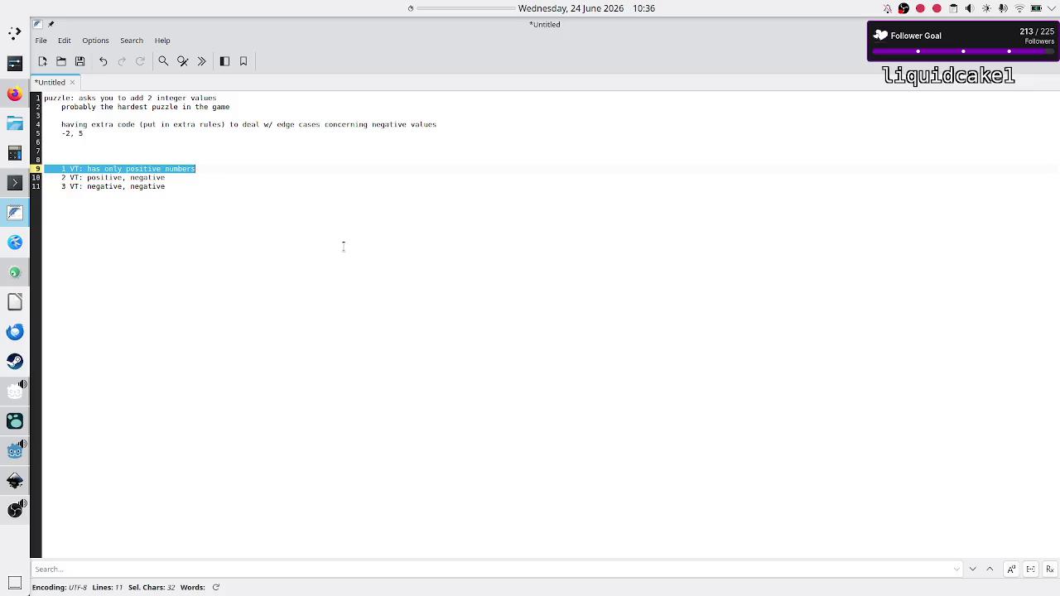
{"action": "key", "text": "Down"}
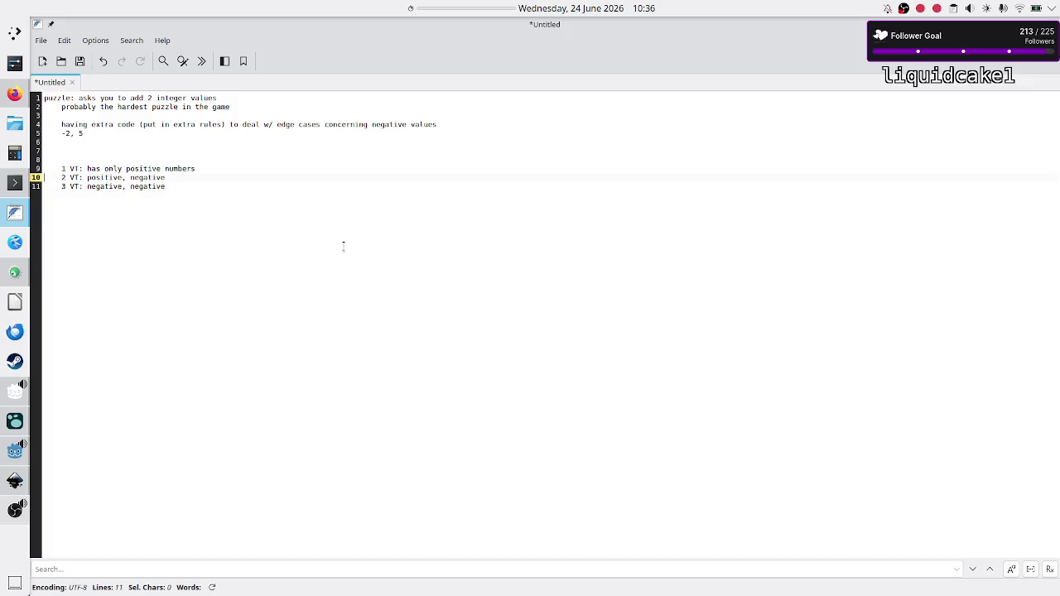
{"action": "key", "text": "Down"}
- Add 'realistic that VT1 could see/use less rules than VT2 or VT3' and the histogram puzzle question
{"action": "key", "text": "Return"}
{"action": "key", "text": "Return"}
{"action": "type", "text": "1 co"}
{"action": "key", "text": "BackSpace"}
{"action": "key", "text": "BackSpace"}
{"action": "key", "text": "BackSpace"}
{"action": "type", "text": "realistic tha"}
{"action": "type", "text": "t V"}
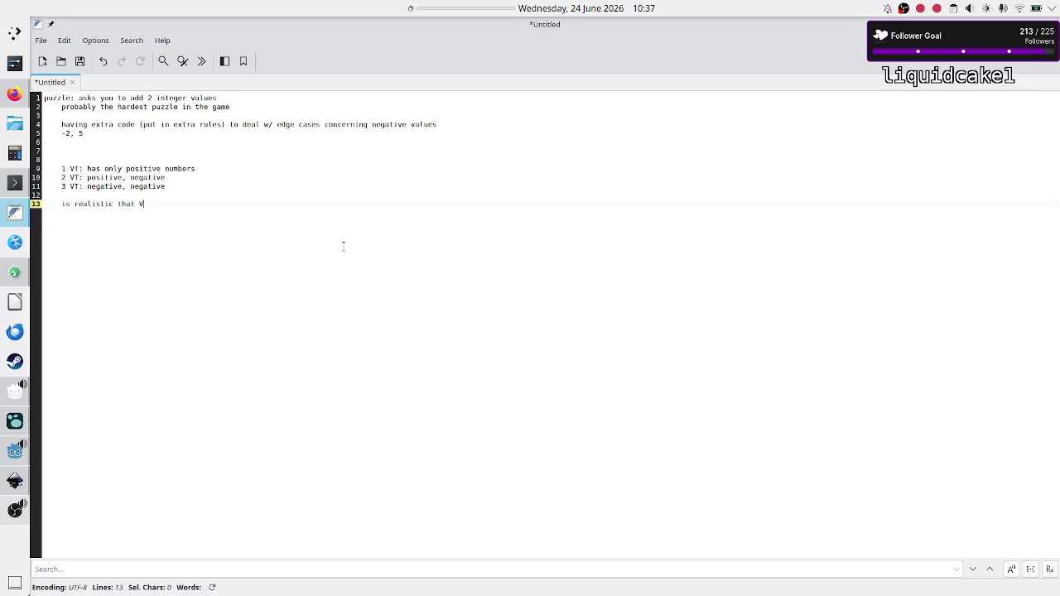
{"action": "type", "text": "T1 could see/"}
{"action": "type", "text": "use less rules "}
{"action": "type", "text": "th"}
{"action": "type", "text": "an "}
{"action": "type", "text": "VT"}
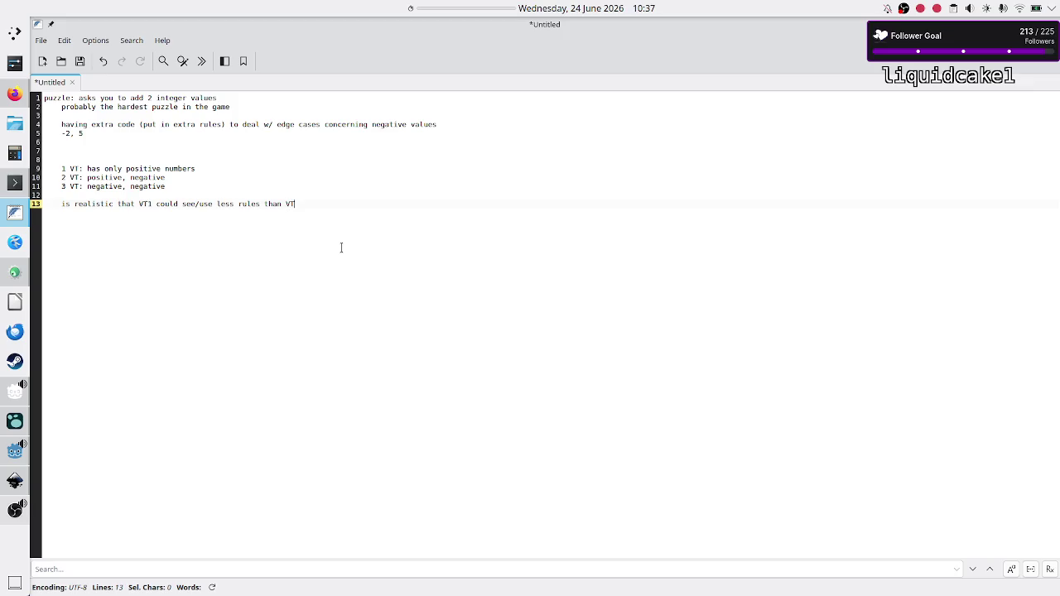
{"action": "type", "text": "2 or VT3"}
{"action": "key", "text": "Return"}
{"action": "key", "text": "Return"}
{"action": "key", "text": "Return"}
{"action": "key", "text": "Return"}
{"action": "key", "text": "Return"}
{"action": "key", "text": "Return"}
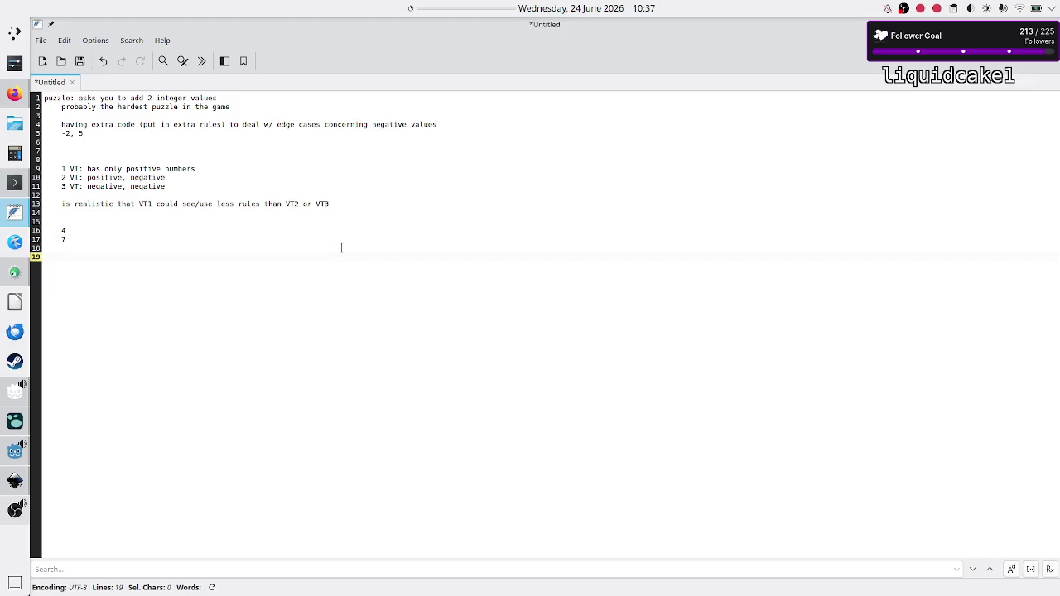
{"action": "type", "text": "puzzle: "}
{"action": "type", "text": "histogram,"}
{"action": "type", "text": " how many"}
{"action": "type", "text": " rules have be"}
{"action": "type", "text": "en useD???"}
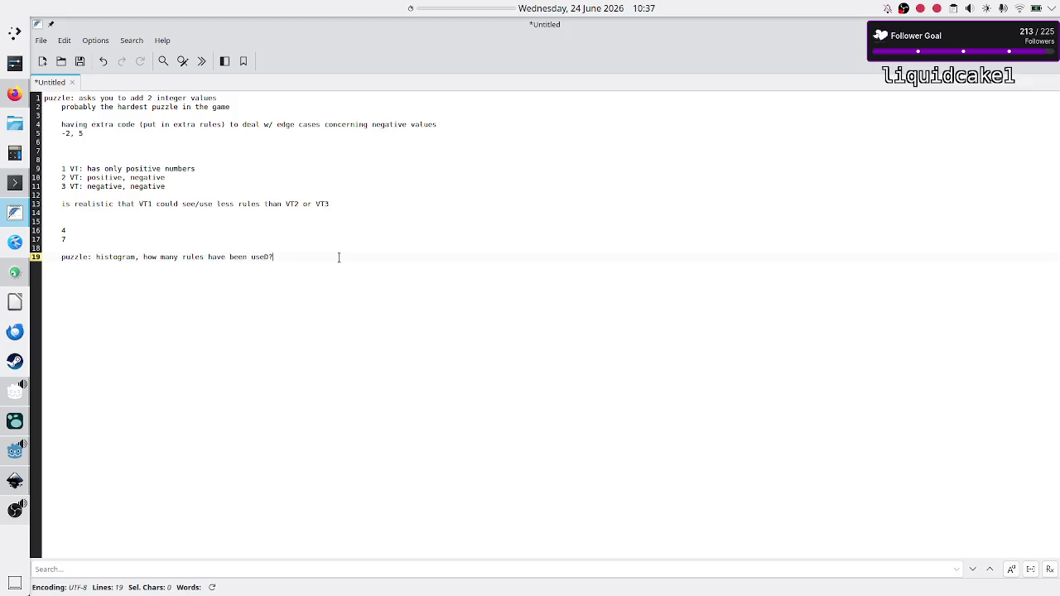
- Check the sample values 4 and 7, then rename the 'puzzle' heading to 'puzzle/save slot'
{"action": "key", "text": "Return"}
{"action": "key", "text": "Up"}
{"action": "key", "text": "Up"}
{"action": "key", "text": "Up"}
{"action": "key", "text": "shift+Down"}
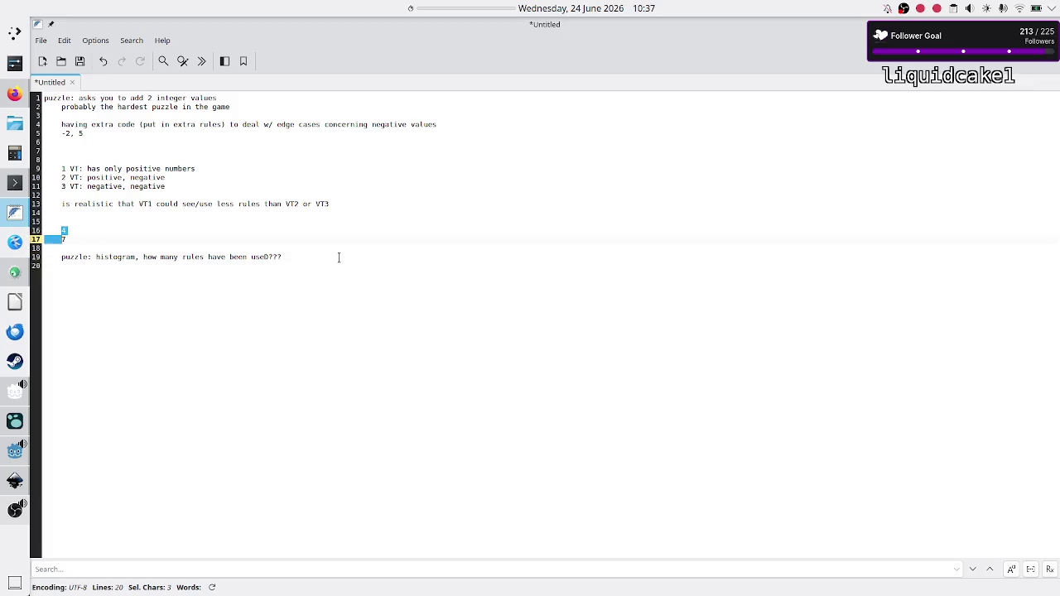
{"action": "key", "text": "shift+End"}
{"action": "key", "text": "Down"}
{"action": "key", "text": "Down"}
{"action": "type", "text": "/solution"}
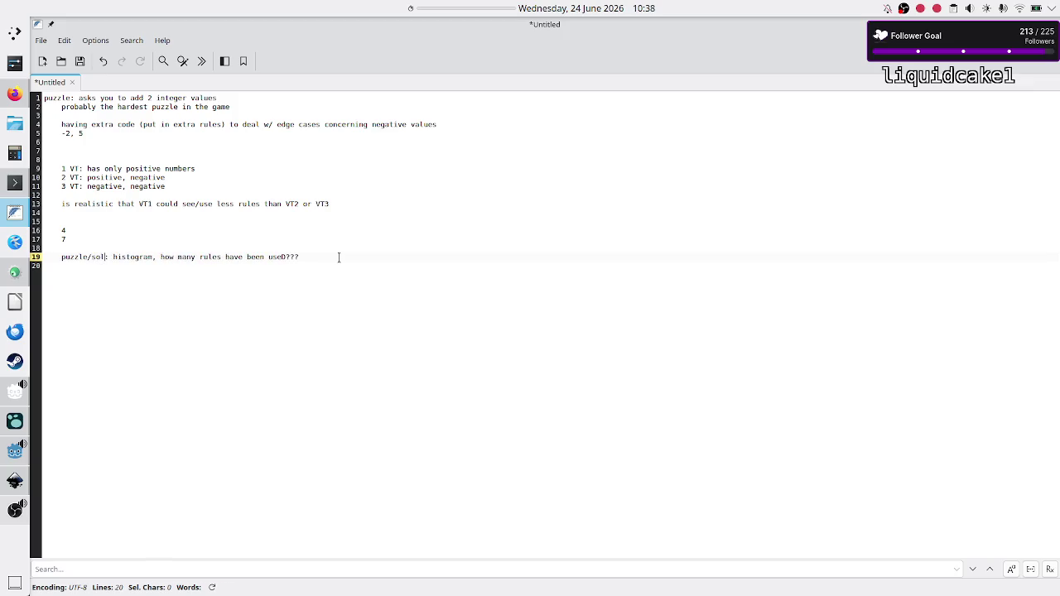
{"action": "key", "text": "Up"}
{"action": "key", "text": "Down"}
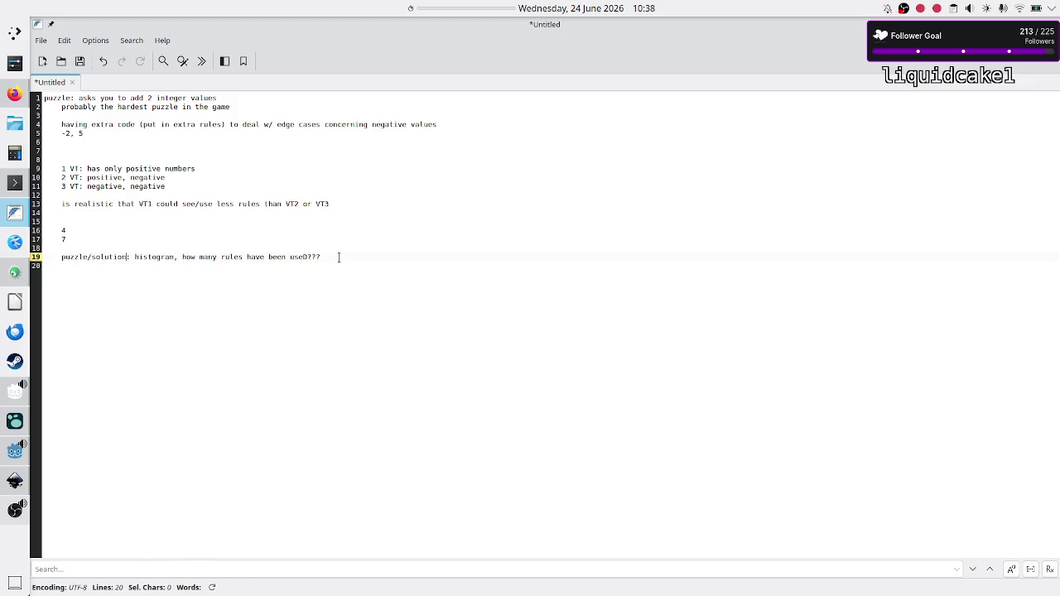
{"action": "key", "text": "BackSpace"}
{"action": "key", "text": "BackSpace"}
{"action": "key", "text": "BackSpace"}
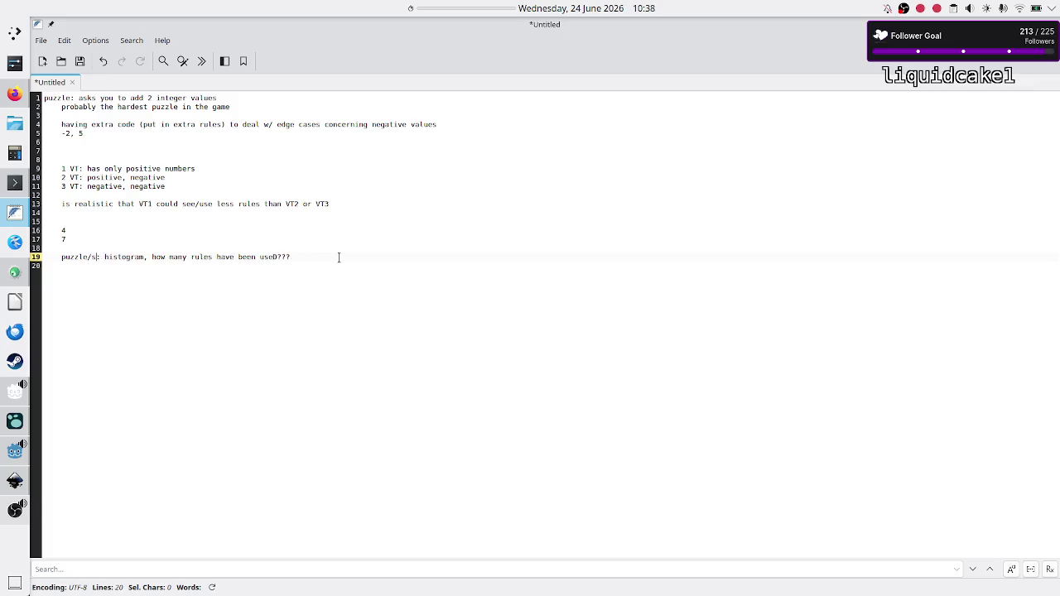
{"action": "type", "text": "ave slot"}
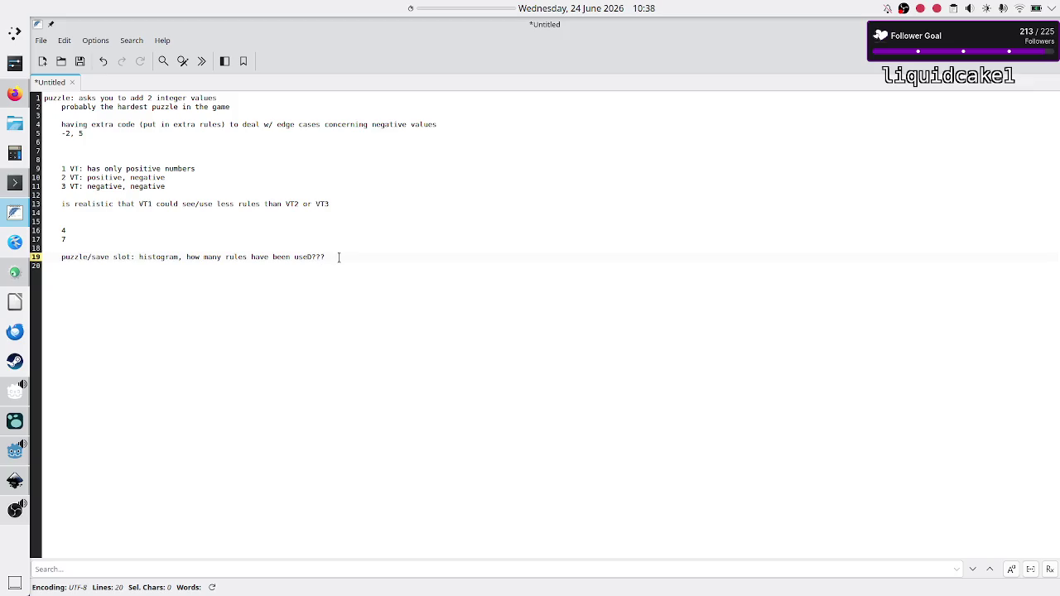
{"action": "key", "text": "shift+Left"}
{"action": "key", "text": "shift+Left"}
{"action": "key", "text": "shift+Left"}
{"action": "key", "text": "shift+Left"}
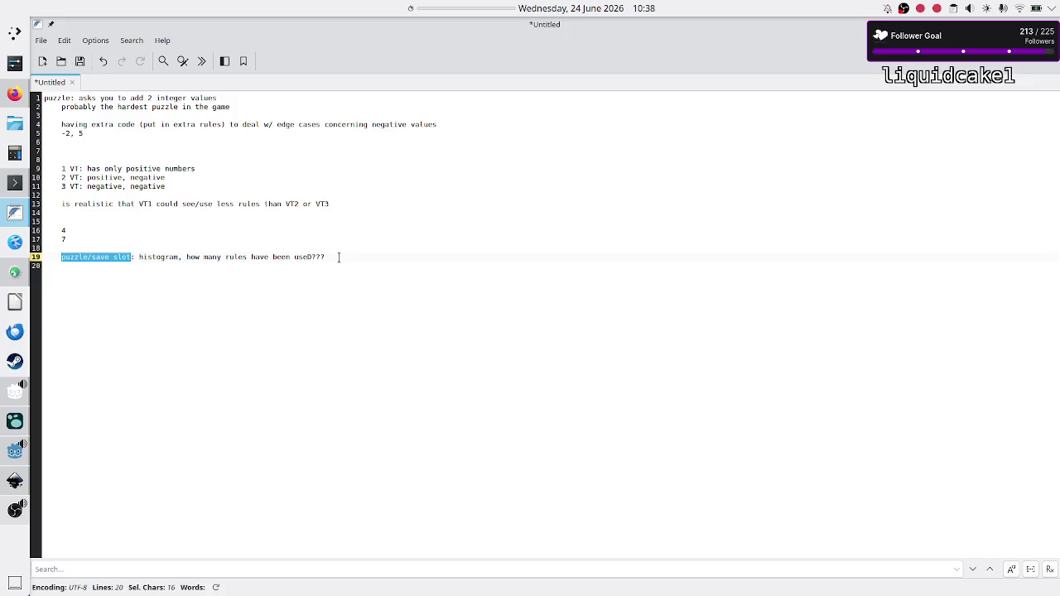
{"action": "key", "text": "Right"}
{"action": "key", "text": "Right"}
{"action": "key", "text": "Right"}
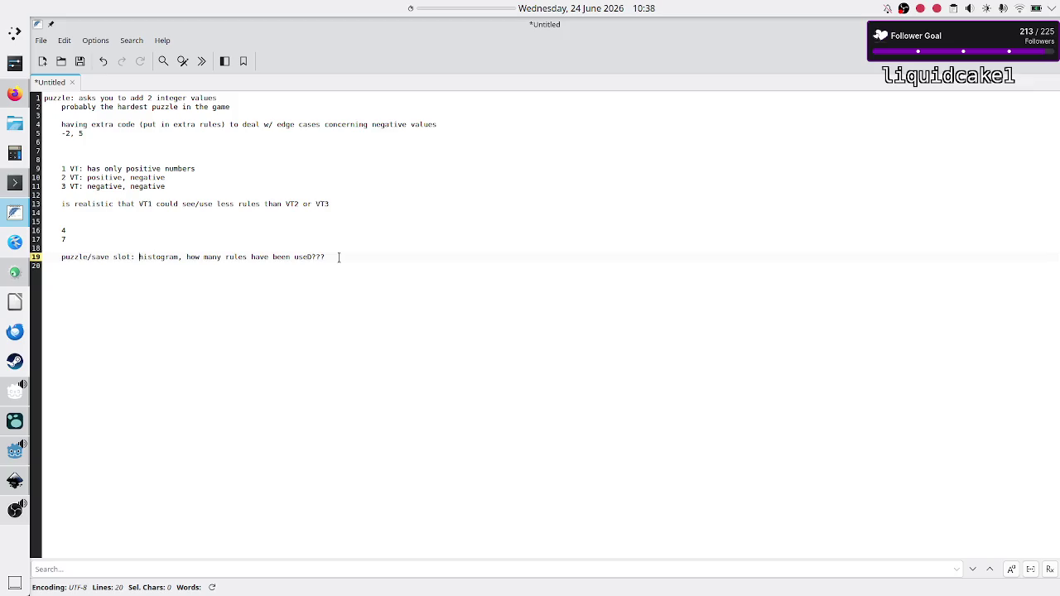
- Move the histogram question to its own line and add 'best of all save slots'
{"action": "key", "text": "Left"}
{"action": "key", "text": "Left"}
{"action": "key", "text": "ctrl+shift+Left"}
{"action": "key", "text": "ctrl+Right"}
{"action": "key", "text": "Return"}
{"action": "type", "text": "best of all save slots"}
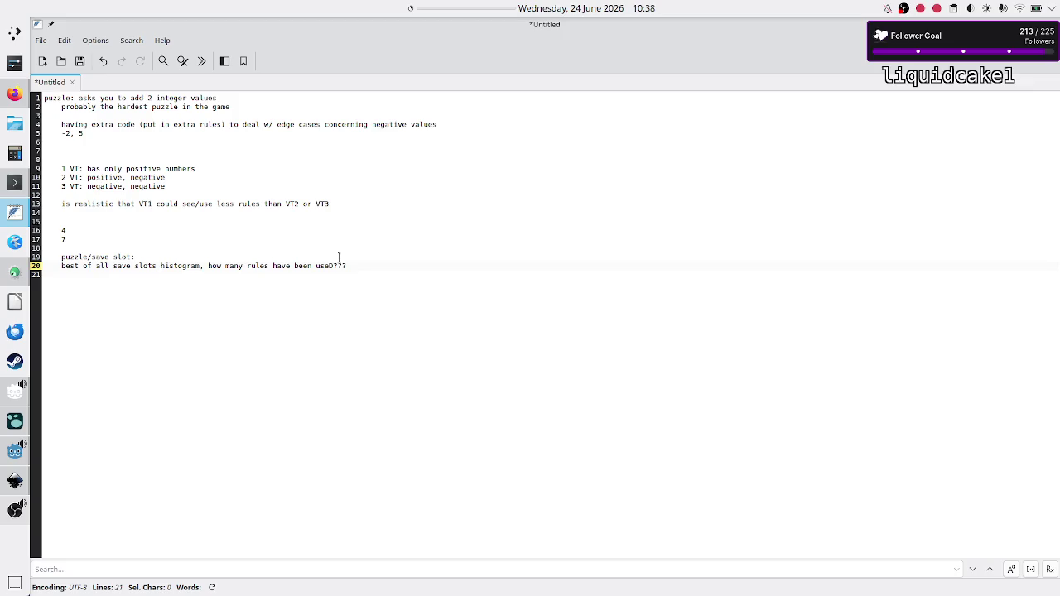
{"action": "left_click", "coordinate": [338, 258]}
- Append 'h' to the heading and start a new line holding '4' below the histogram question
{"action": "type", "text": "h"}
{"action": "key", "text": "Down"}
{"action": "key", "text": "Down"}
{"action": "key", "text": "Left"}
{"action": "key", "text": "Down"}
{"action": "key", "text": "Return"}
{"action": "type", "text": "4"}
- Insert a line of additional 4s ('4 4 4 4 4 4') after the first 4
{"action": "key", "text": "Up"}
{"action": "key", "text": "Up"}
{"action": "key", "text": "Up"}
{"action": "key", "text": "Down"}
{"action": "key", "text": "shift+Home"}
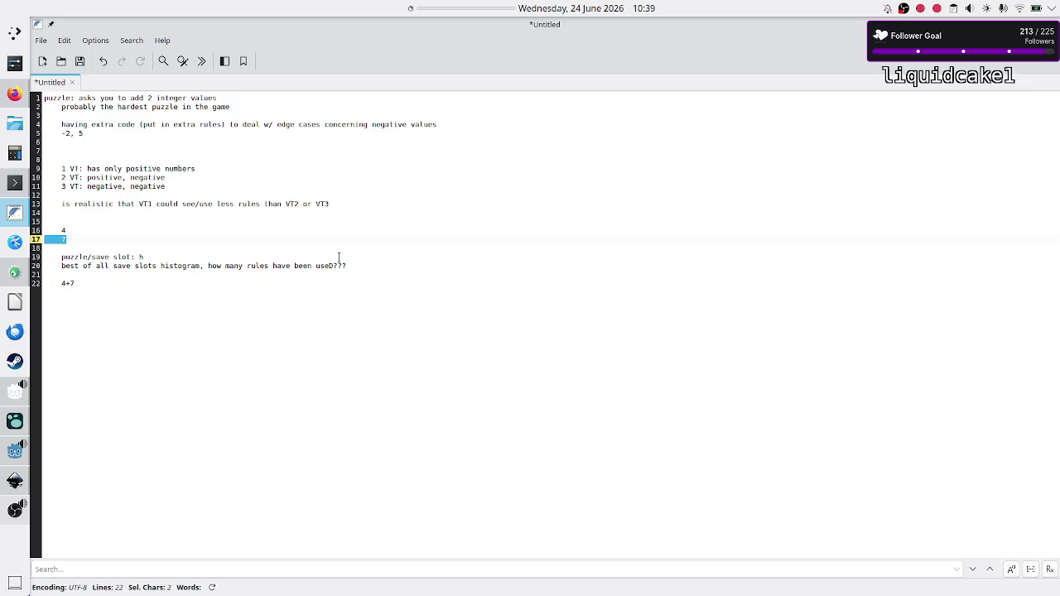
{"action": "key", "text": "Up"}
{"action": "key", "text": "Return"}
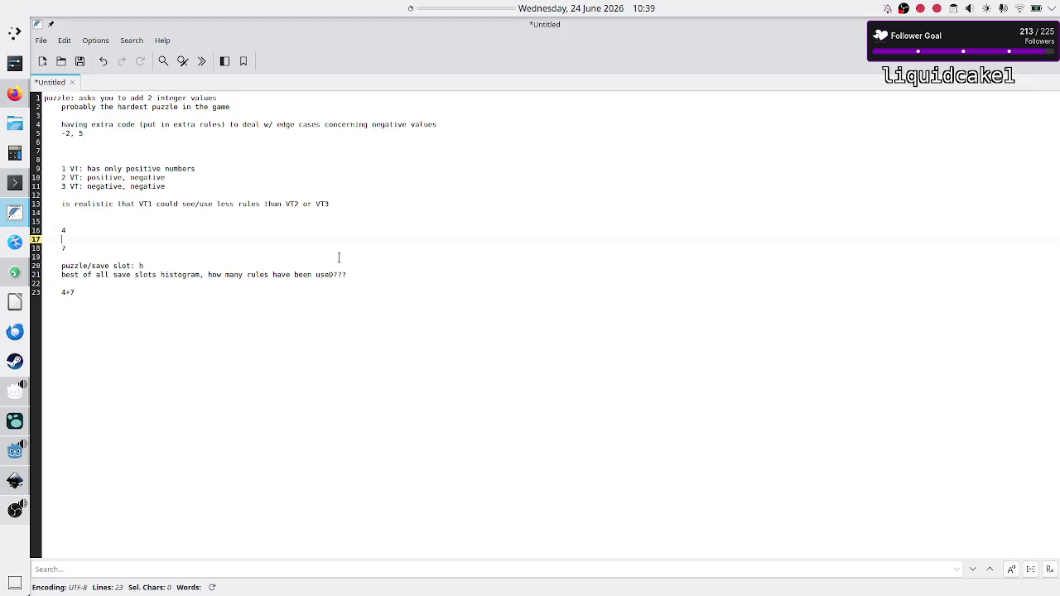
{"action": "type", "text": "4"}
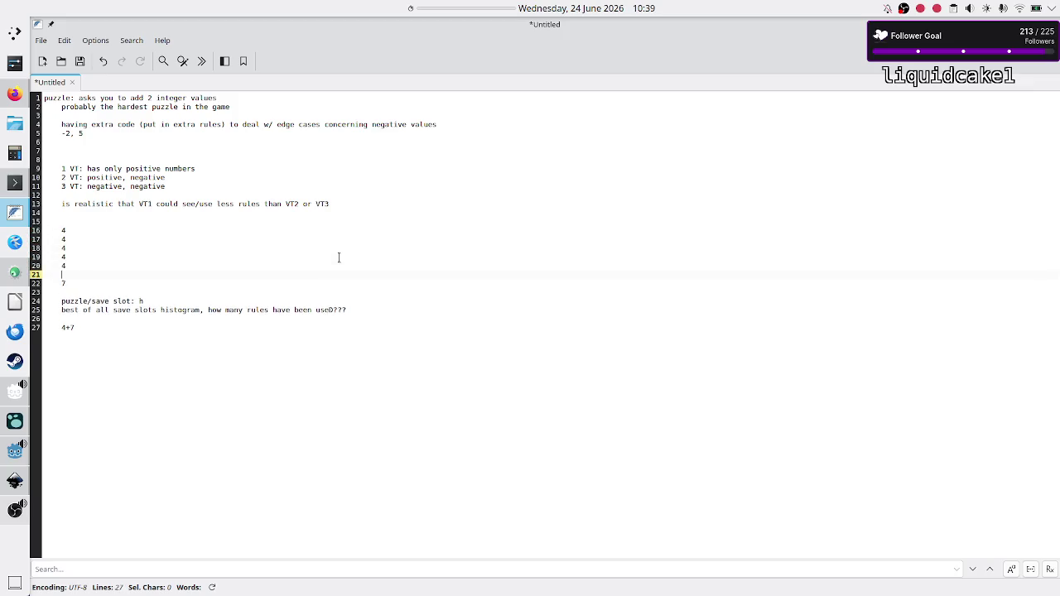
{"action": "type", "text": " 4 4 4 4 4"}
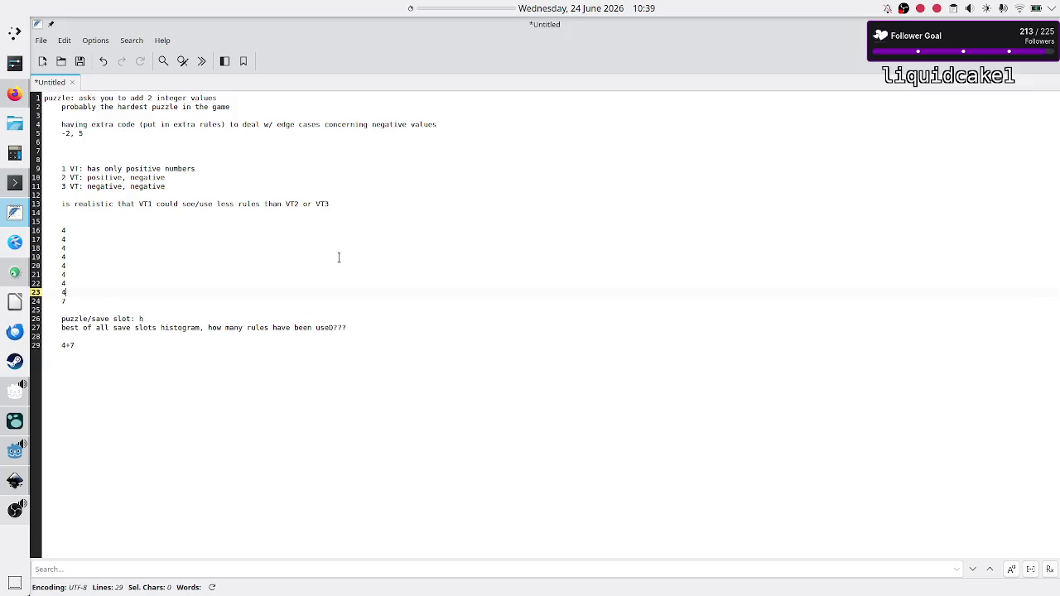
- After checking the column of 4s and the 7, turn the sum line into '(4+7)/'
{"action": "key", "text": "Down"}
{"action": "key", "text": "shift+Left"}
{"action": "key", "text": "Right"}
{"action": "key", "text": "shift+Left"}
{"action": "key", "text": "Up"}
{"action": "key", "text": "Up"}
{"action": "key", "text": "Up"}
{"action": "key", "text": "shift+Down"}
{"action": "key", "text": "shift+Down"}
{"action": "key", "text": "shift+Down"}
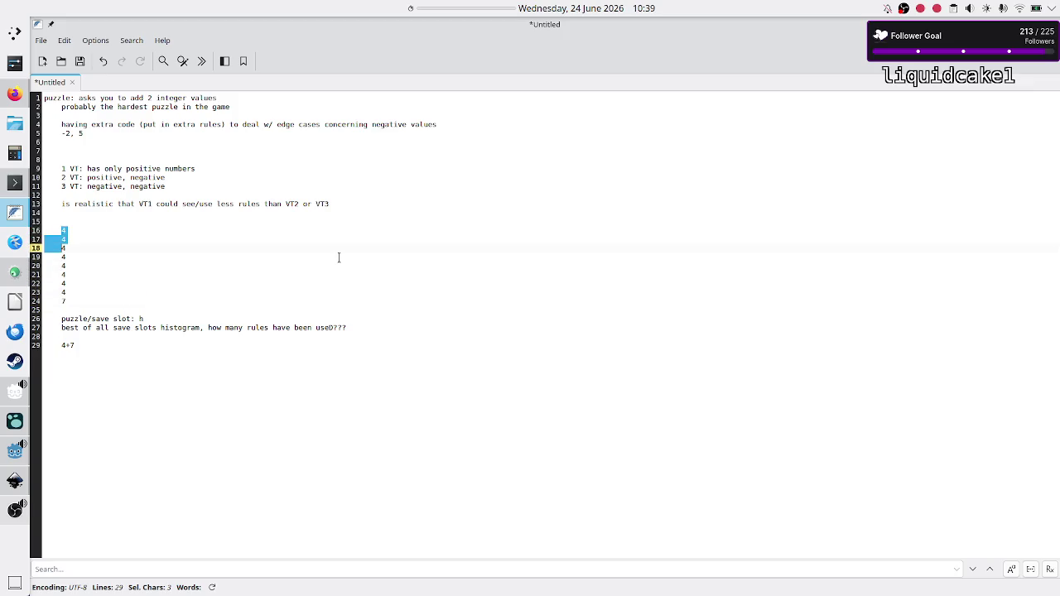
{"action": "key", "text": "shift+Down"}
{"action": "key", "text": "shift+End"}
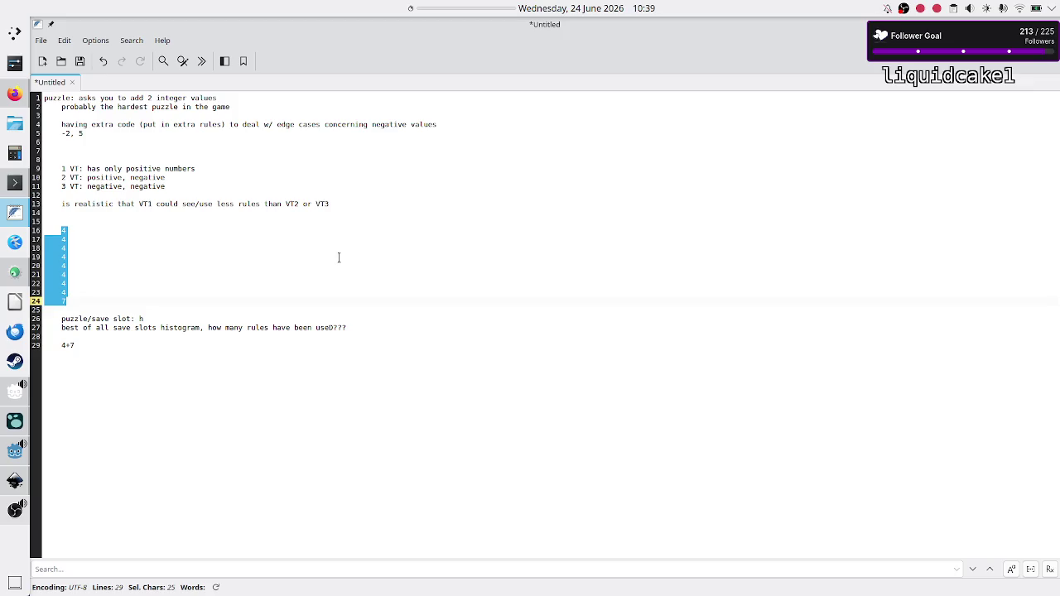
{"action": "key", "text": "shift+Down"}
{"action": "key", "text": "shift+Down"}
{"action": "key", "text": "shift+Down"}
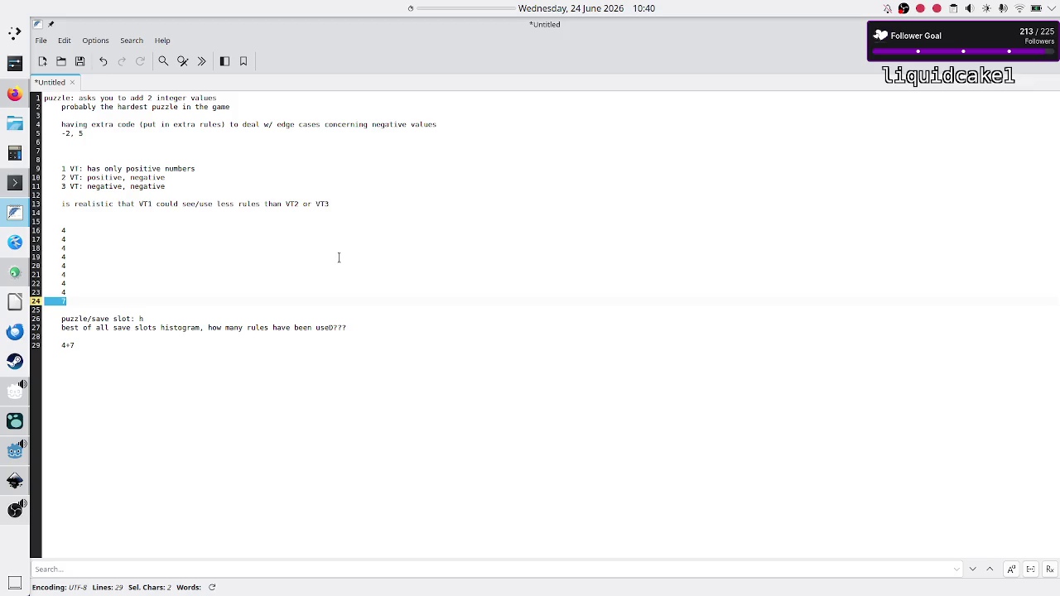
{"action": "key", "text": "Down"}
{"action": "key", "text": "Down"}
{"action": "key", "text": "Down"}
{"action": "type", "text": "(4+7"}
{"action": "type", "text": ")/2"}
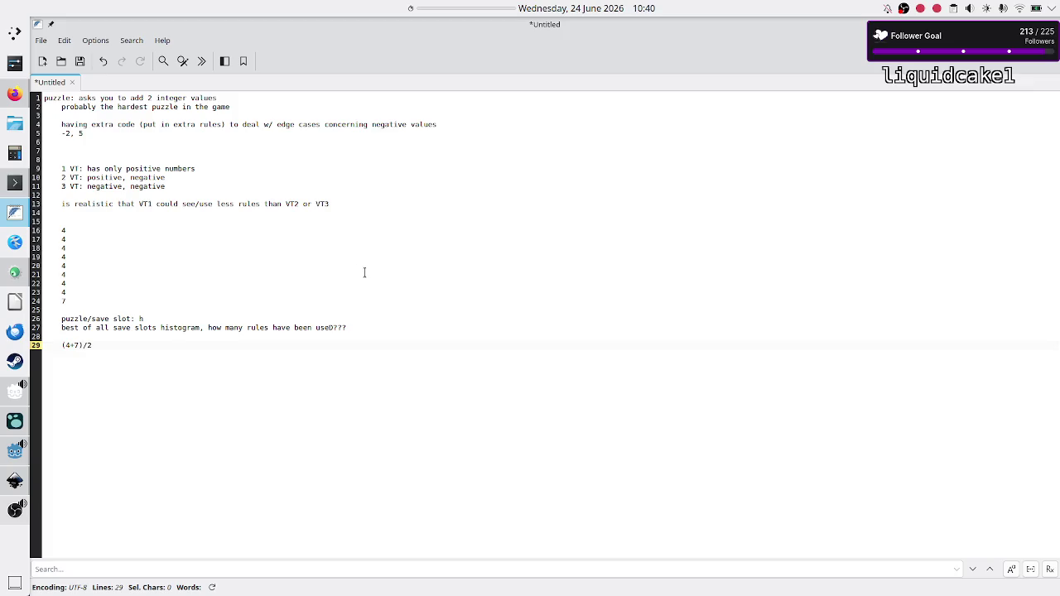
- Finish the average line and add the note '20 instr exec per VT1' below it
{"action": "type", "text": ">"}
{"action": "key", "text": "Return"}
{"action": "type", "text": "instru"}
{"action": "key", "text": "BackSpace"}
{"action": "key", "text": "BackSpace"}
{"action": "key", "text": "BackSpace"}
{"action": "key", "text": "Return"}
{"action": "key", "text": "Return"}
{"action": "type", "text": "20"}
{"action": "type", "text": " instr "}
{"action": "type", "text": "exec per VT1"}
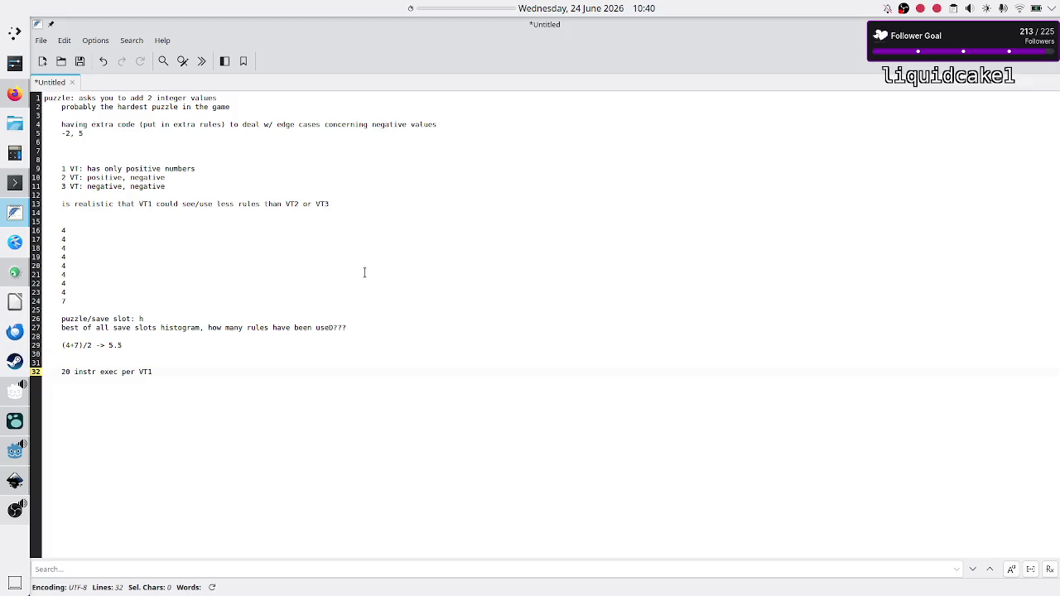
- Add the count '23' on the next line, then bring the Godot editor back to the front
{"action": "key", "text": "Return"}
{"action": "type", "text": "23"}
{"action": "key", "text": "alt+Tab"}
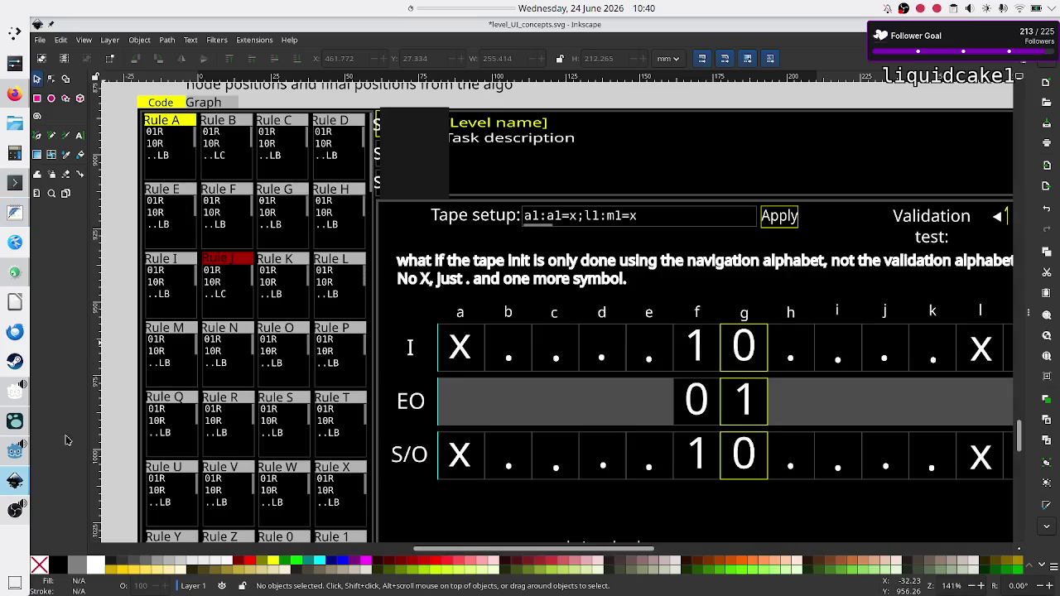
{"action": "left_click", "coordinate": [18, 452]}
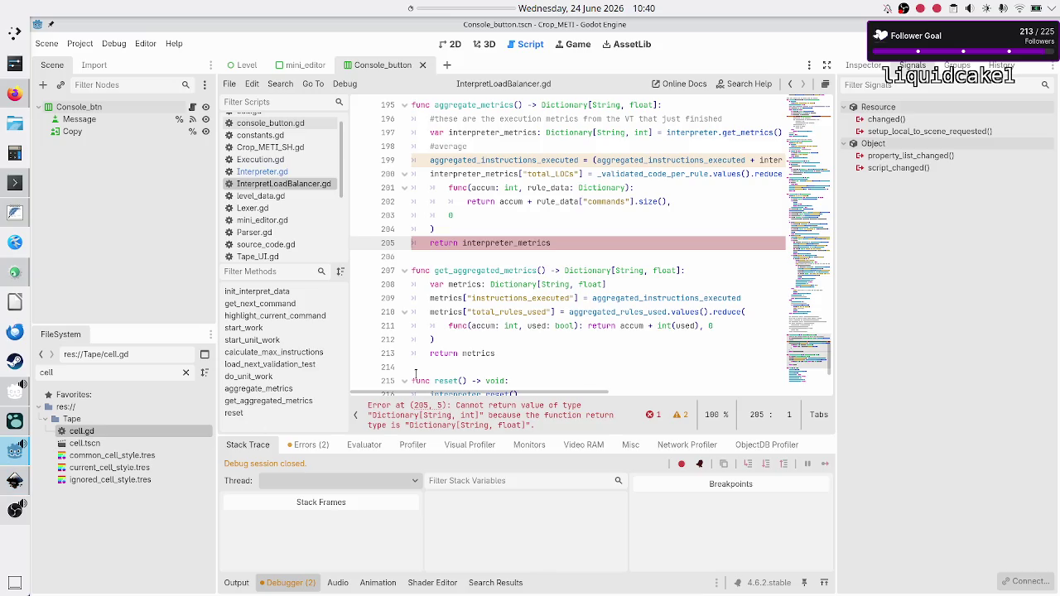
- Place the cursor on blank line 206 and bring up the grid of open windows
{"action": "left_click", "coordinate": [591, 256]}
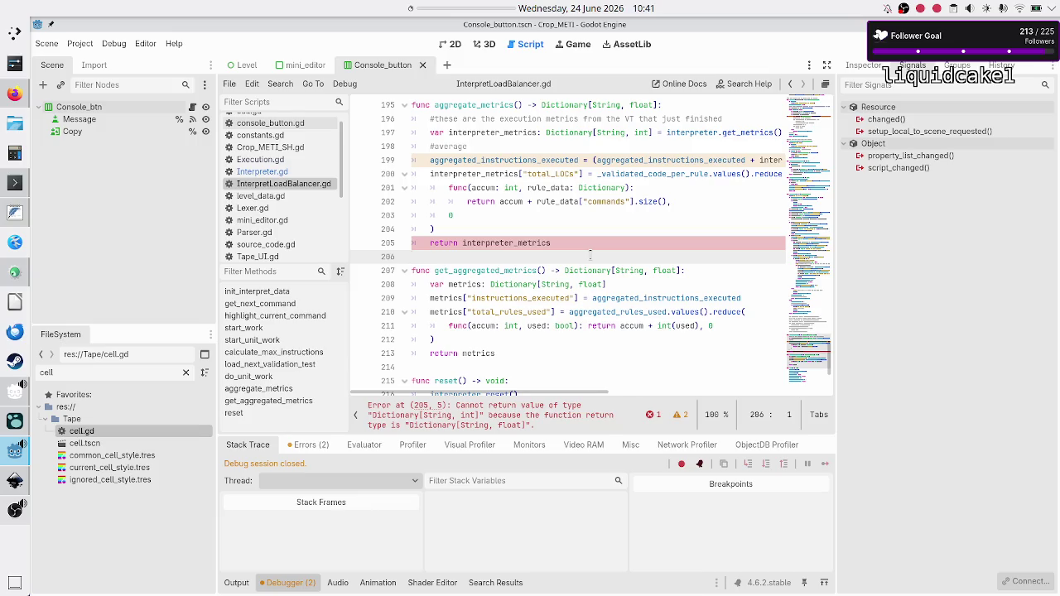
{"action": "key", "text": "alt+Tab"}
{"action": "key", "text": "alt+Tab"}
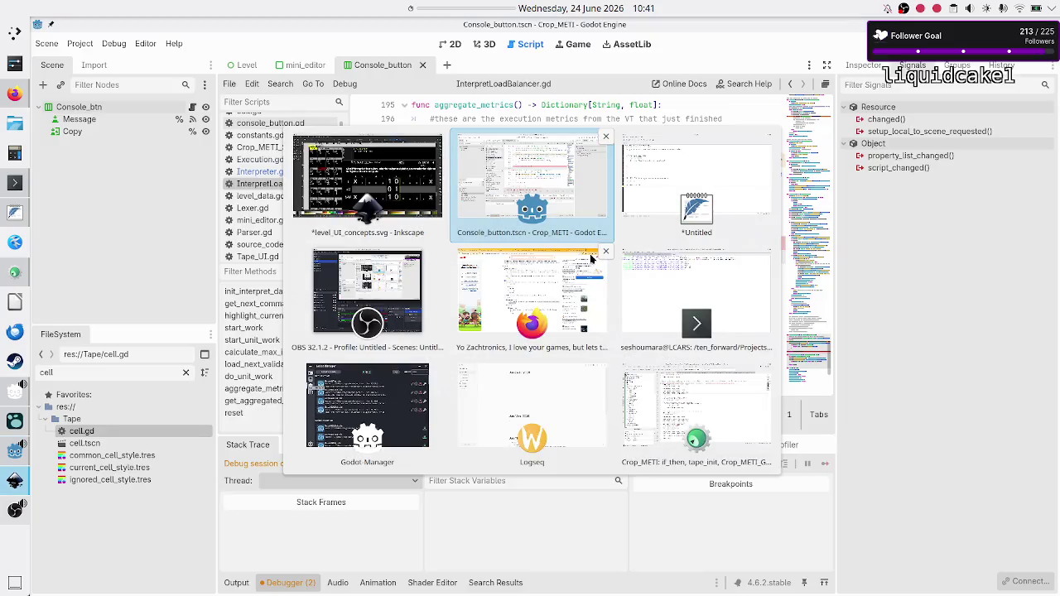
{"action": "key", "text": "alt+Tab"}
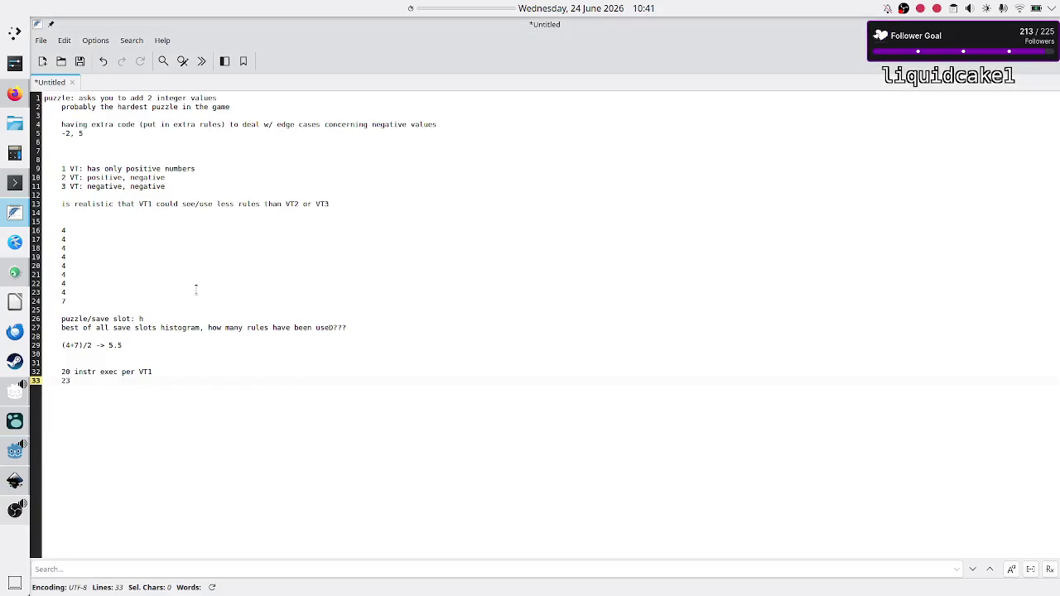
- Step through the FeatherPad rule counts on lines 12–28, then return to the Godot editor
{"action": "left_click", "coordinate": [95, 229]}
{"action": "key", "text": "Up"}
{"action": "key", "text": "Down"}
{"action": "key", "text": "shift+Left"}
{"action": "key", "text": "Left"}
{"action": "key", "text": "shift+Right"}
{"action": "key", "text": "Up"}
{"action": "key", "text": "Up"}
{"action": "key", "text": "Up"}
{"action": "key", "text": "Up"}
{"action": "key", "text": "Down"}
{"action": "key", "text": "Down"}
{"action": "key", "text": "Down"}
{"action": "key", "text": "Down"}
{"action": "key", "text": "Down"}
{"action": "key", "text": "Down"}
{"action": "key", "text": "Up"}
{"action": "key", "text": "Up"}
{"action": "key", "text": "Up"}
{"action": "key", "text": "Down"}
{"action": "key", "text": "Down"}
{"action": "key", "text": "Down"}
{"action": "key", "text": "Up"}
{"action": "key", "text": "Up"}
{"action": "key", "text": "Up"}
{"action": "left_click", "coordinate": [10, 456]}
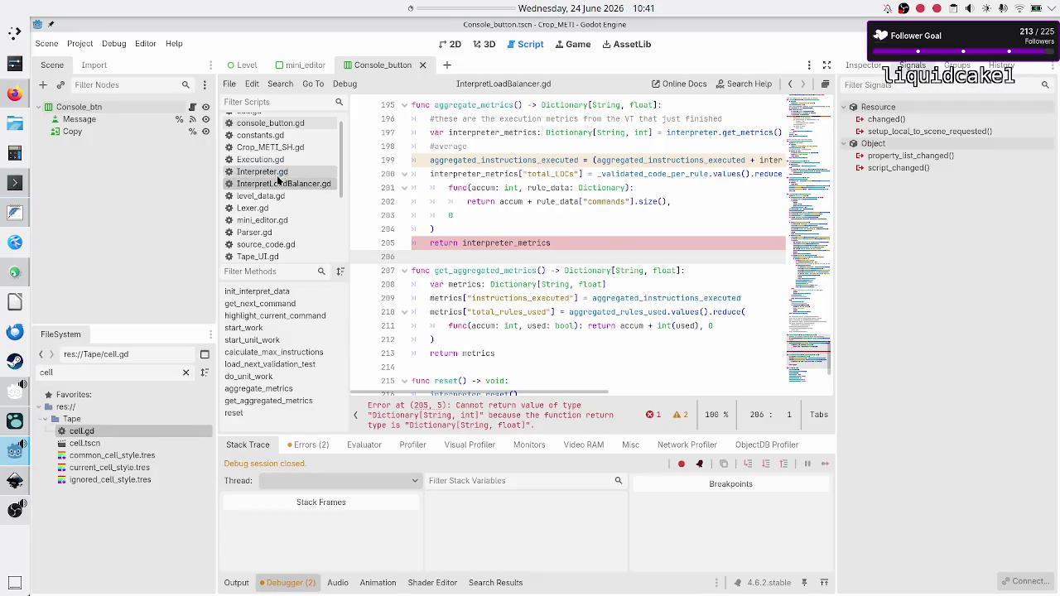
- Inspect get_metrics' int return type and metric keys in Interpreter.gd, then reopen InterpretLoadBalancer.gd
{"action": "left_click", "coordinate": [286, 171]}
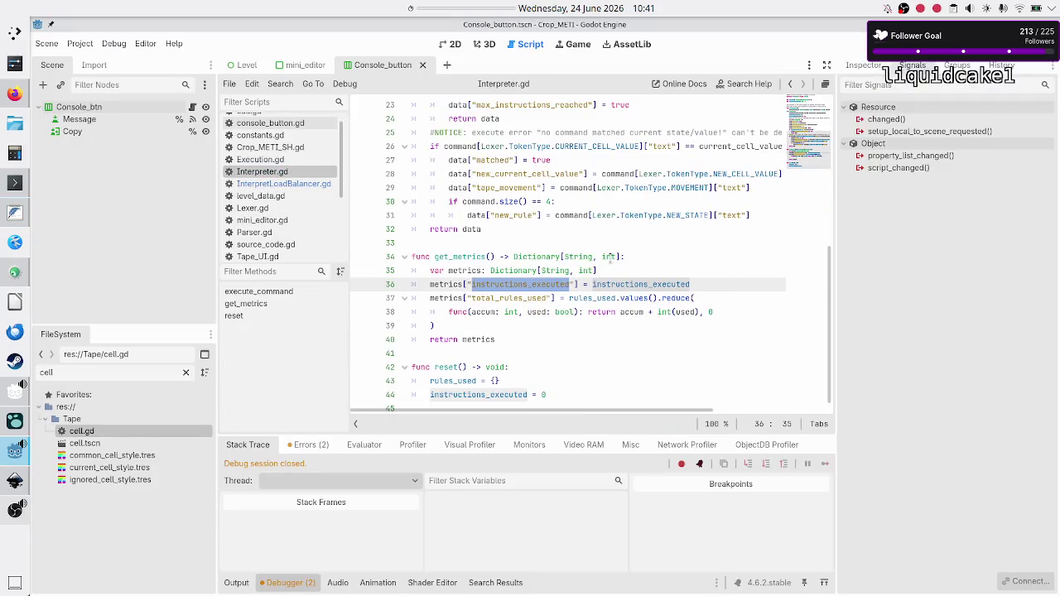
{"action": "double_click", "coordinate": [609, 257]}
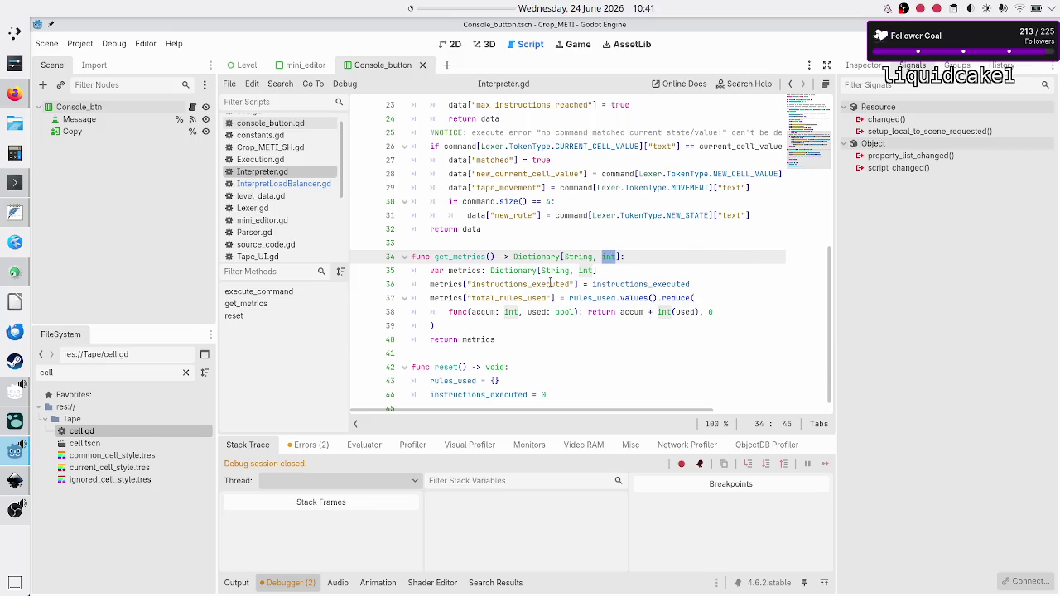
{"action": "double_click", "coordinate": [549, 284]}
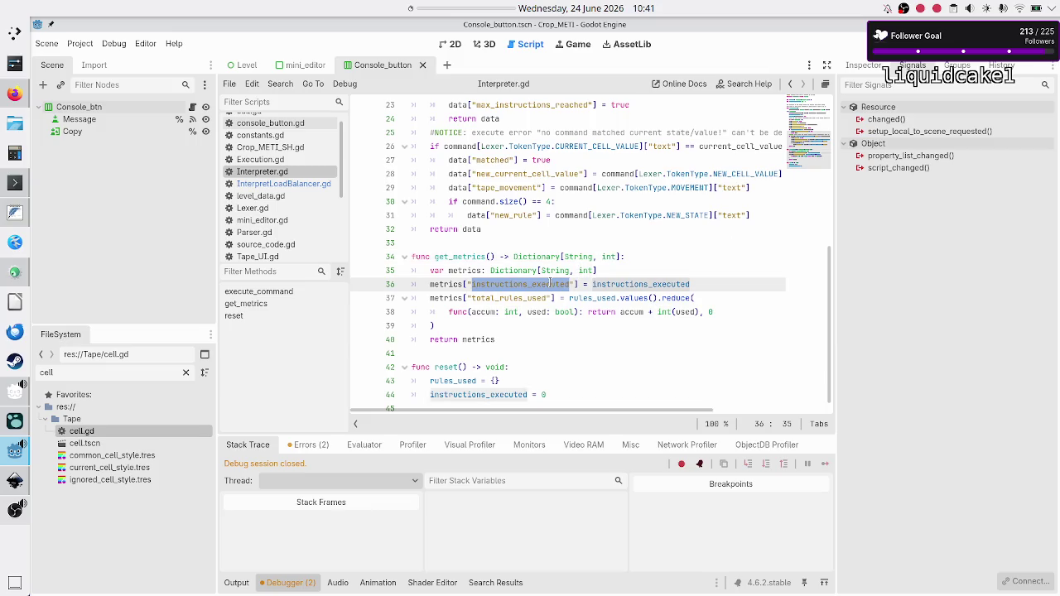
{"action": "double_click", "coordinate": [508, 298]}
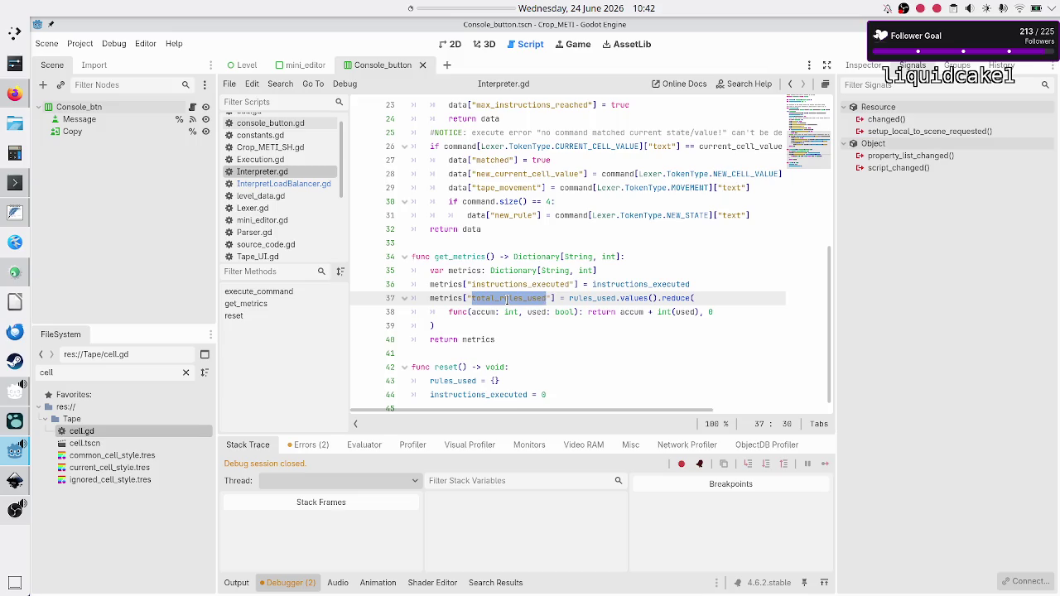
{"action": "left_click", "coordinate": [508, 298]}
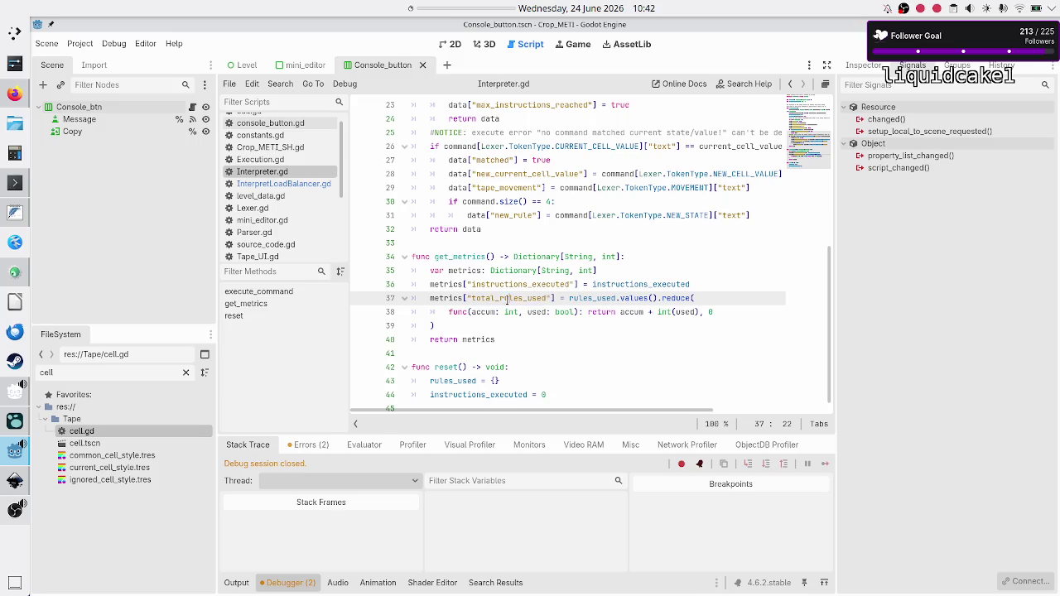
{"action": "left_click", "coordinate": [299, 186]}
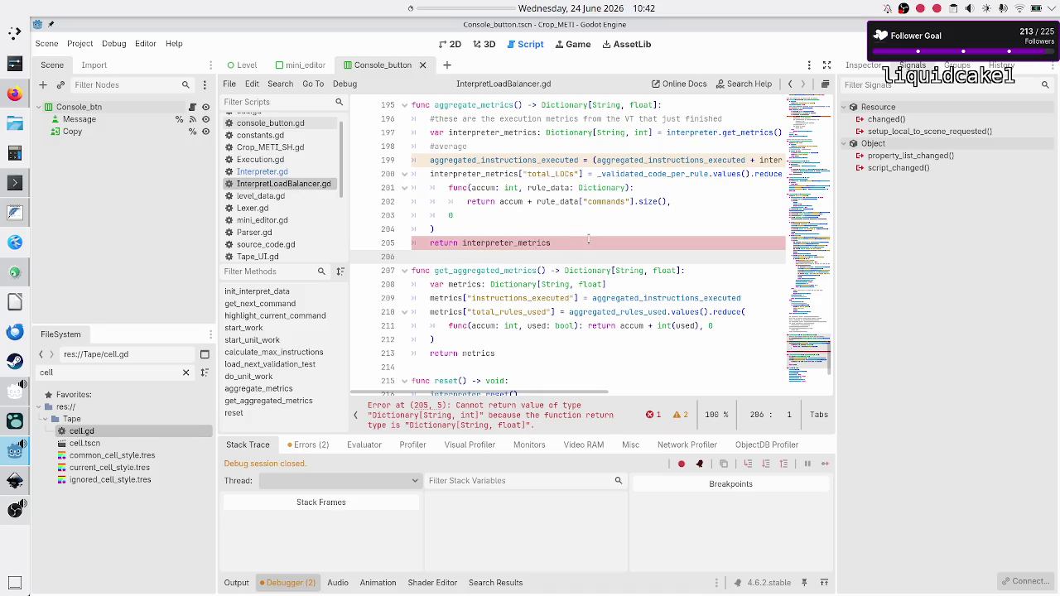
- Change aggregated_instructions_executed's type on line 23 from int to float
{"action": "double_click", "coordinate": [664, 270]}
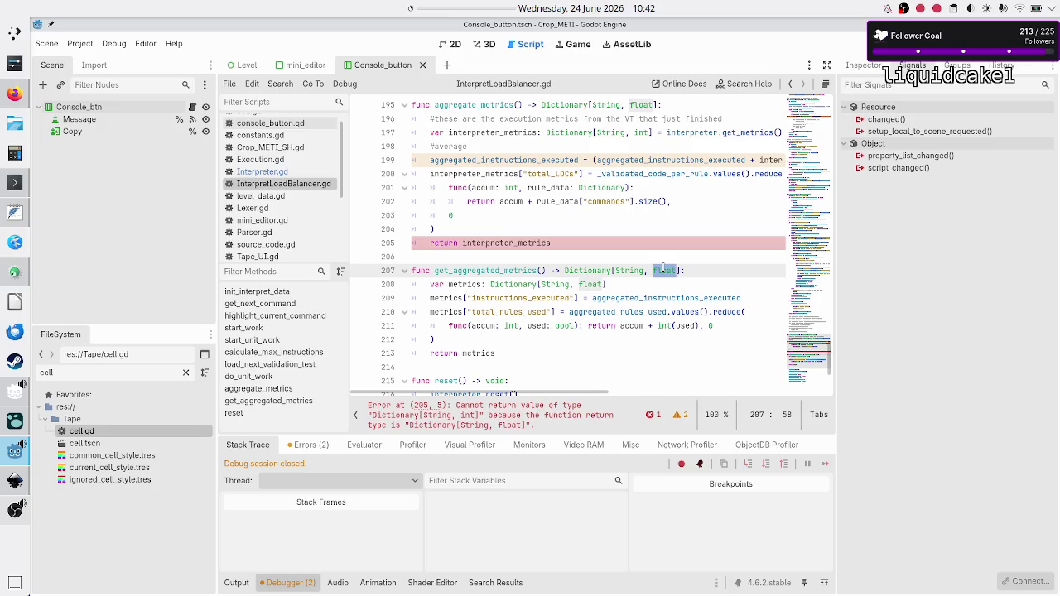
{"action": "scroll", "coordinate": [656, 165], "scroll_direction": "up", "scroll_amount": 20}
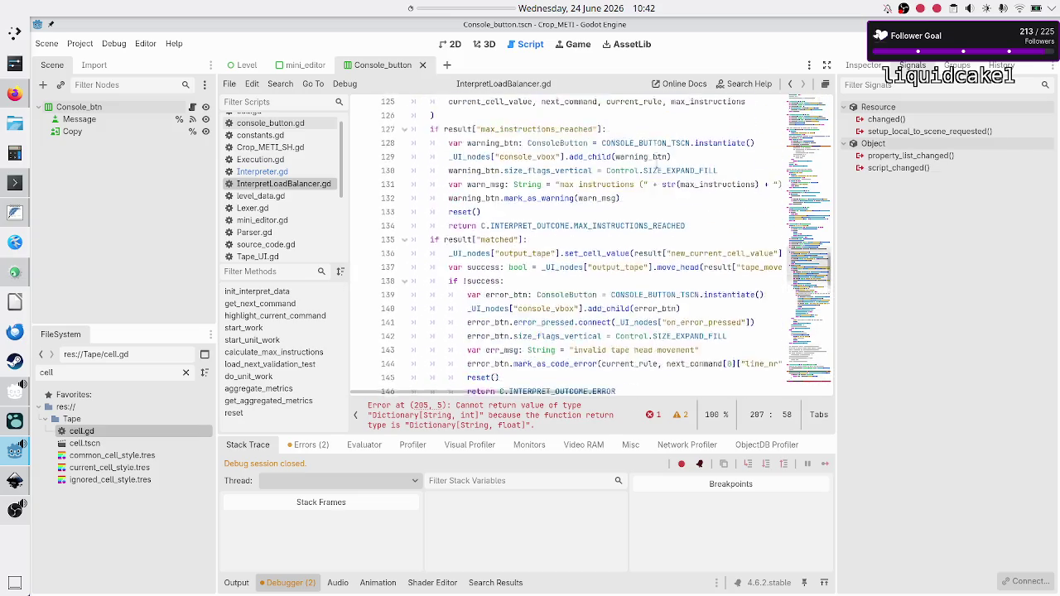
{"action": "scroll", "coordinate": [657, 163], "scroll_direction": "up", "scroll_amount": 10}
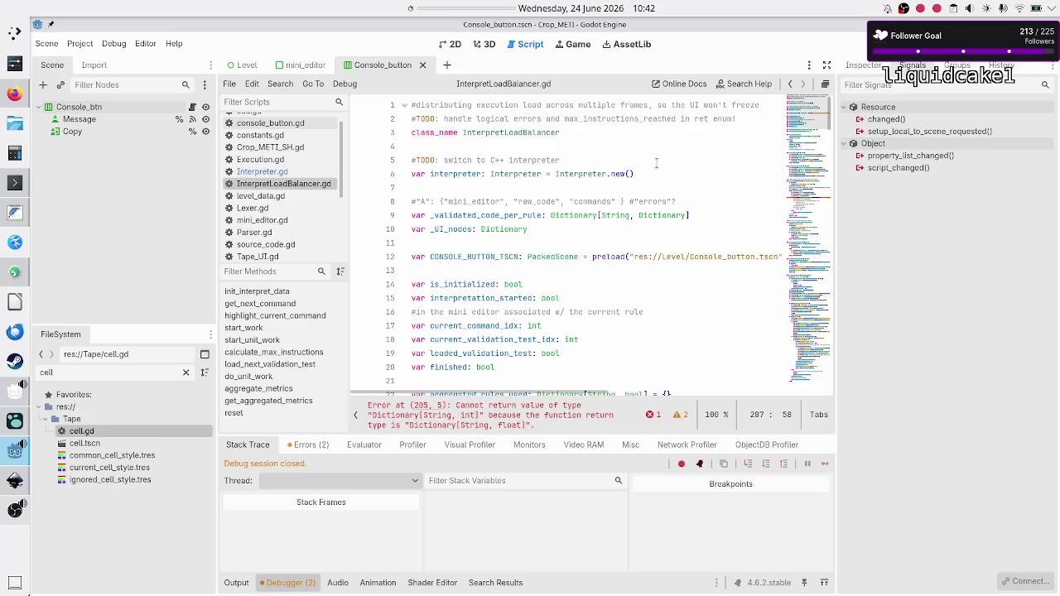
{"action": "scroll", "coordinate": [590, 259], "scroll_direction": "down", "scroll_amount": 3}
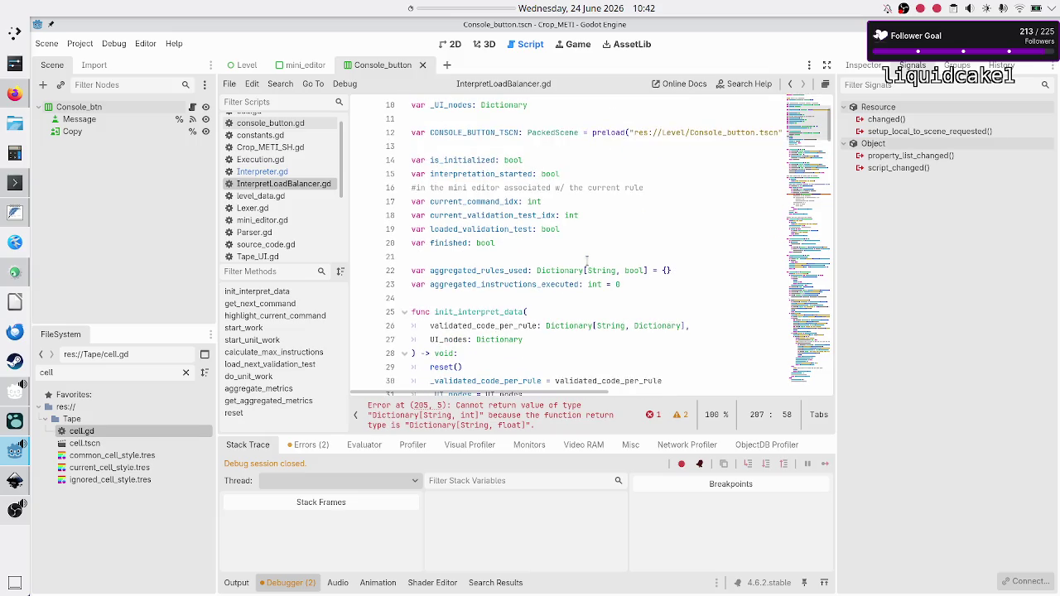
{"action": "mouse_move", "coordinate": [596, 284]}
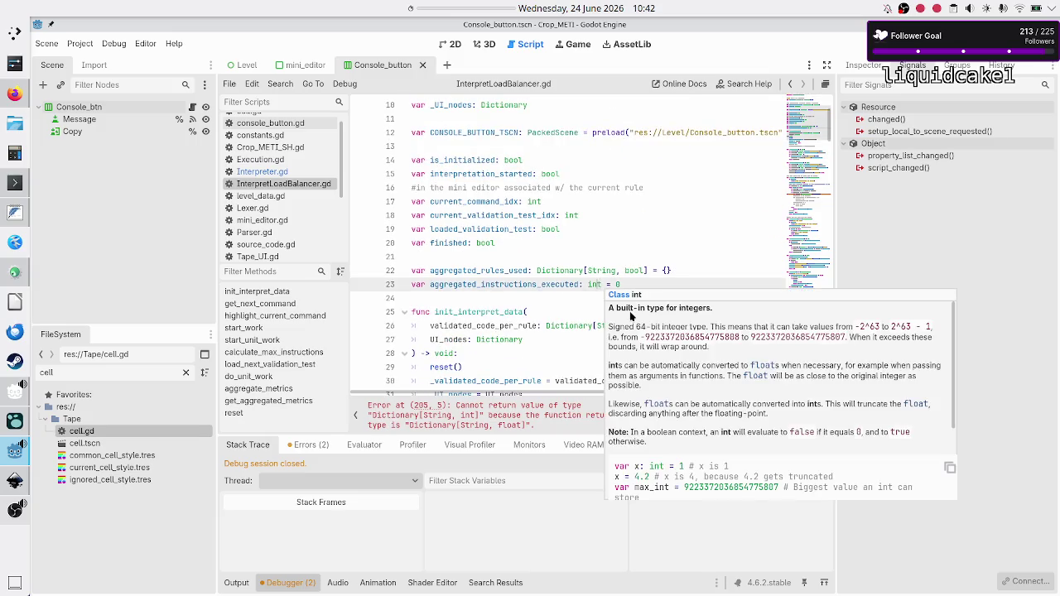
{"action": "key", "text": "BackSpace"}
{"action": "key", "text": "BackSpace"}
{"action": "key", "text": "BackSpace"}
{"action": "type", "text": "float"}
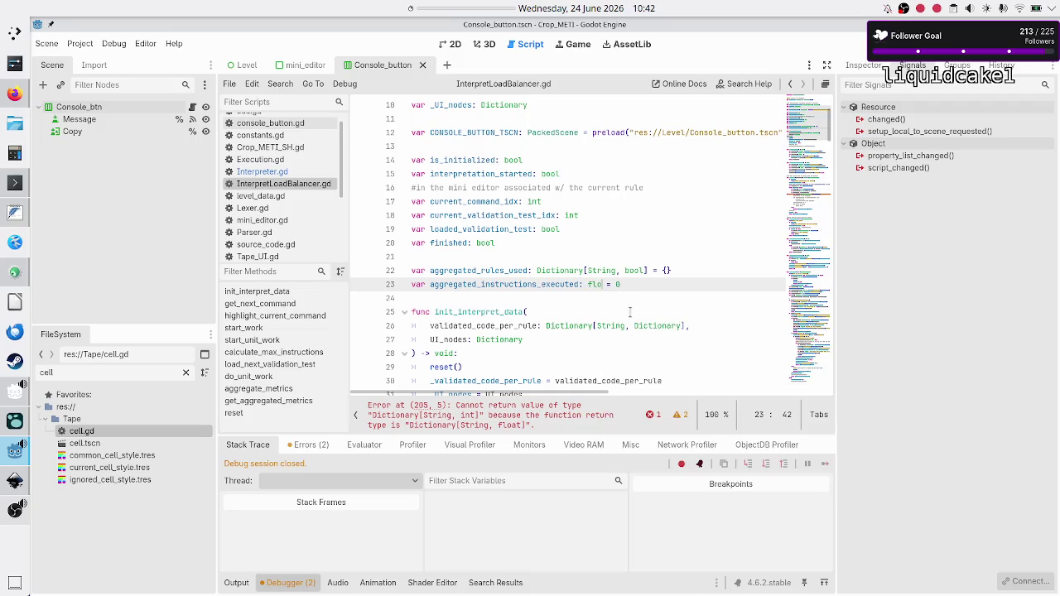
{"action": "key", "text": "Escape"}
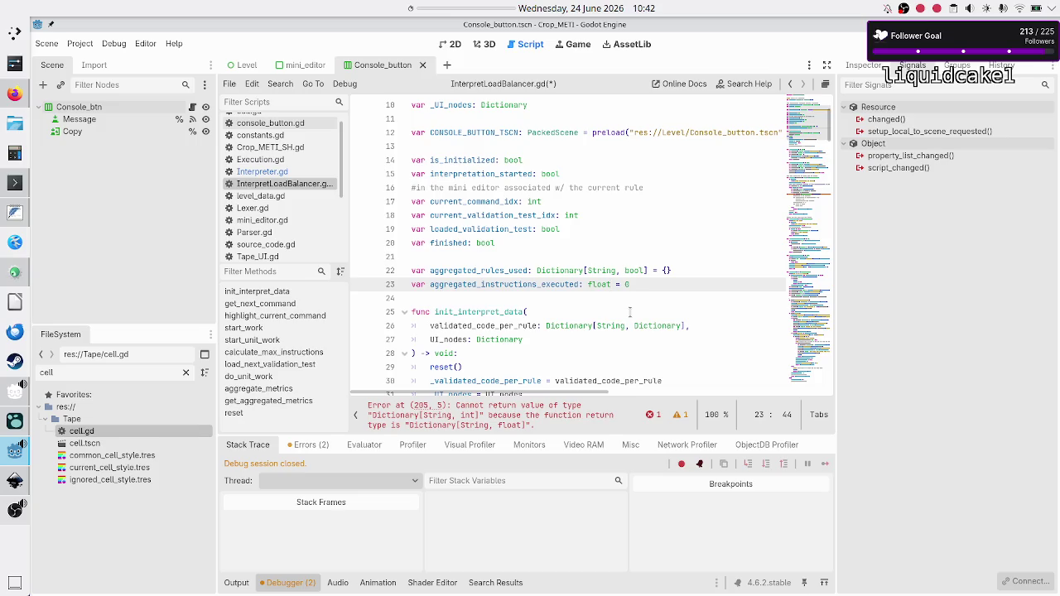
- Retype aggregated_rules_used on line 22 from Dictionary[String, bool] to float and delete its = {} initializer
{"action": "key", "text": "Up"}
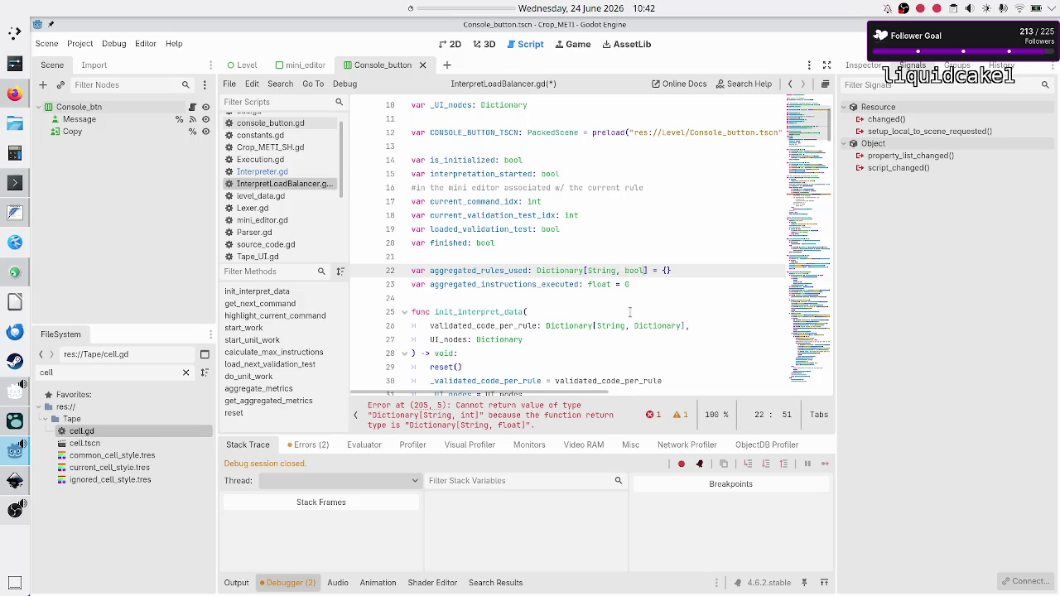
{"action": "key", "text": "shift+Right"}
{"action": "key", "text": "shift+Right"}
{"action": "key", "text": "shift+Left"}
{"action": "key", "text": "shift+Left"}
{"action": "key", "text": "shift+Left"}
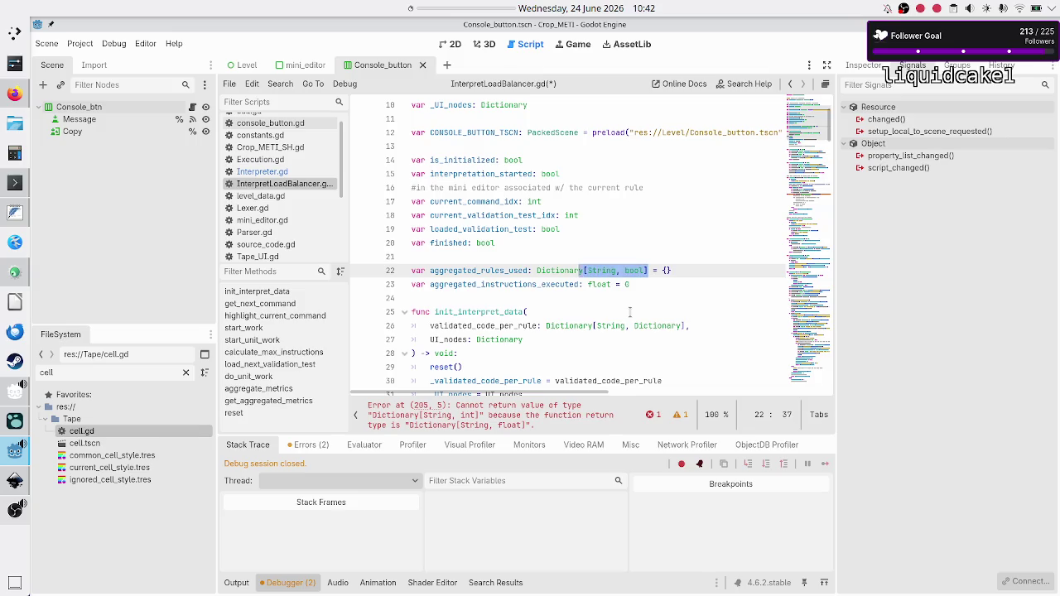
{"action": "key", "text": "shift+Left"}
{"action": "type", "text": "float"}
{"action": "key", "text": "Down"}
{"action": "key", "text": "Up"}
{"action": "key", "text": "End"}
{"action": "key", "text": "BackSpace"}
{"action": "key", "text": "BackSpace"}
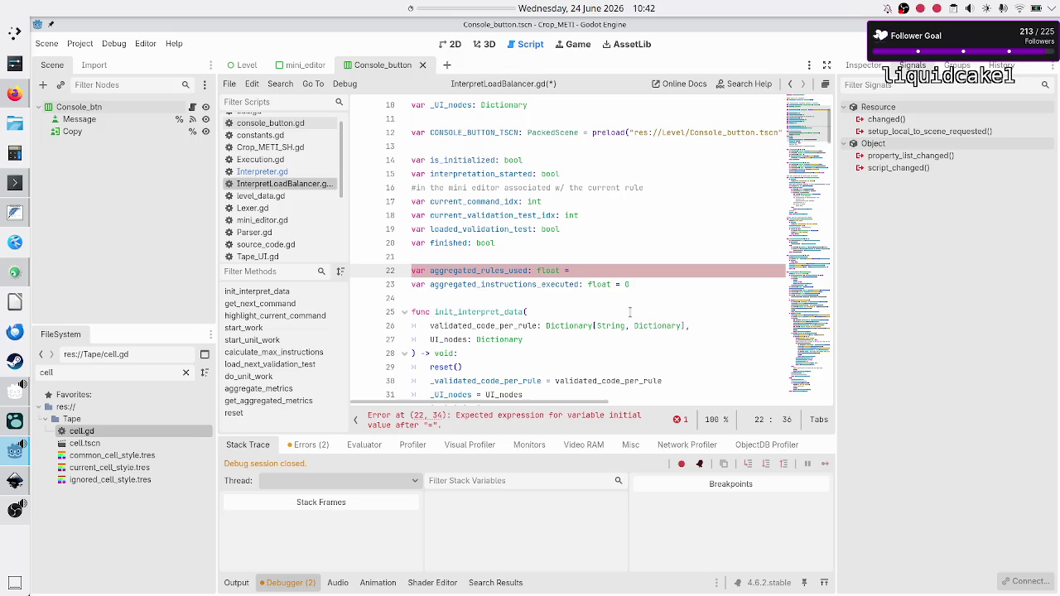
{"action": "key", "text": "BackSpace"}
{"action": "key", "text": "BackSpace"}
- Remove the = 0 initializer from aggregated_instructions_executed on line 23
{"action": "key", "text": "Down"}
{"action": "key", "text": "End"}
{"action": "key", "text": "BackSpace"}
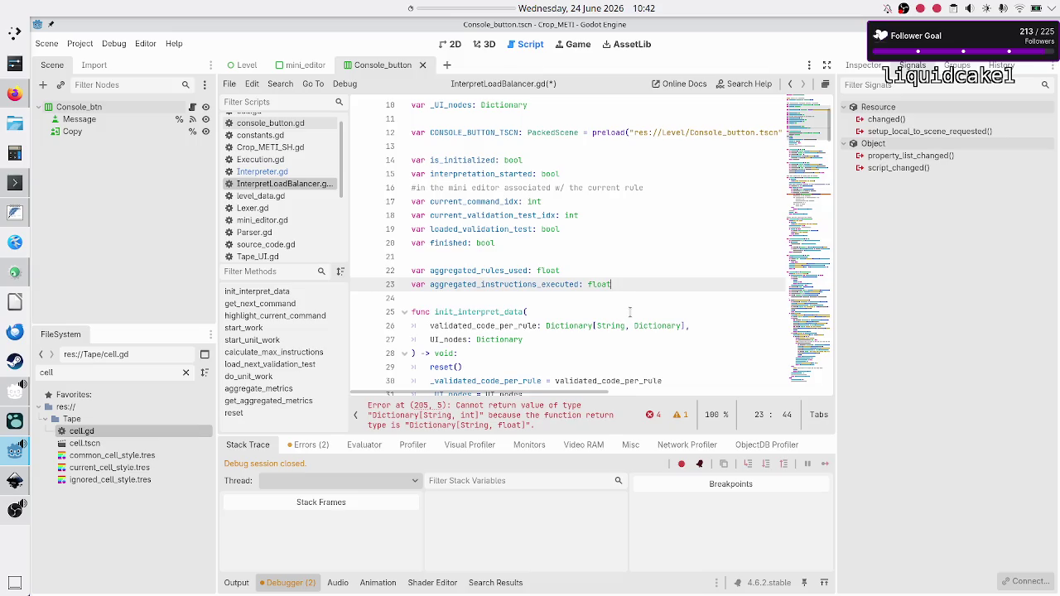
{"action": "key", "text": "Up"}
{"action": "key", "text": "Up"}
{"action": "key", "text": "Down"}
{"action": "key", "text": "Home"}
{"action": "key", "text": "shift+Right"}
{"action": "key", "text": "shift+Right"}
{"action": "key", "text": "shift+Right"}
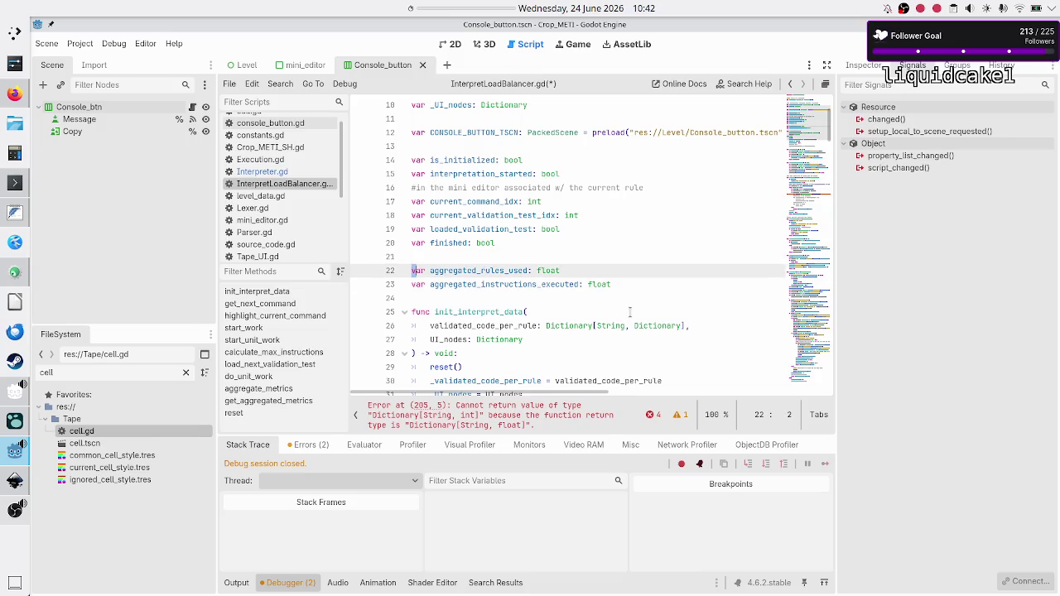
{"action": "key", "text": "shift+Right"}
{"action": "key", "text": "shift+Right"}
{"action": "key", "text": "shift+Right"}
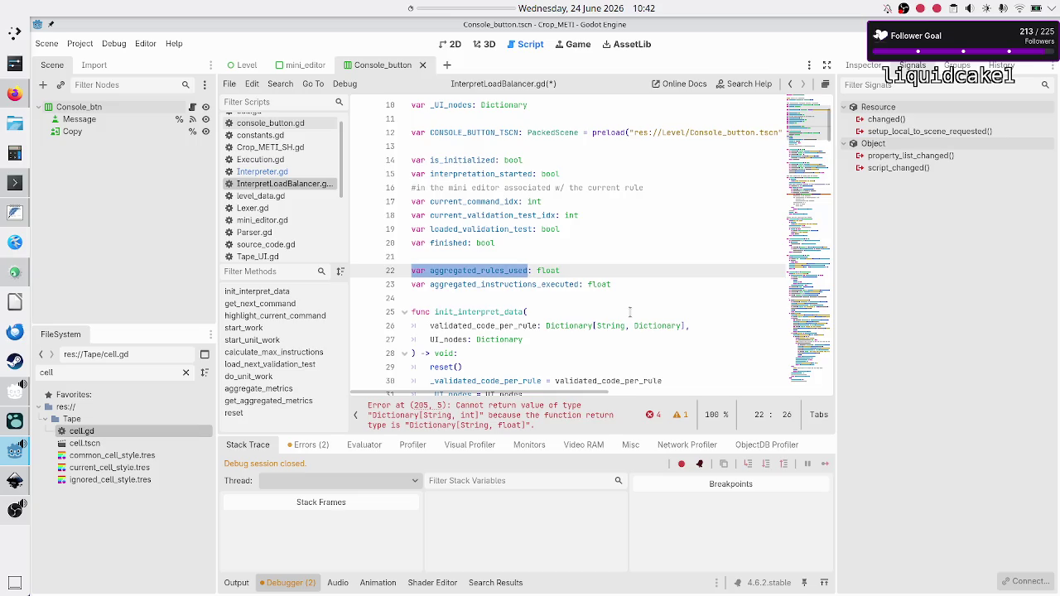
{"action": "key", "text": "Right"}
{"action": "key", "text": "Right"}
{"action": "key", "text": "Right"}
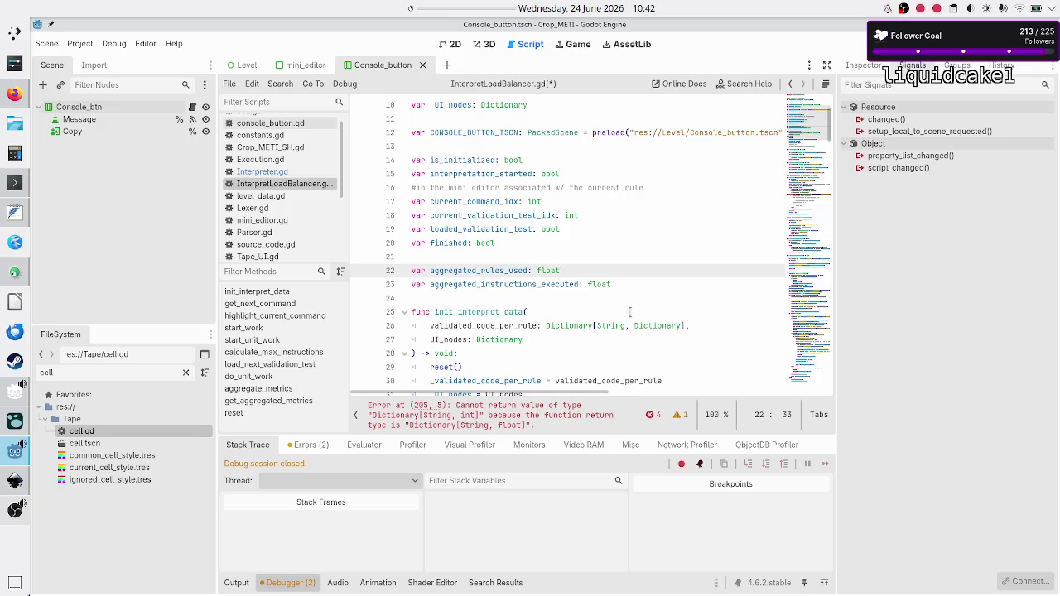
{"action": "key", "text": "Down"}
{"action": "key", "text": "Down"}
{"action": "key", "text": "Down"}
{"action": "key", "text": "Down"}
{"action": "key", "text": "Down"}
{"action": "key", "text": "Down"}
{"action": "key", "text": "Down"}
{"action": "key", "text": "Down"}
{"action": "key", "text": "Down"}
- In reset(), set both aggregated metrics on lines 225–226 to 0.0
{"action": "scroll", "coordinate": [636, 238], "scroll_direction": "down", "scroll_amount": 15}
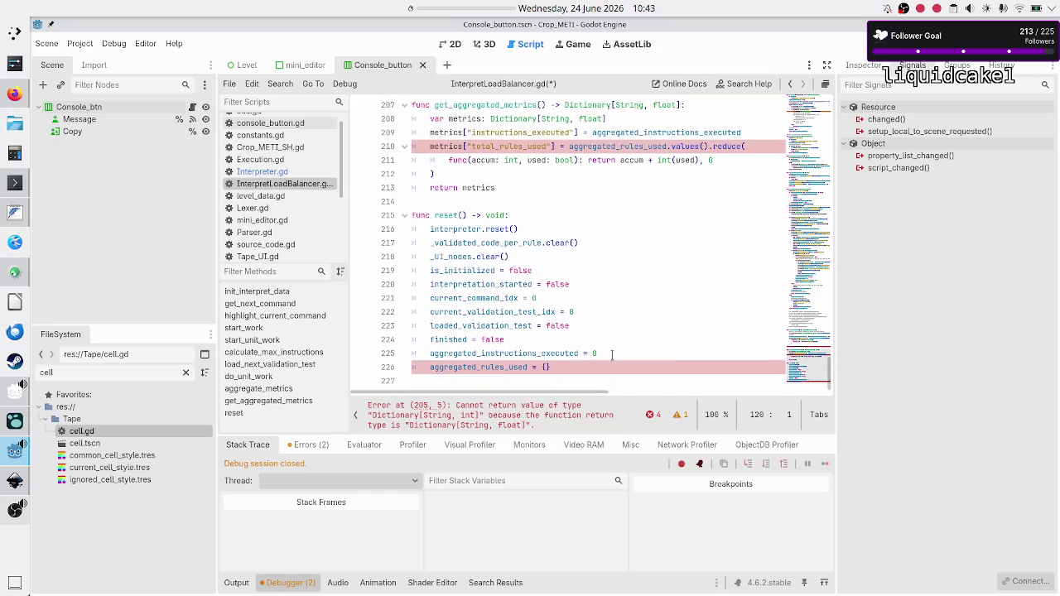
{"action": "left_click", "coordinate": [612, 354]}
{"action": "type", "text": ".0"}
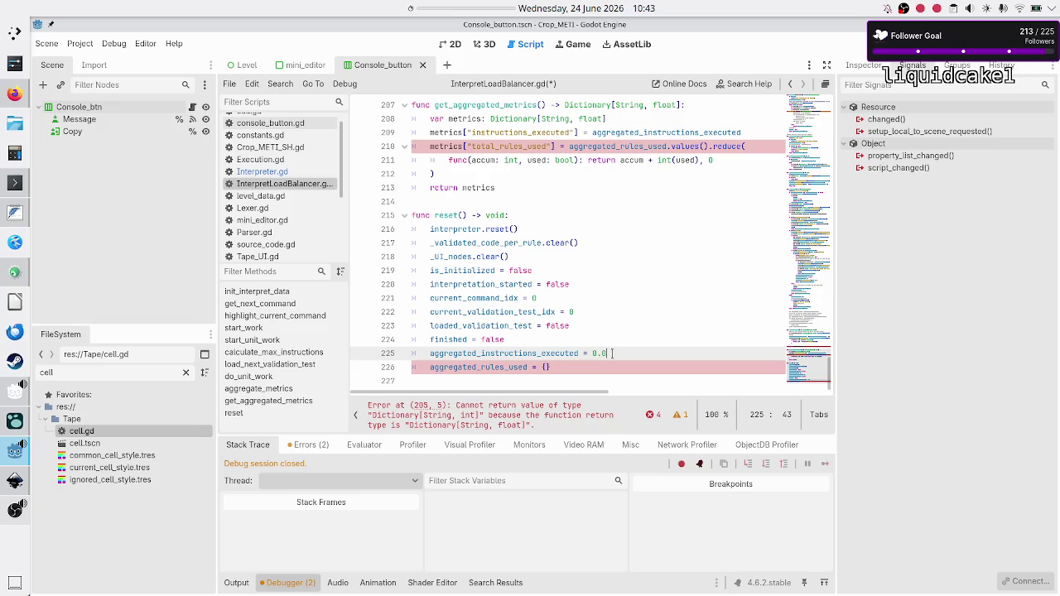
{"action": "key", "text": "Down"}
{"action": "key", "text": "BackSpace"}
{"action": "key", "text": "BackSpace"}
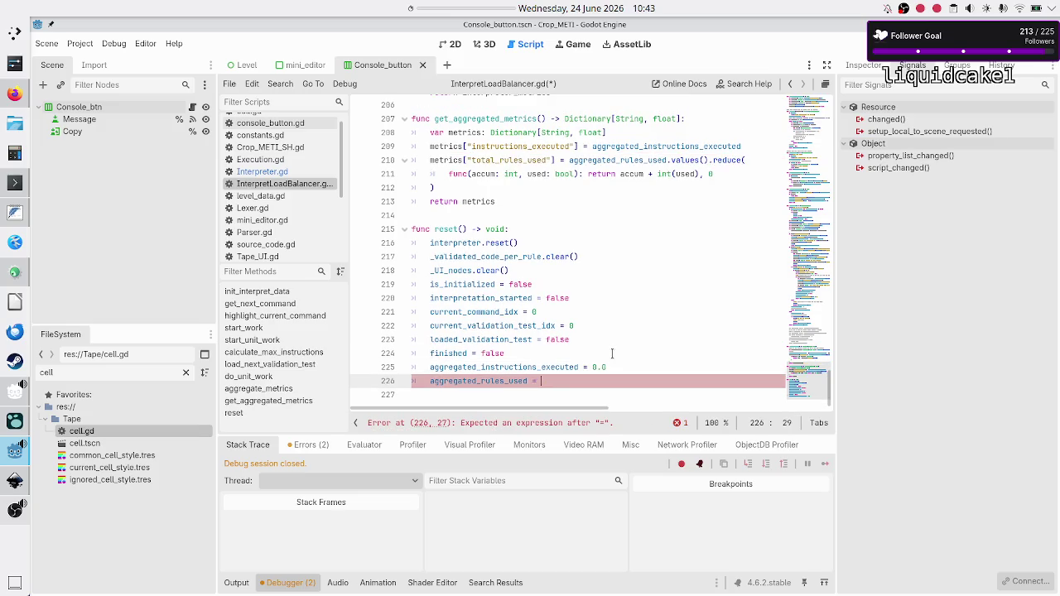
{"action": "type", "text": "0.0"}
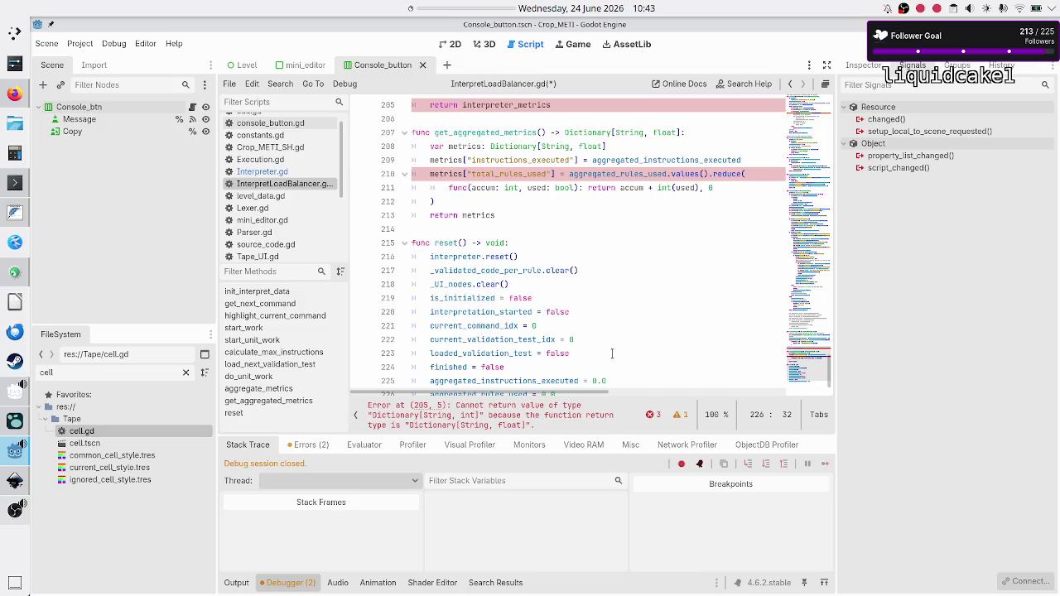
- Switch to the Interpreter.gd script
{"action": "scroll", "coordinate": [615, 315], "scroll_direction": "down", "scroll_amount": 1}
{"action": "scroll", "coordinate": [620, 314], "scroll_direction": "up", "scroll_amount": 3}
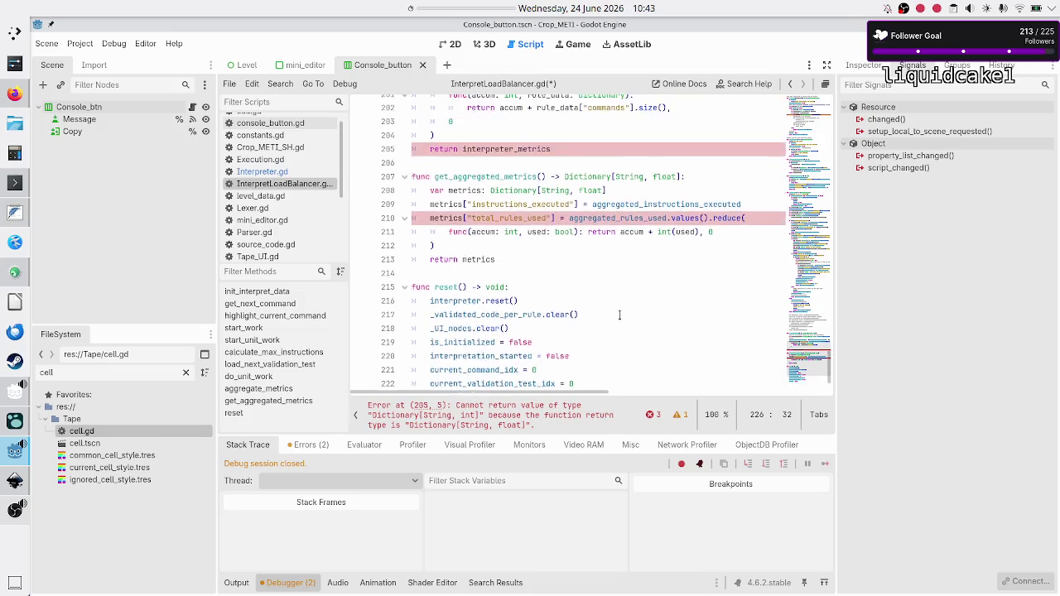
{"action": "left_click", "coordinate": [263, 171]}
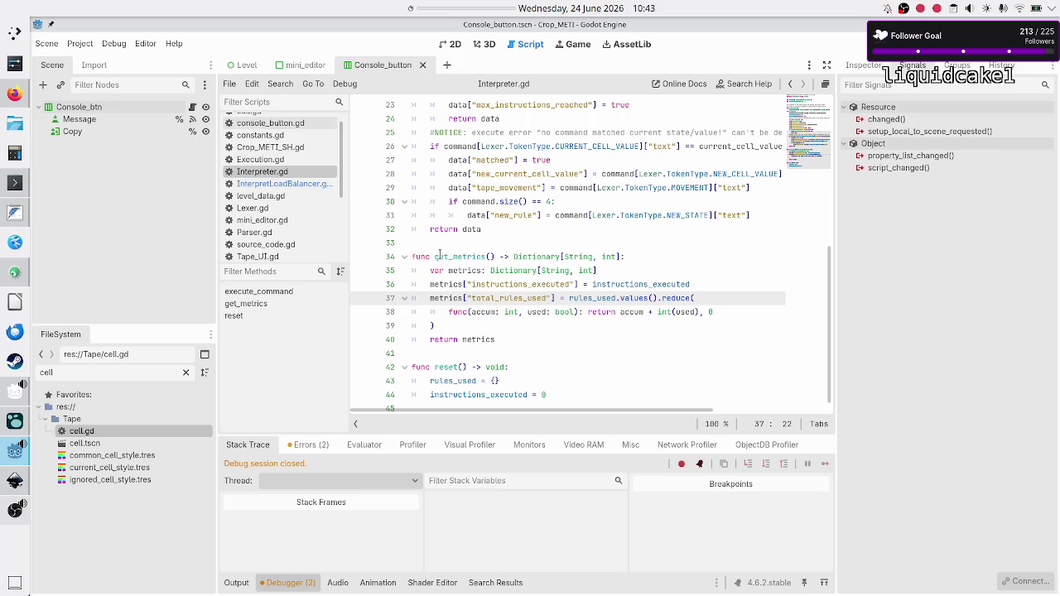
- Study how get_metrics fills instructions_executed and sums rules_used with reduce, then return to InterpretLoadBalancer.gd
{"action": "double_click", "coordinate": [440, 257]}
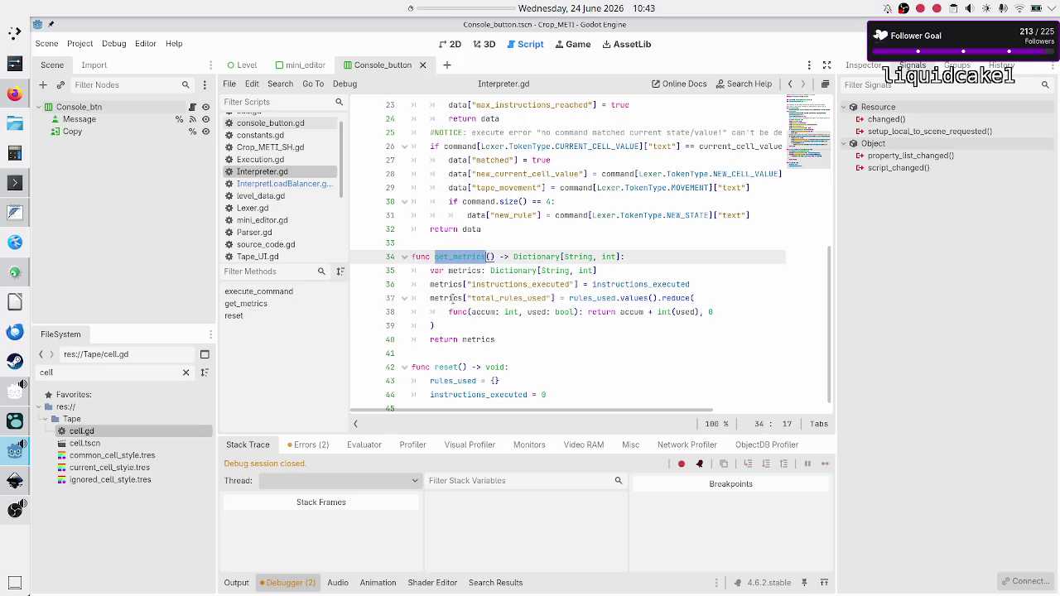
{"action": "left_click_drag", "start_coordinate": [531, 297], "coordinate": [475, 297]}
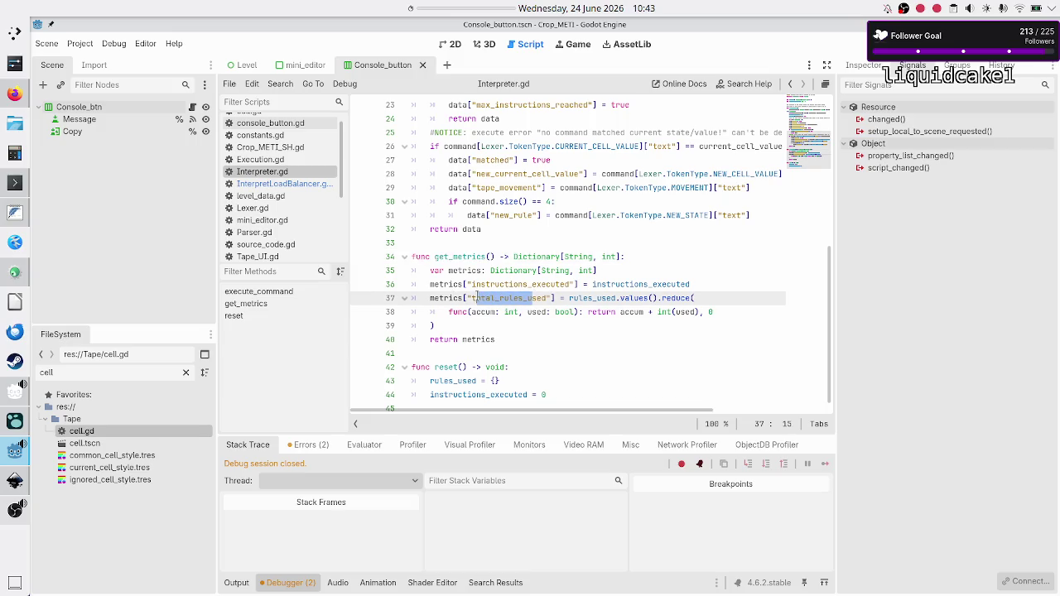
{"action": "left_click", "coordinate": [476, 296]}
{"action": "double_click", "coordinate": [451, 298]}
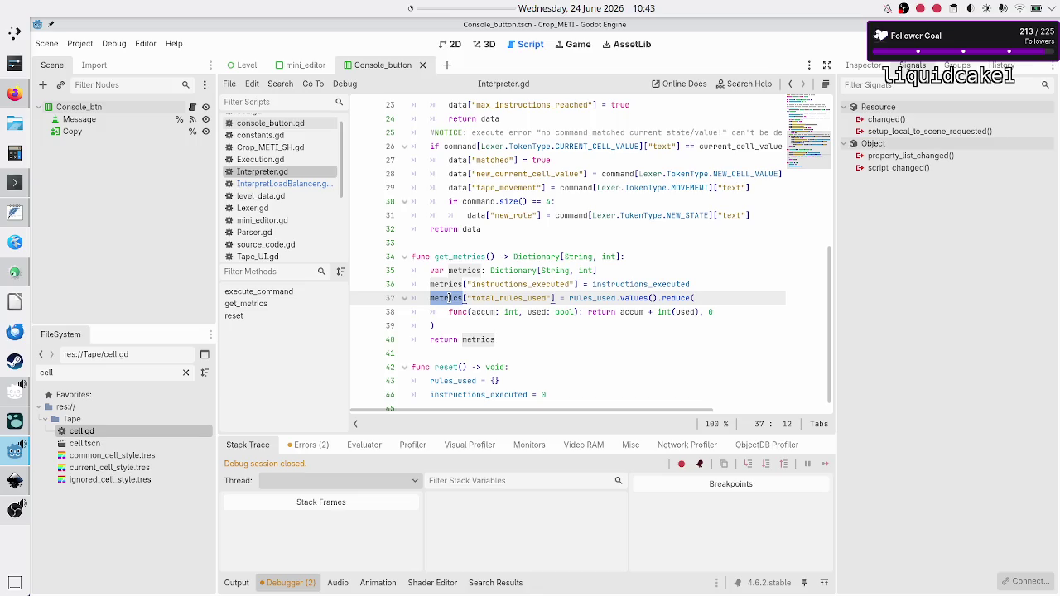
{"action": "double_click", "coordinate": [515, 298]}
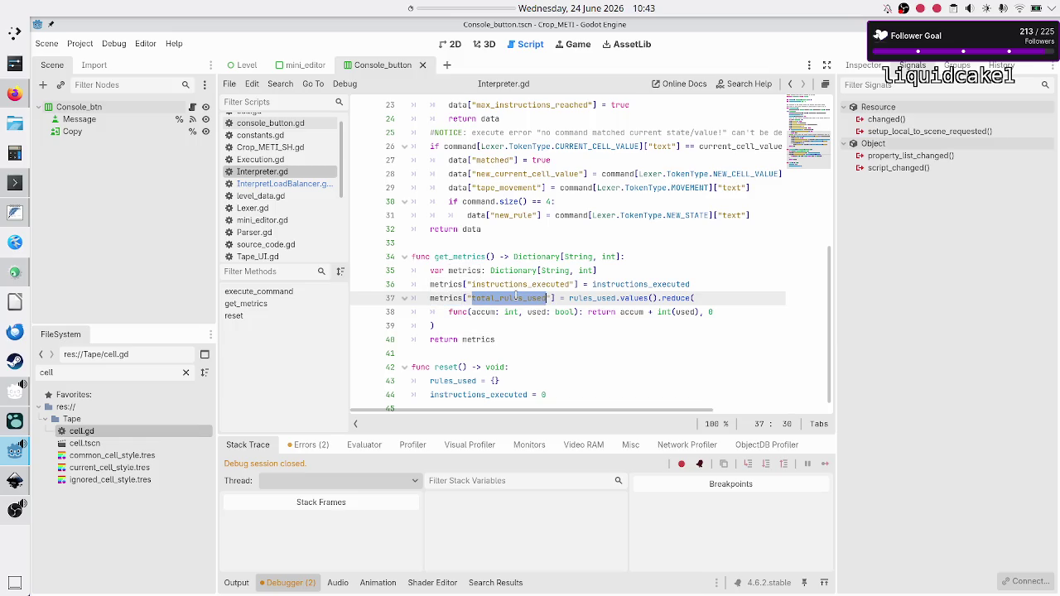
{"action": "double_click", "coordinate": [587, 257]}
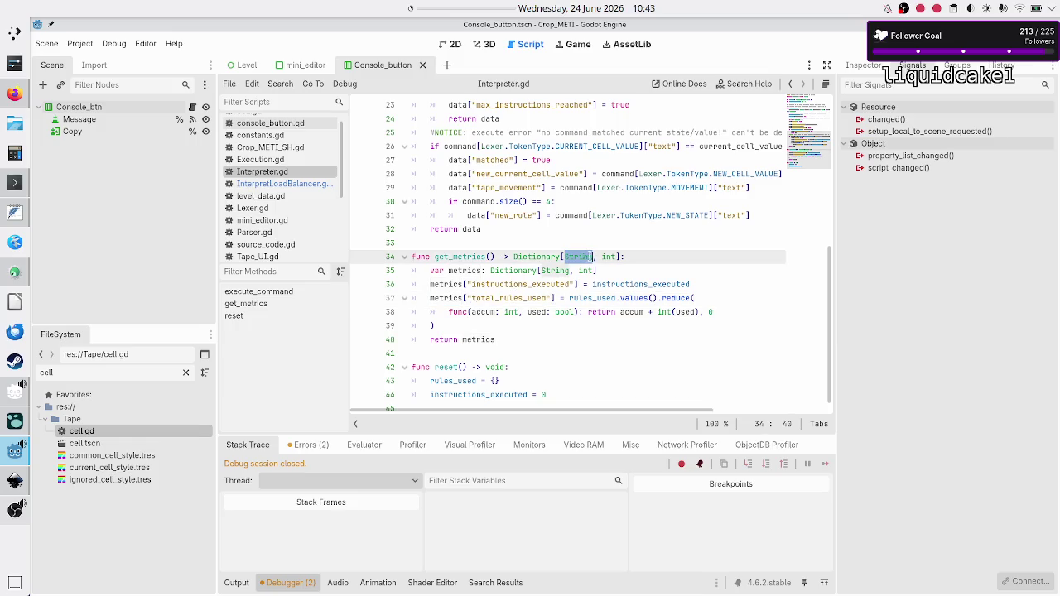
{"action": "double_click", "coordinate": [613, 257]}
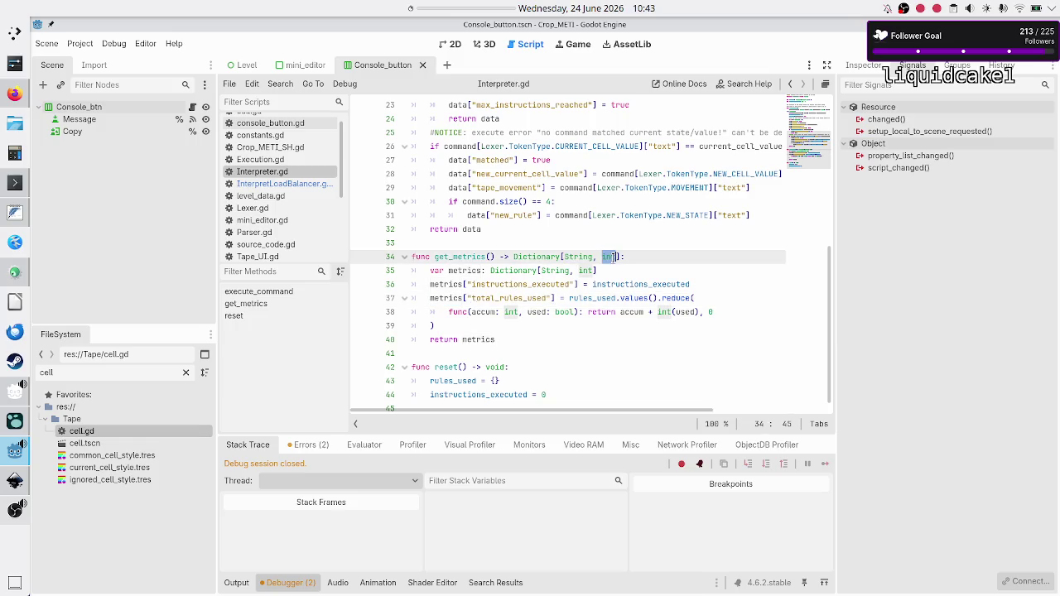
{"action": "double_click", "coordinate": [525, 284]}
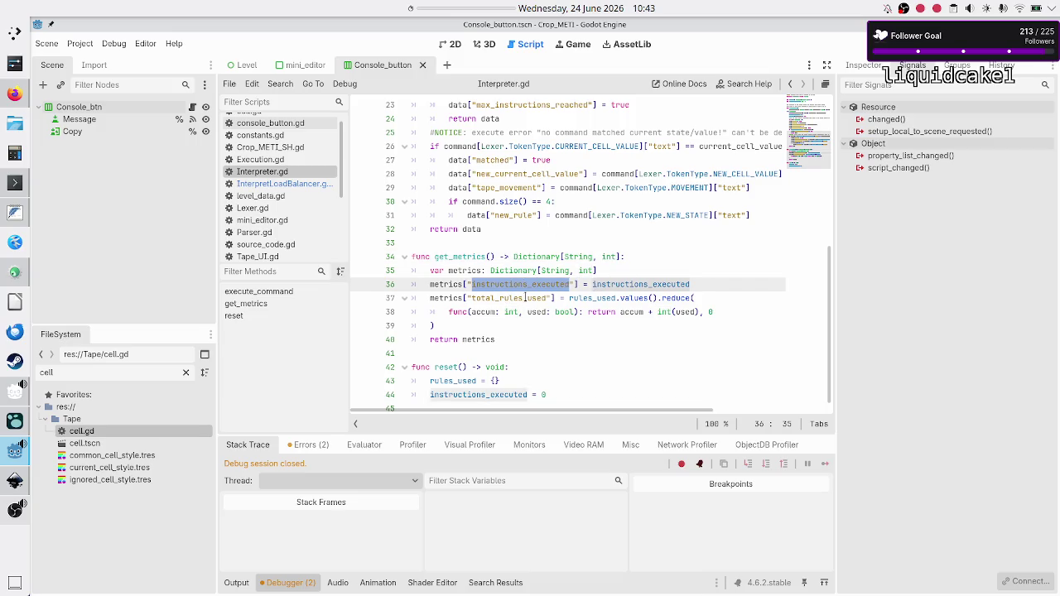
{"action": "double_click", "coordinate": [525, 298]}
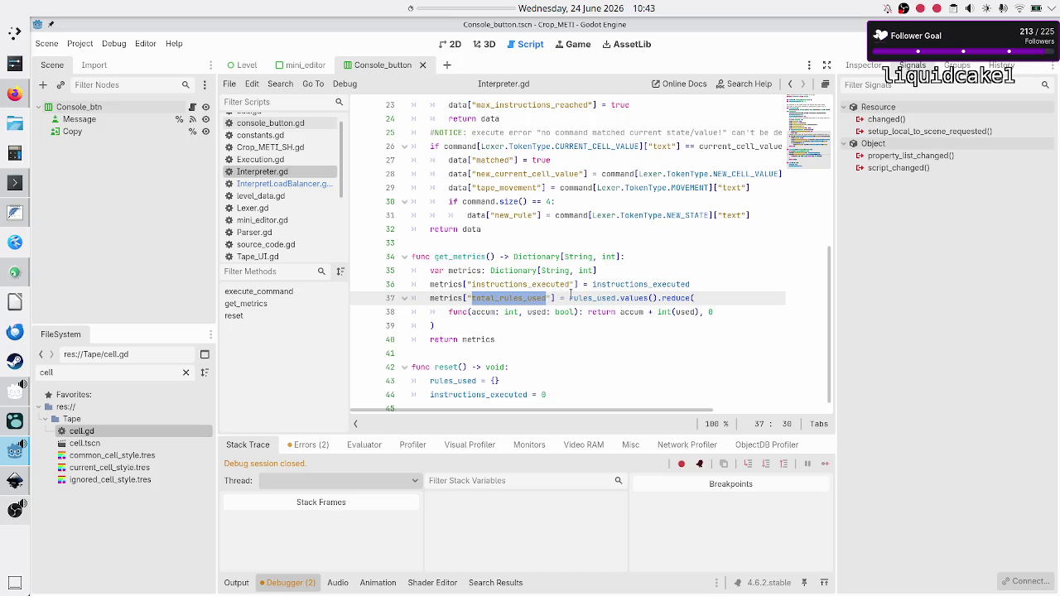
{"action": "mouse_move", "coordinate": [568, 298]}
{"action": "left_mouse_down"}
{"action": "mouse_move", "coordinate": [577, 313]}
{"action": "mouse_move", "coordinate": [549, 335]}
{"action": "mouse_move", "coordinate": [548, 325]}
{"action": "left_mouse_up"}
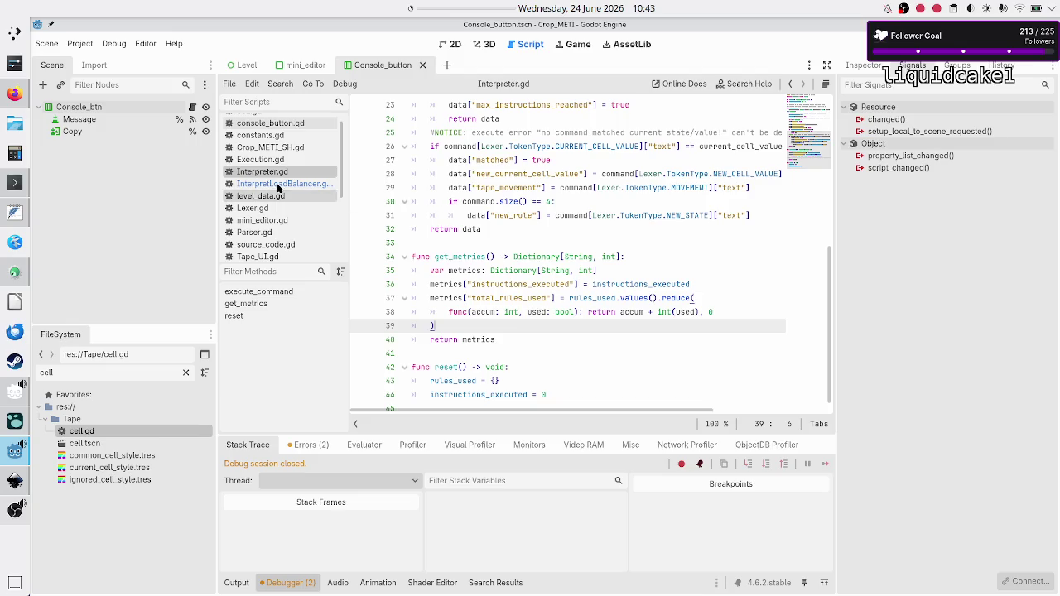
{"action": "left_click", "coordinate": [315, 184]}
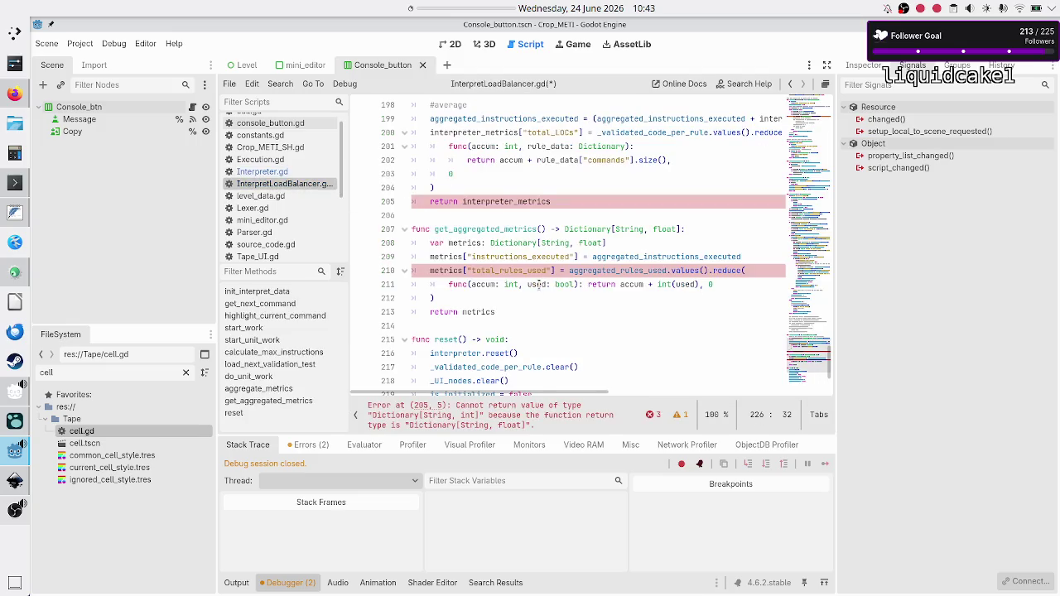
- Replace the reduce() sum on the total_rules_used line with aggregated_rules_used via autocomplete
{"action": "scroll", "coordinate": [539, 285], "scroll_direction": "up", "scroll_amount": 1}
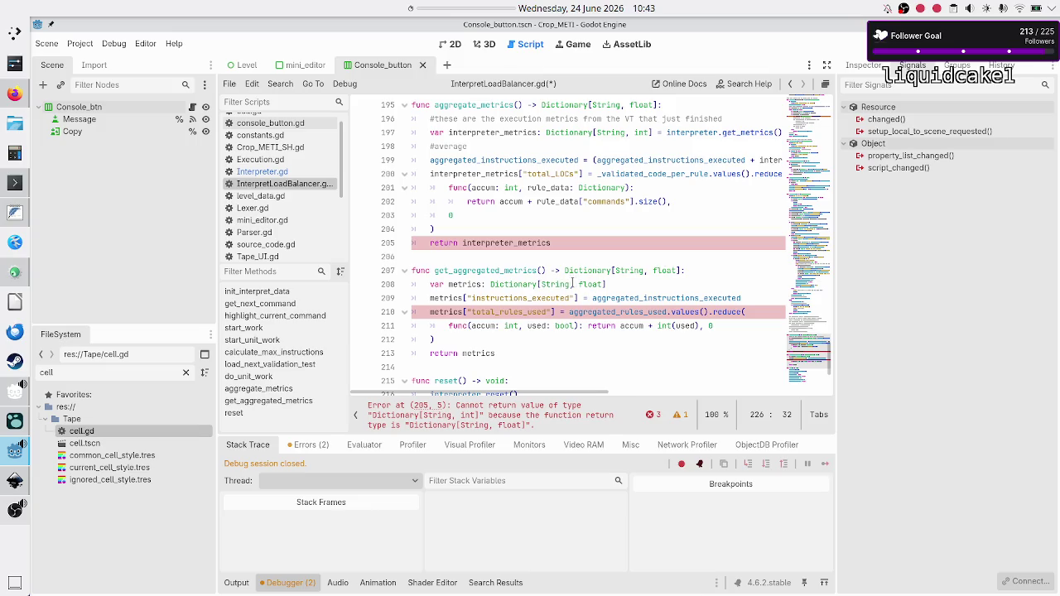
{"action": "left_click", "coordinate": [611, 283]}
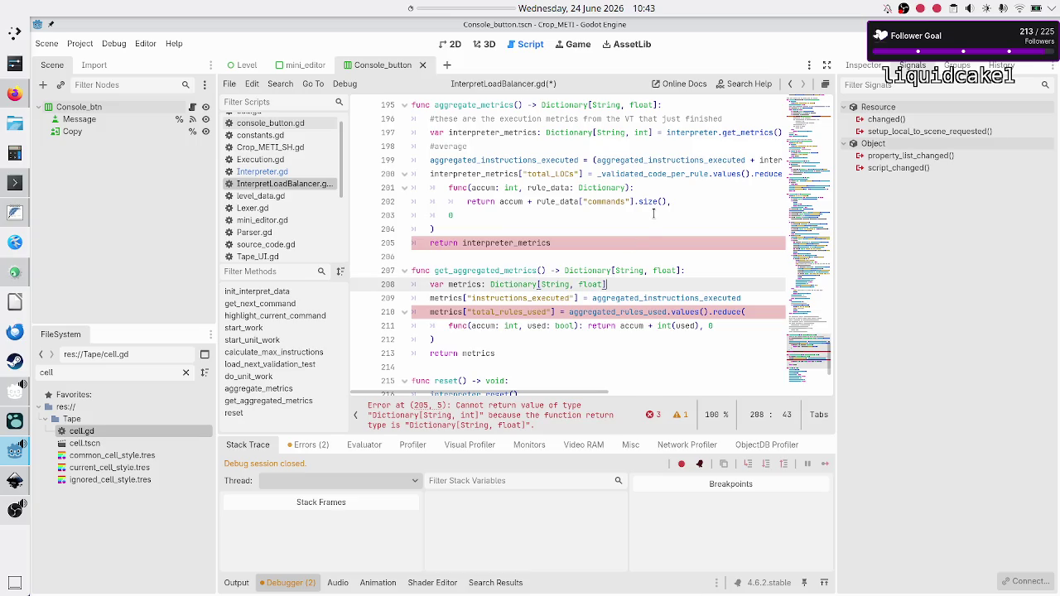
{"action": "key", "text": "Down"}
{"action": "key", "text": "Down"}
{"action": "key", "text": "Left"}
{"action": "key", "text": "Left"}
{"action": "key", "text": "Left"}
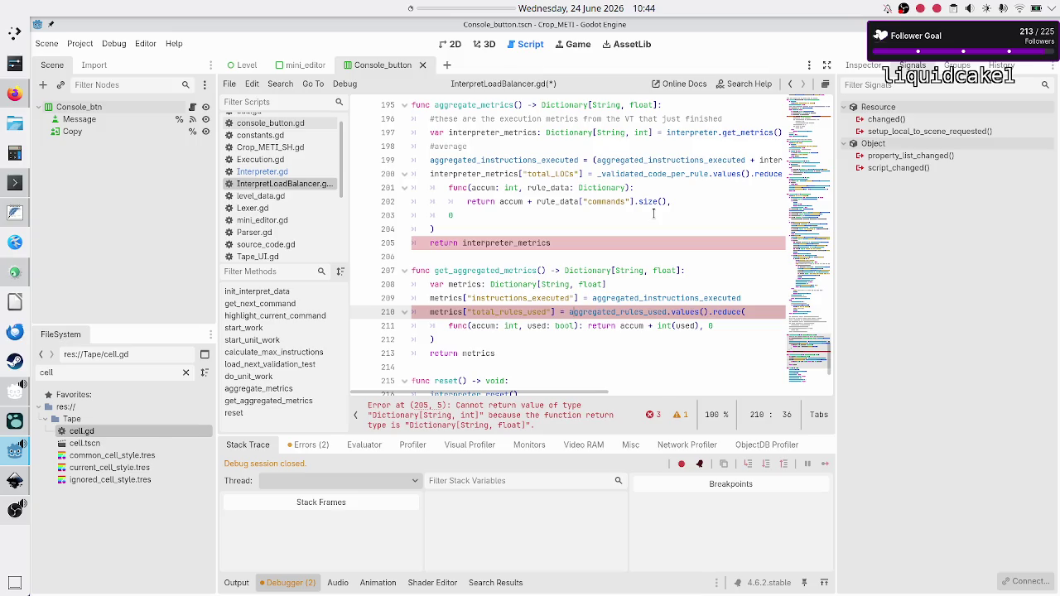
{"action": "key", "text": "shift+Down"}
{"action": "key", "text": "shift+Down"}
{"action": "key", "text": "shift+Down"}
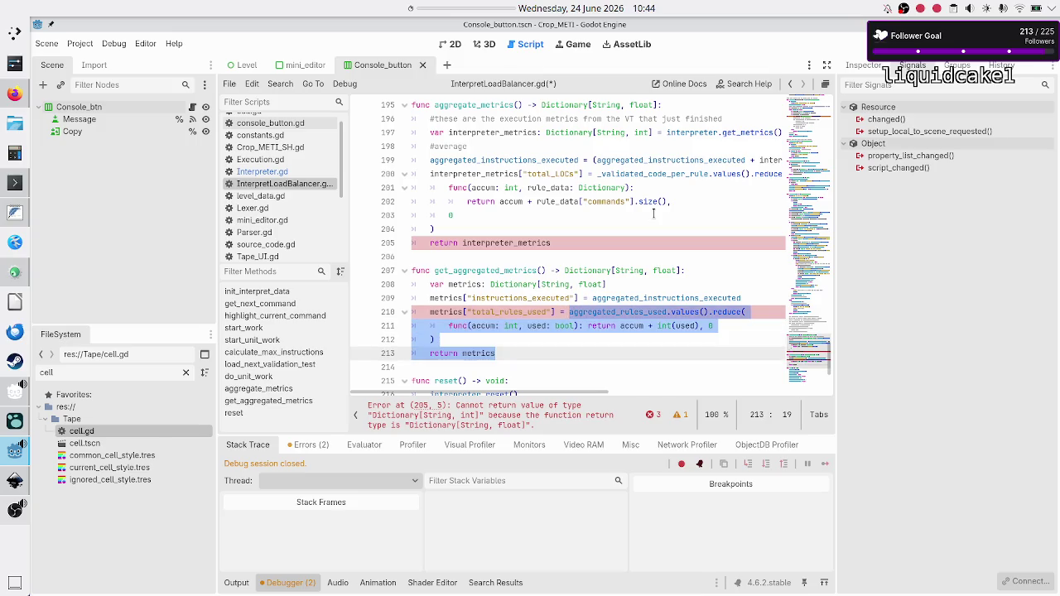
{"action": "key", "text": "shift+Up"}
{"action": "key", "text": "BackSpace"}
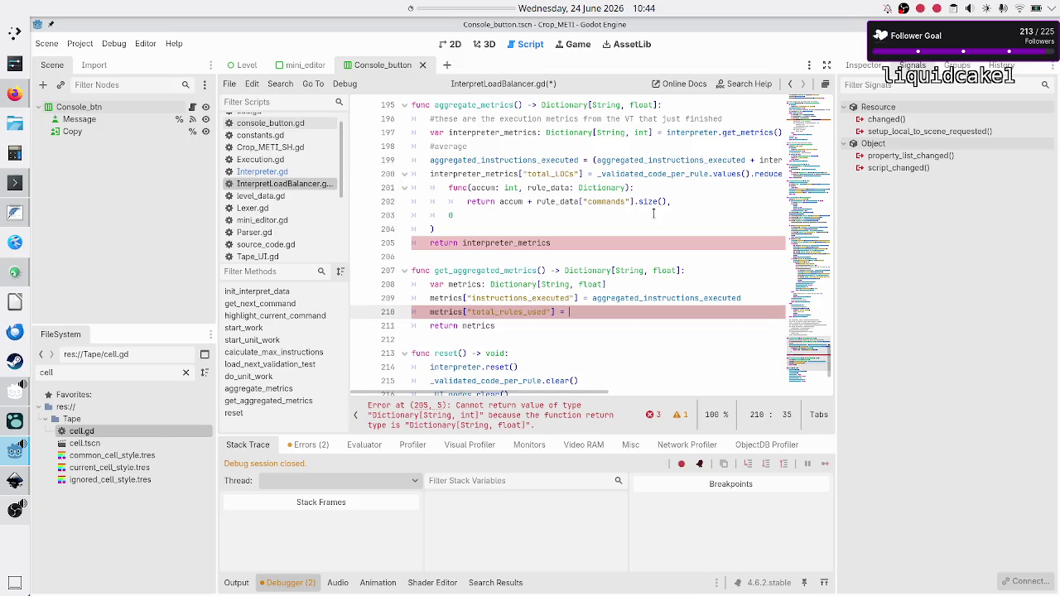
{"action": "type", "text": "agg"}
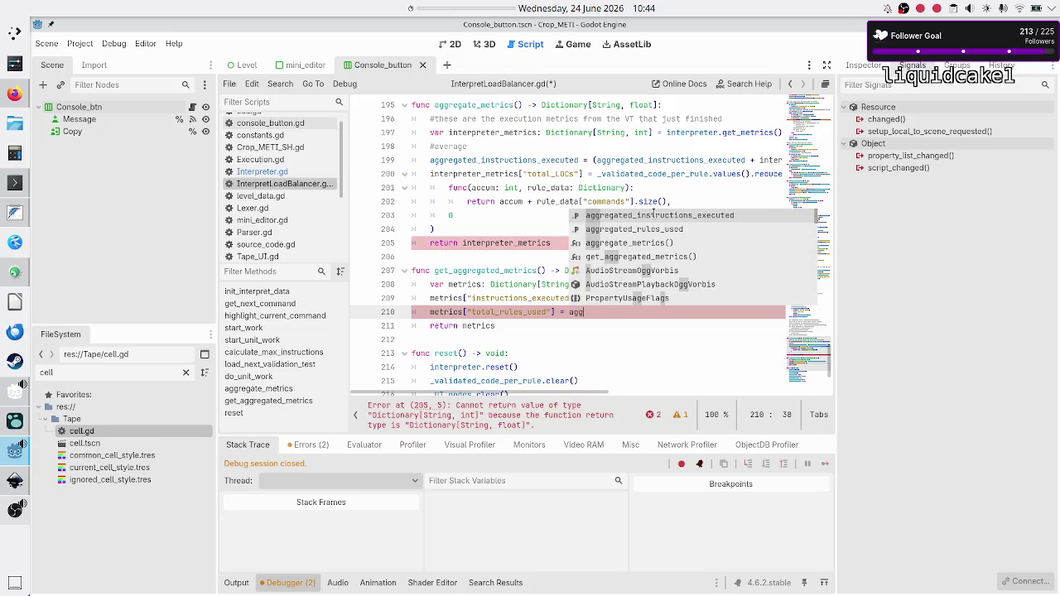
{"action": "key", "text": "Down"}
{"action": "key", "text": "Return"}
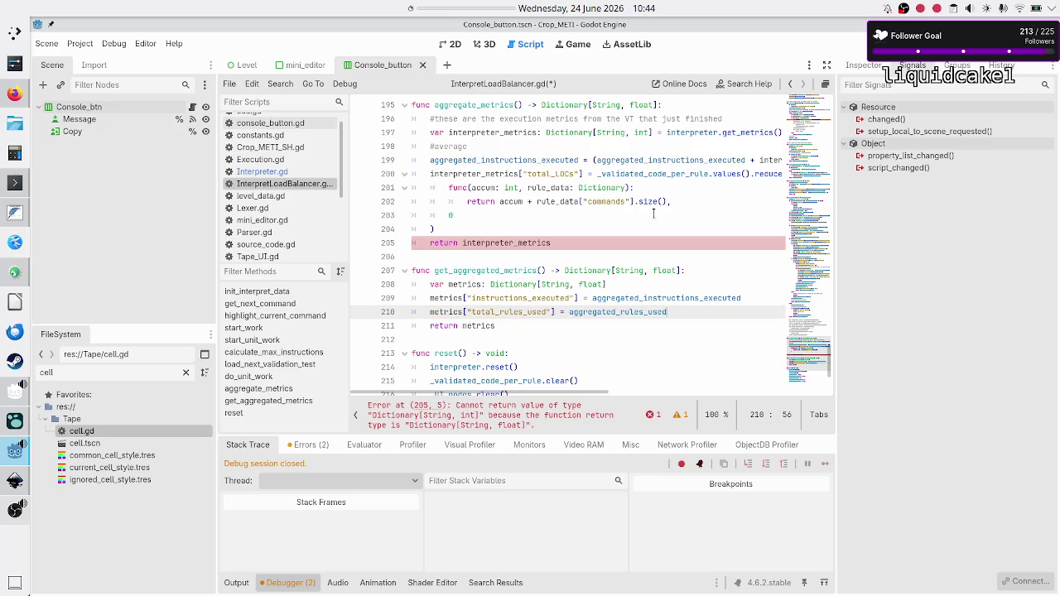
- Open a dictionary literal after the metrics declaration and move both assignment lines inside it
{"action": "key", "text": "Up"}
{"action": "key", "text": "Up"}
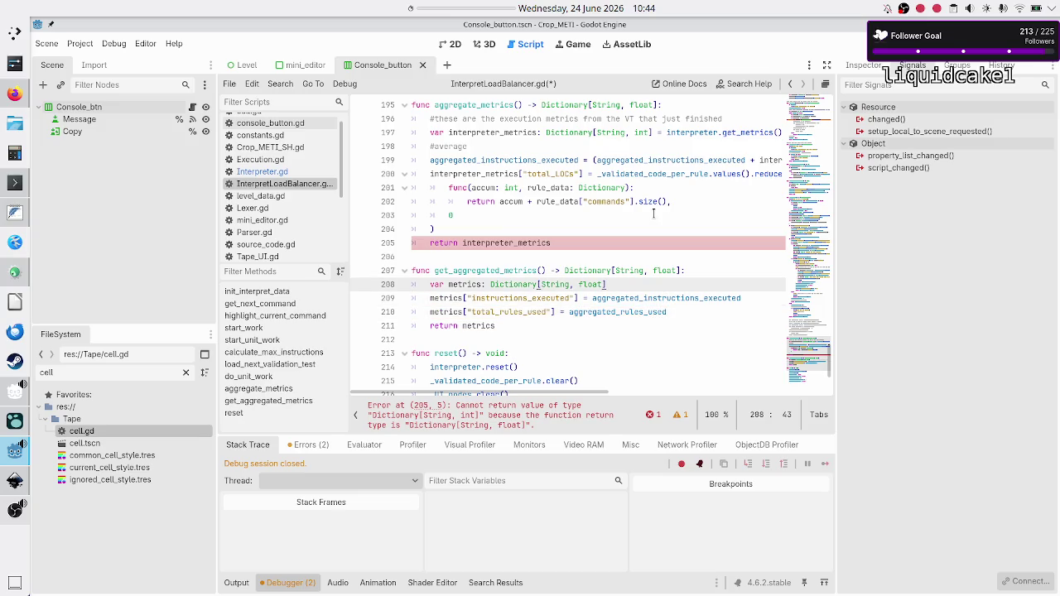
{"action": "type", "text": "{"}
{"action": "key", "text": "Escape"}
{"action": "key", "text": "Return"}
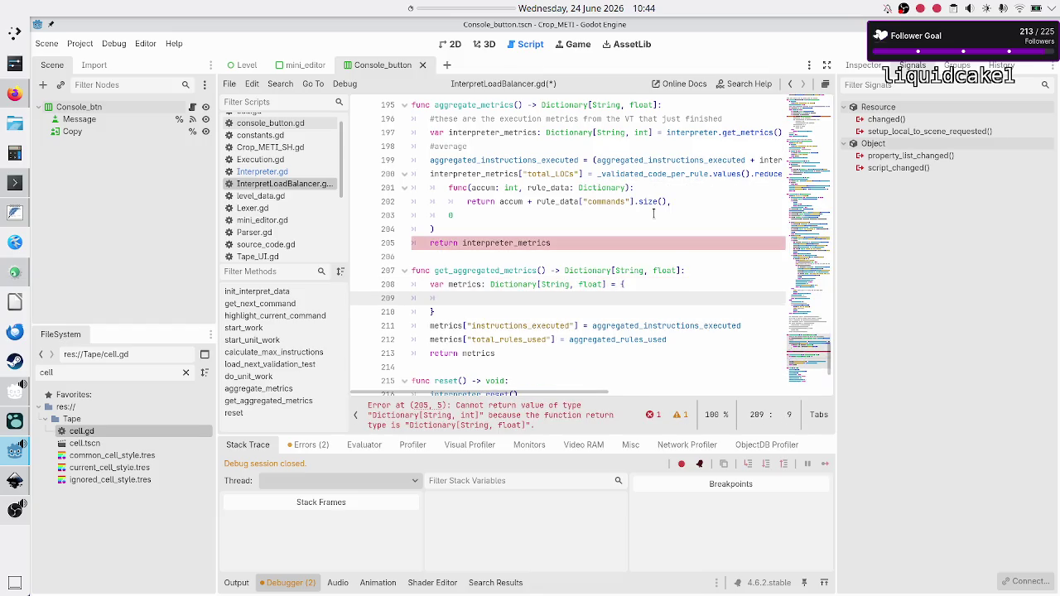
{"action": "key", "text": "Down"}
{"action": "key", "text": "Down"}
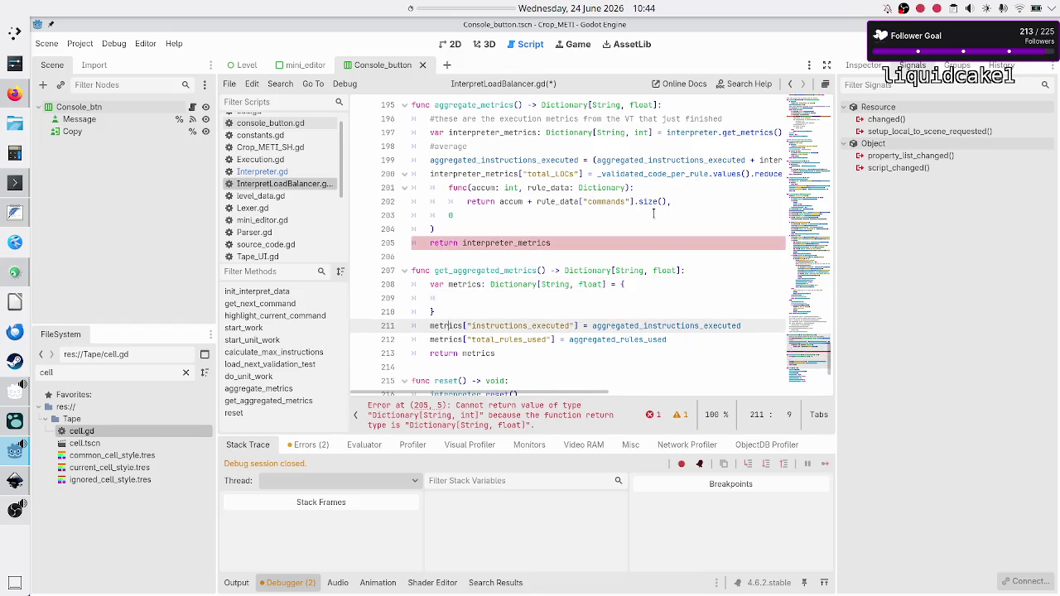
{"action": "key", "text": "Right"}
{"action": "key", "text": "Right"}
{"action": "key", "text": "Home"}
{"action": "key", "text": "shift+Down"}
{"action": "key", "text": "shift+End"}
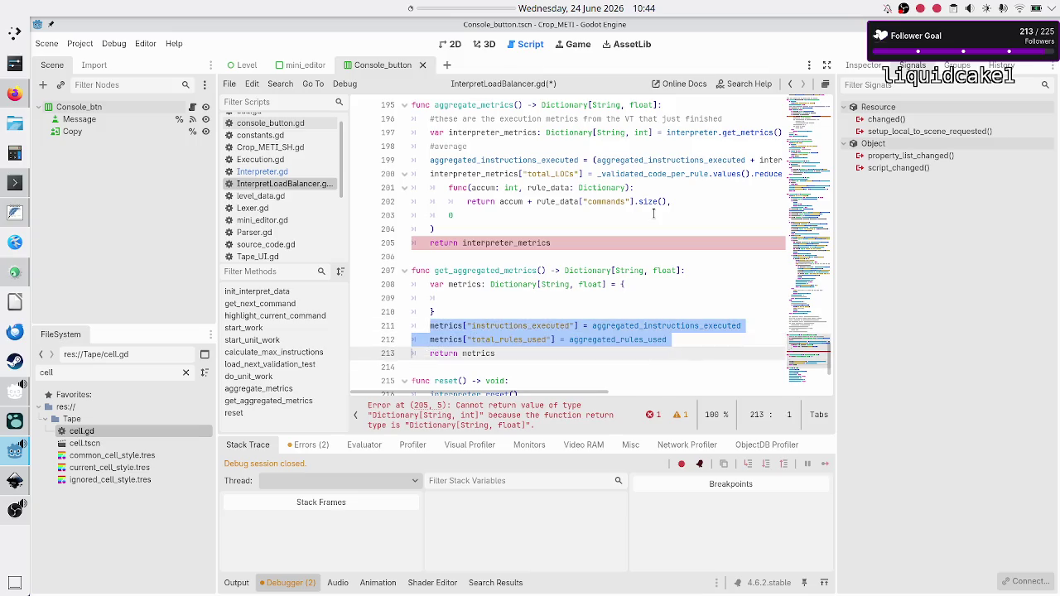
{"action": "key", "text": "alt+Up"}
{"action": "key", "text": "alt+Up"}
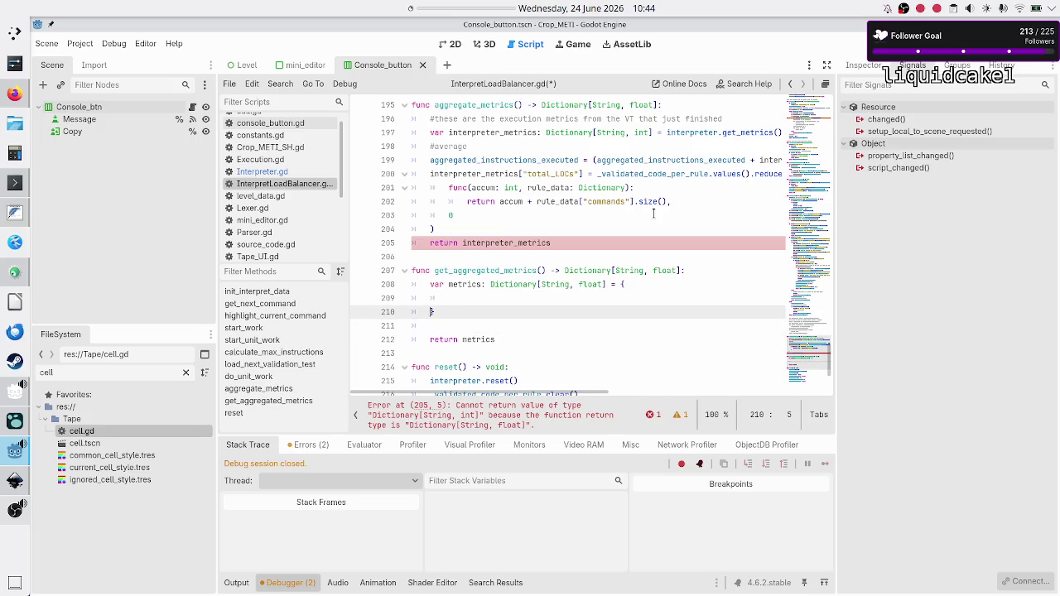
- Rewrite the instructions_executed assignment as a key: value dictionary entry
{"action": "key", "text": "Left"}
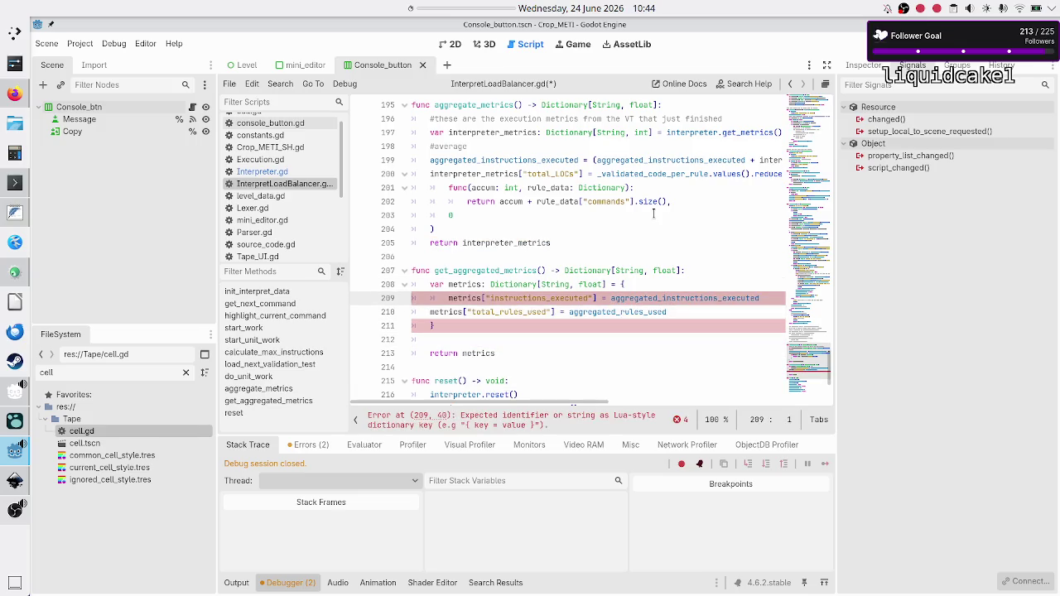
{"action": "key", "text": "ctrl+shift+Right"}
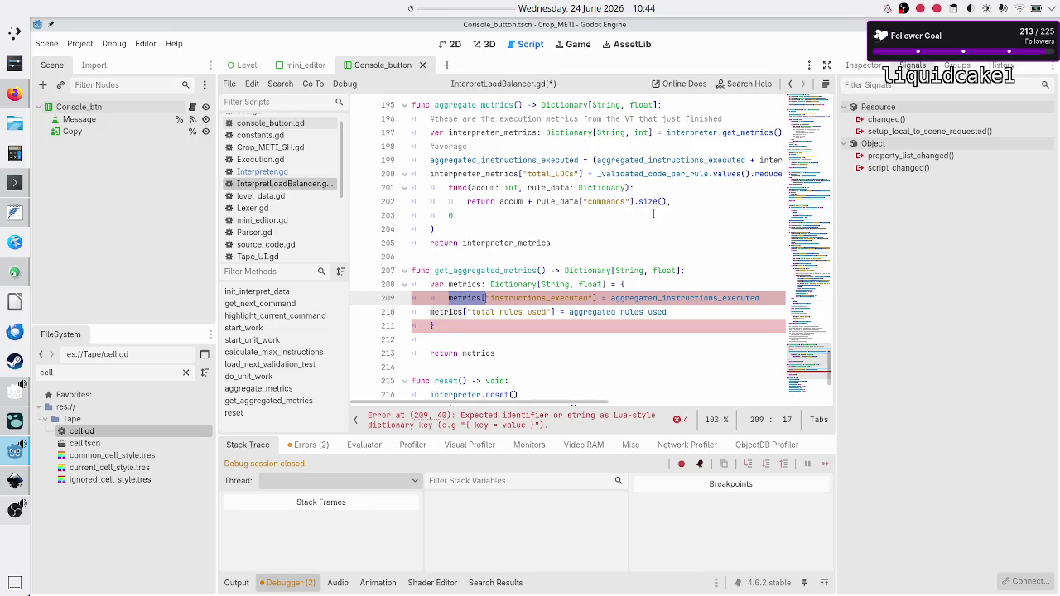
{"action": "key", "text": "BackSpace"}
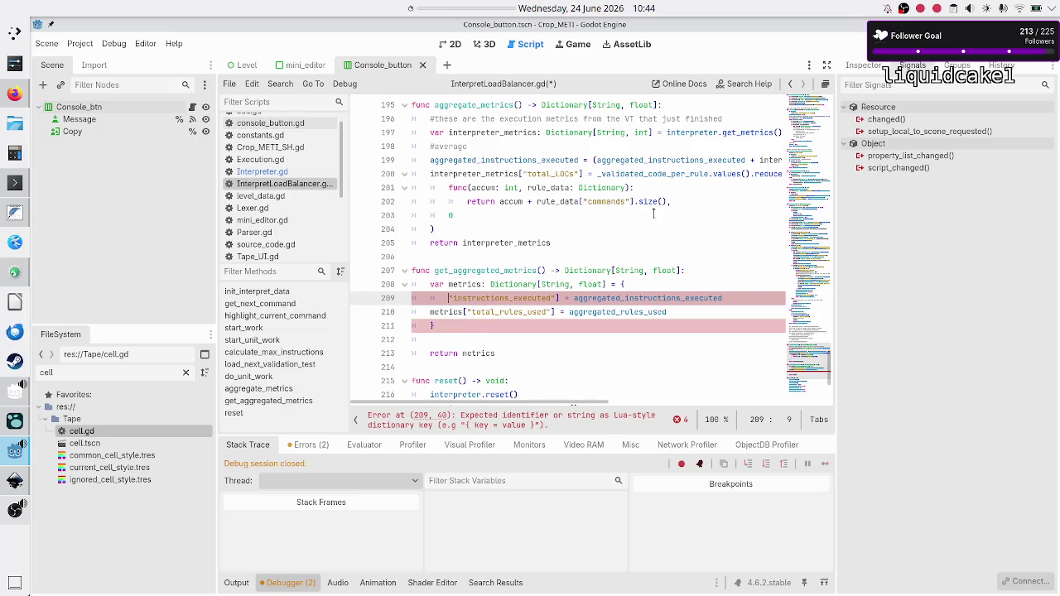
{"action": "key", "text": "ctrl+Right"}
{"action": "key", "text": "BackSpace"}
{"action": "key", "text": "BackSpace"}
{"action": "key", "text": "BackSpace"}
{"action": "type", "text": ":"}
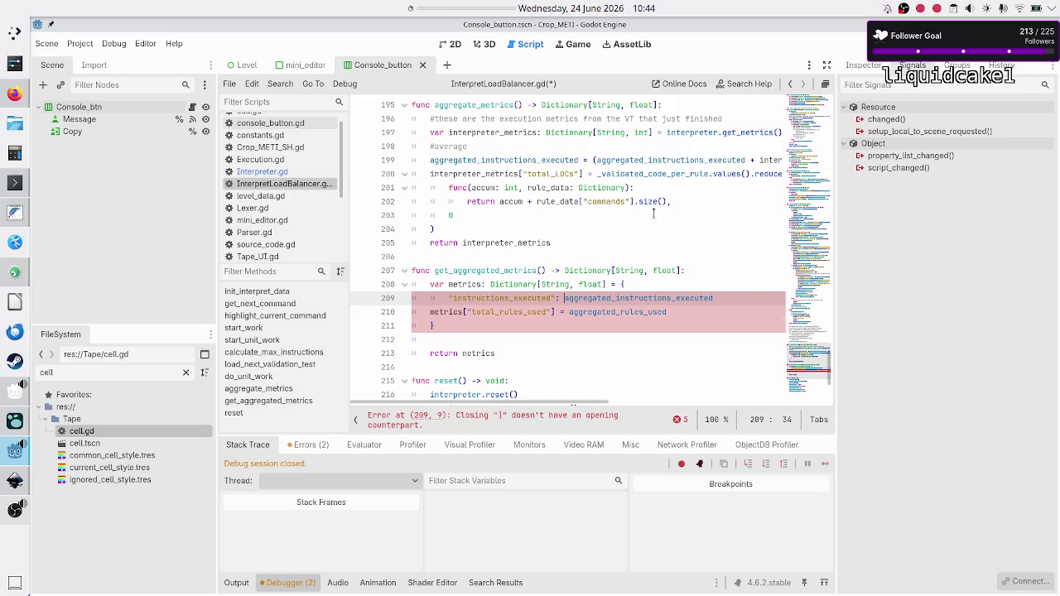
{"action": "key", "text": "End"}
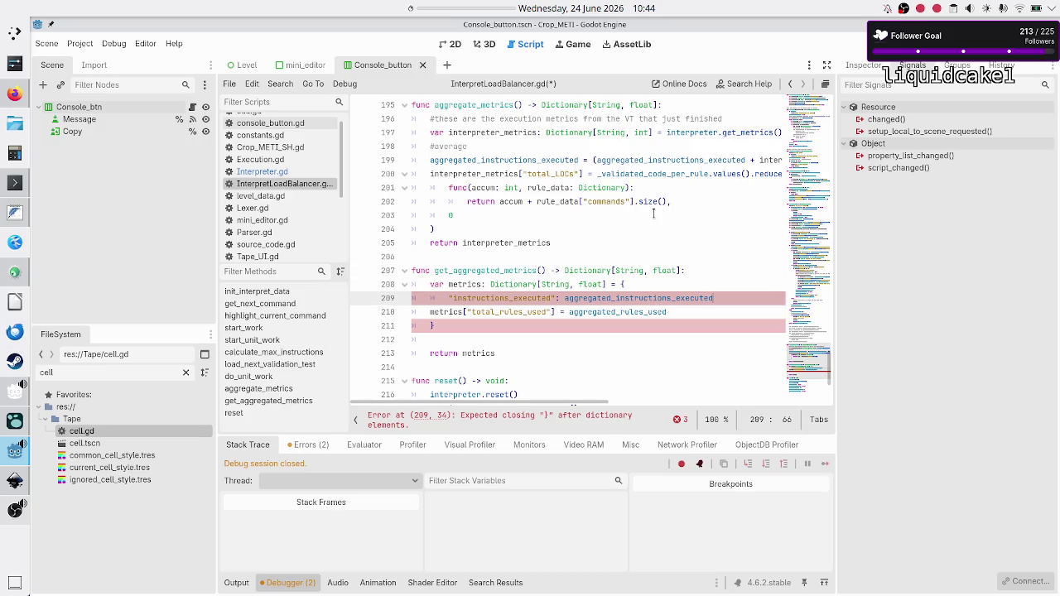
- Indent the total_rules_used line and rewrite it as a key: value entry
{"action": "key", "text": "Down"}
{"action": "key", "text": "Home"}
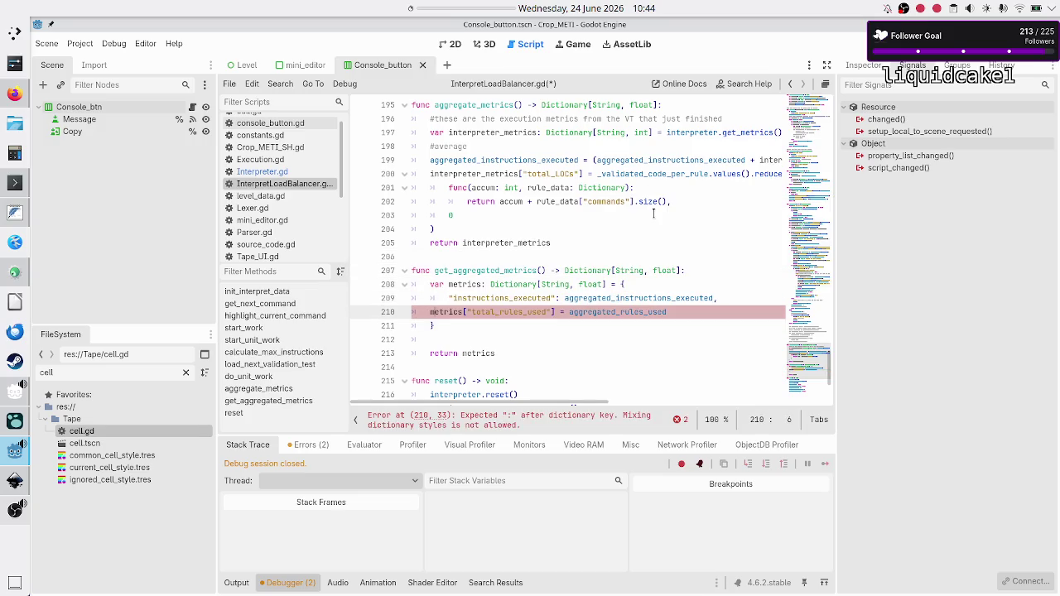
{"action": "key", "text": "Tab"}
{"action": "key", "text": "shift+Right"}
{"action": "key", "text": "shift+Right"}
{"action": "key", "text": "shift+Right"}
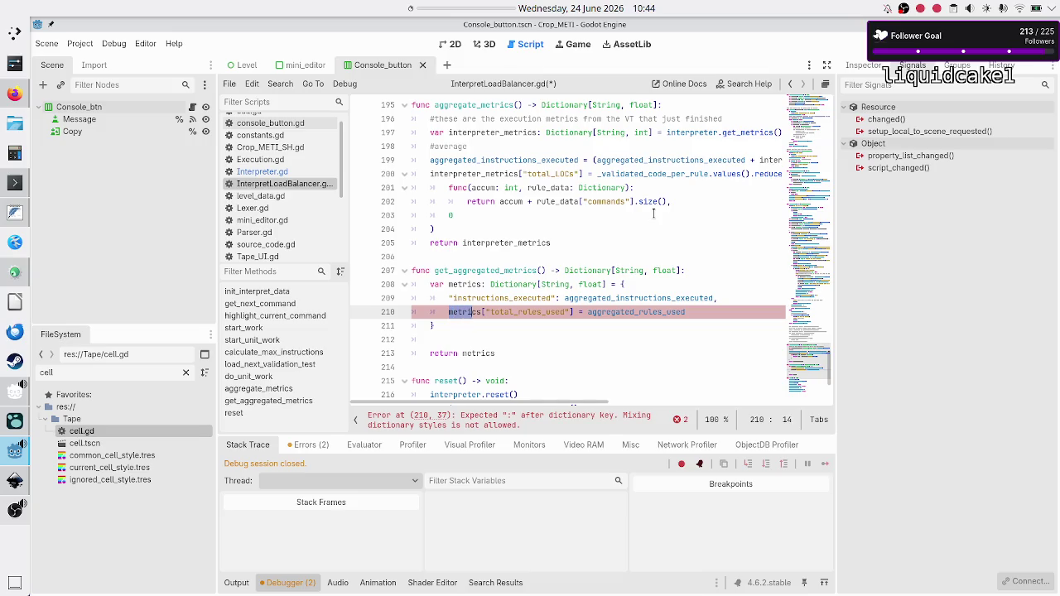
{"action": "key", "text": "shift+Right"}
{"action": "key", "text": "shift+Right"}
{"action": "type", "text": "\""}
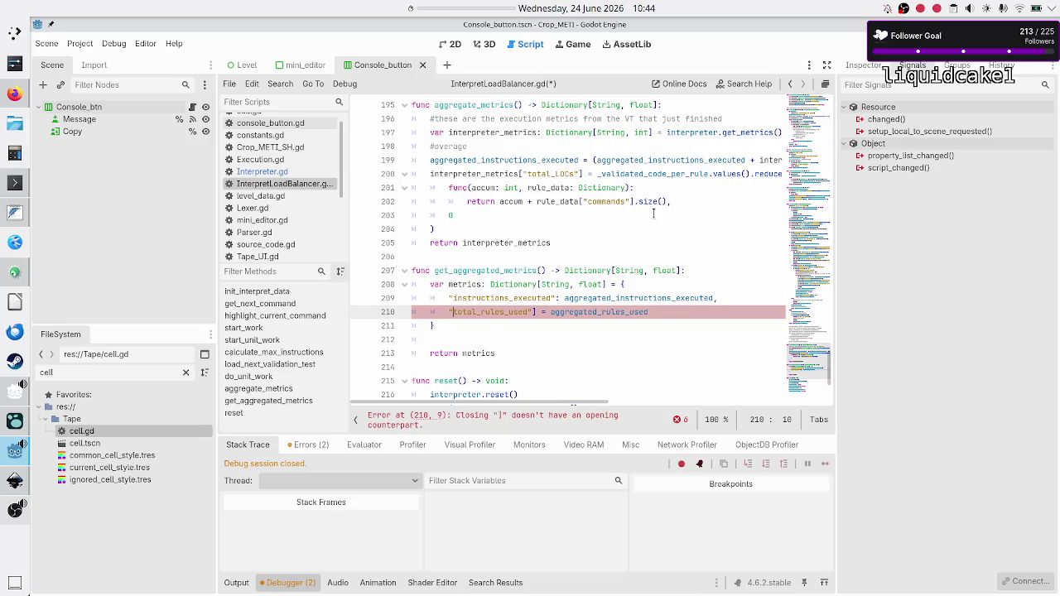
{"action": "key", "text": "Right"}
{"action": "key", "text": "Right"}
{"action": "key", "text": "Right"}
{"action": "key", "text": "BackSpace"}
{"action": "key", "text": "BackSpace"}
{"action": "key", "text": "BackSpace"}
{"action": "type", "text": ":"}
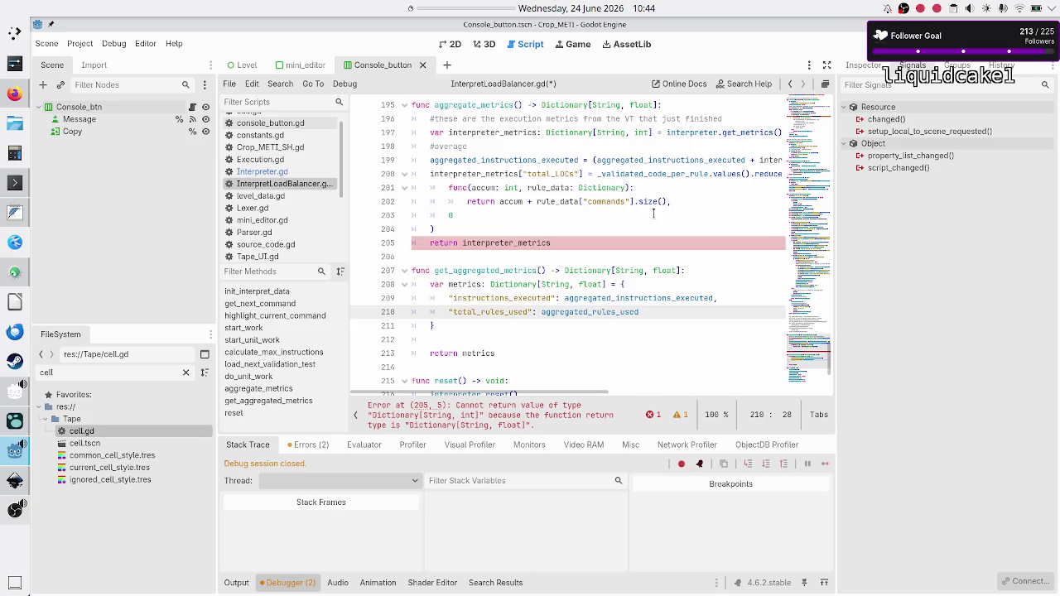
- Delete the blank line and the now-redundant return metrics line
{"action": "key", "text": "Down"}
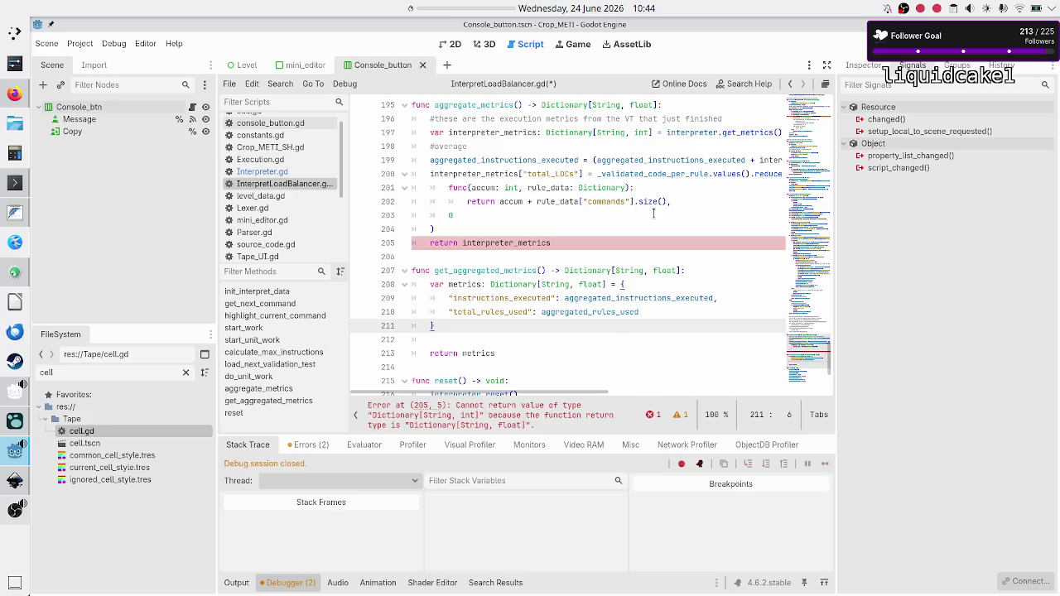
{"action": "key", "text": "Down"}
{"action": "key", "text": "BackSpace"}
{"action": "key", "text": "Delete"}
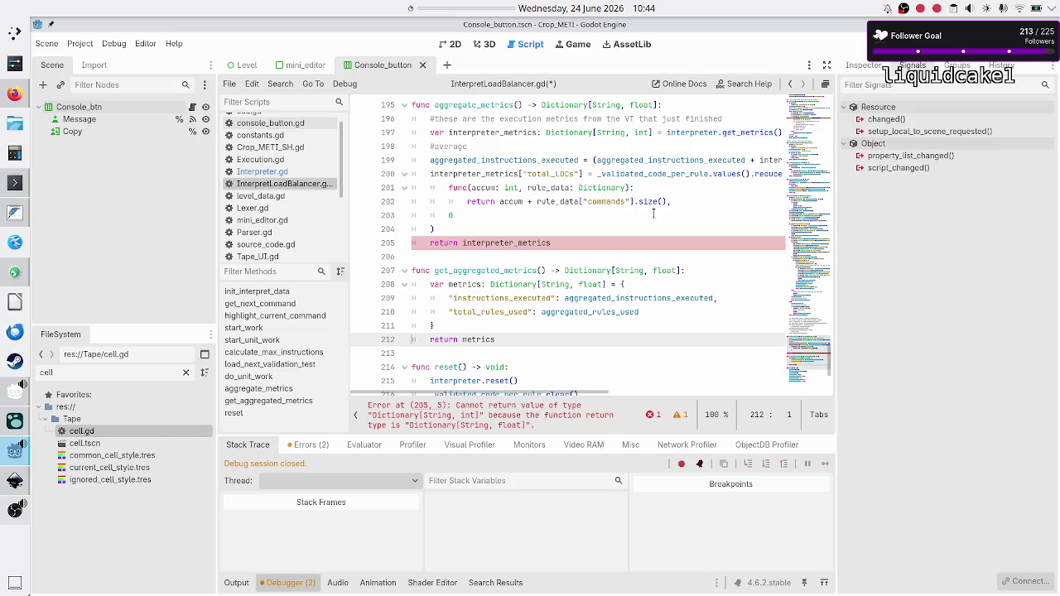
{"action": "key", "text": "shift+Down"}
{"action": "key", "text": "BackSpace"}
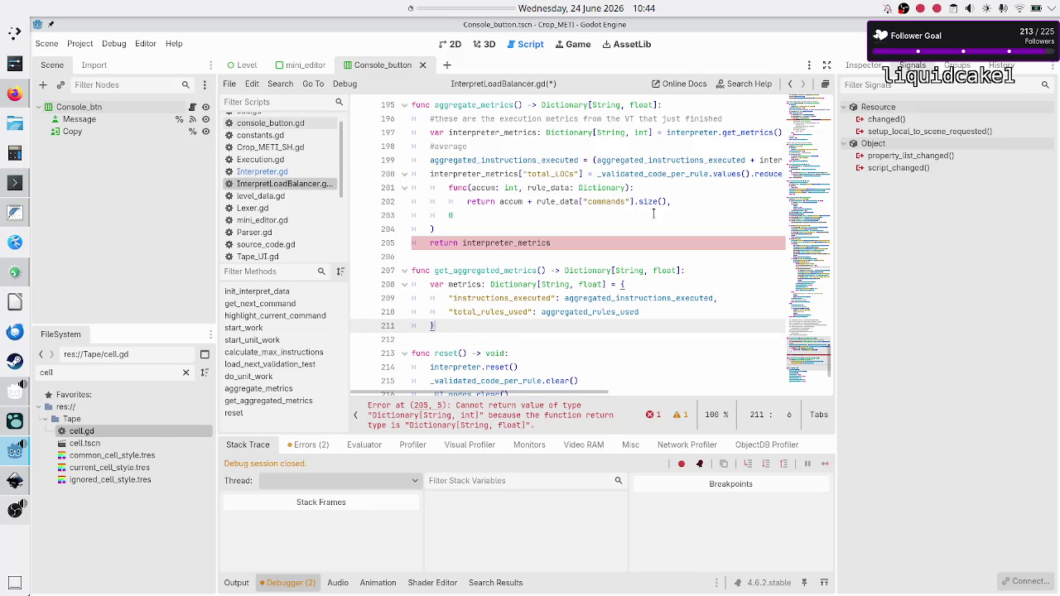
{"action": "key", "text": "Up"}
{"action": "key", "text": "Up"}
{"action": "key", "text": "Up"}
{"action": "key", "text": "Up"}
- Replace the metrics variable declaration with 'return {' and save the script
{"action": "key", "text": "shift+Right"}
{"action": "key", "text": "shift+Right"}
{"action": "key", "text": "shift+Right"}
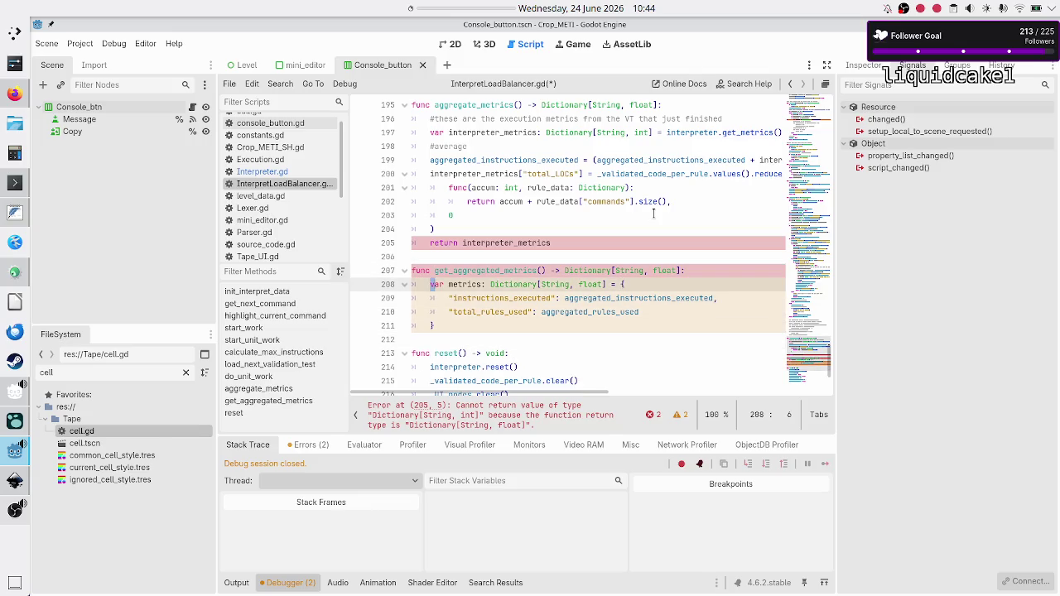
{"action": "key", "text": "shift+Right"}
{"action": "key", "text": "shift+Right"}
{"action": "key", "text": "shift+Right"}
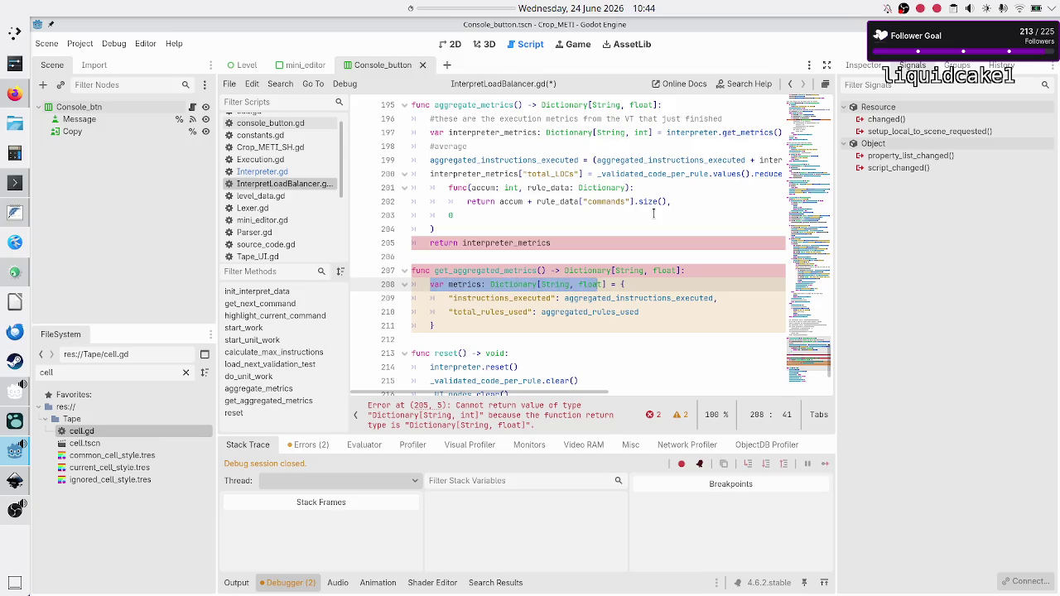
{"action": "type", "text": "return {"}
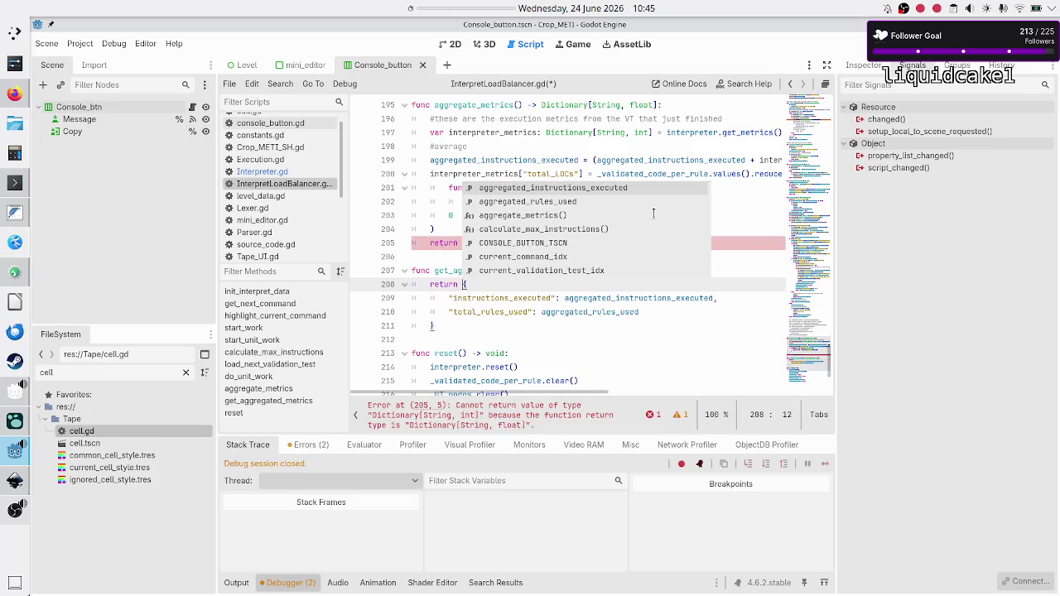
{"action": "key", "text": "Escape"}
{"action": "key", "text": "Down"}
{"action": "key", "text": "Down"}
{"action": "key", "text": "Down"}
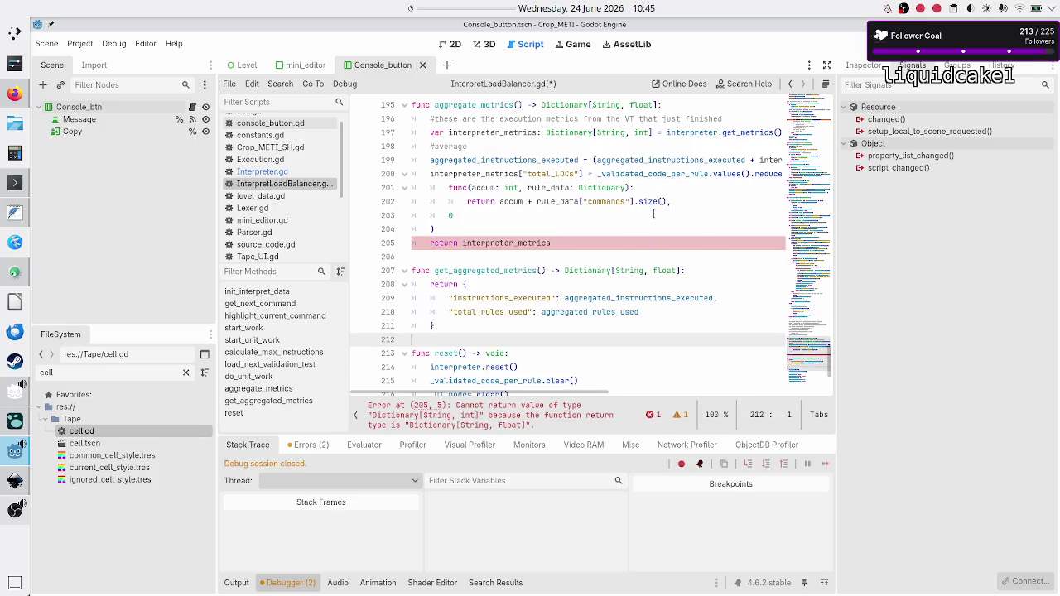
{"action": "key", "text": "ctrl+s"}
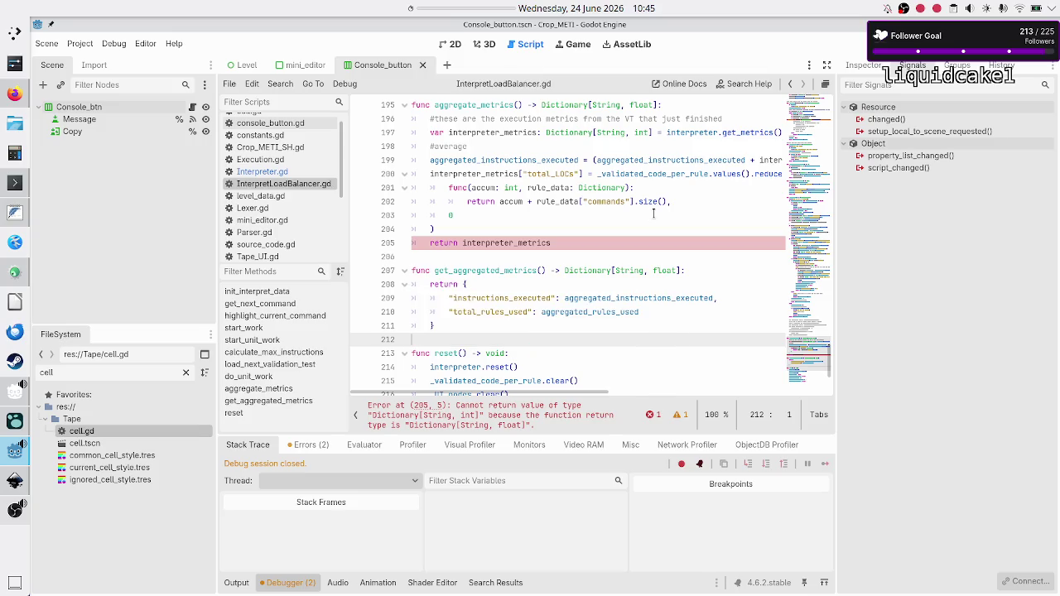
{"action": "key", "text": "Up"}
{"action": "key", "text": "Up"}
{"action": "key", "text": "Up"}
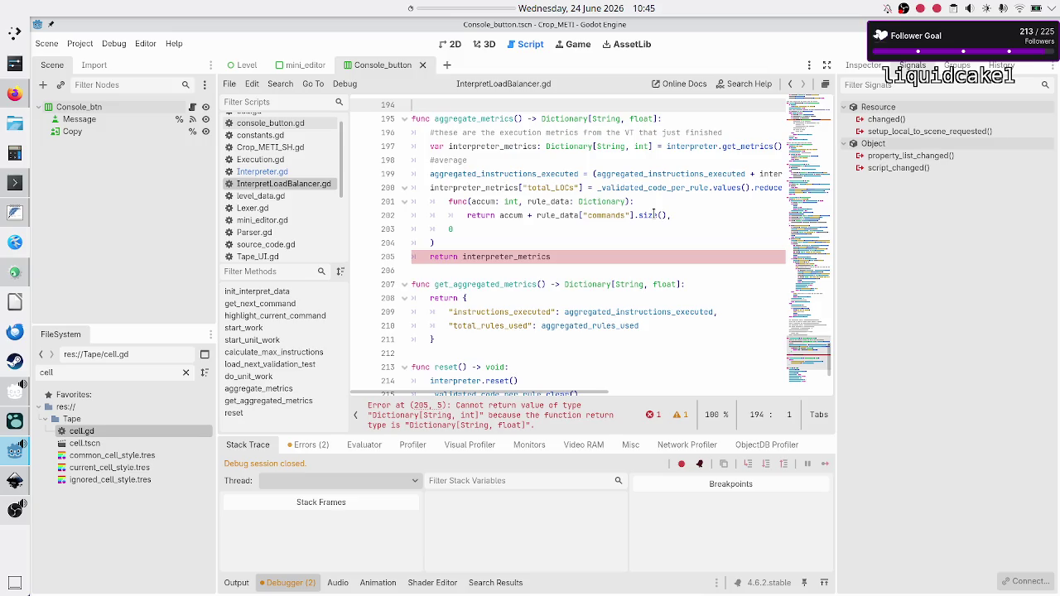
- Change the aggregate_metrics return type from Dictionary[String, float] to void
{"action": "key", "text": "Down"}
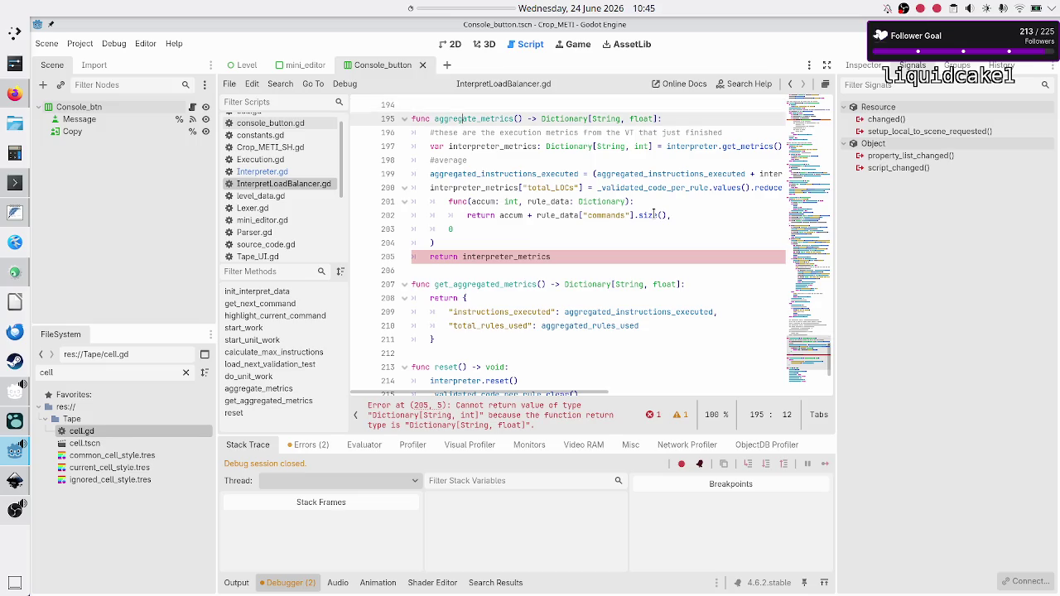
{"action": "key", "text": "End"}
{"action": "key", "text": "BackSpace"}
{"action": "key", "text": "BackSpace"}
{"action": "key", "text": "BackSpace"}
{"action": "key", "text": "BackSpace"}
{"action": "key", "text": "BackSpace"}
{"action": "key", "text": "BackSpace"}
{"action": "type", "text": "void"}
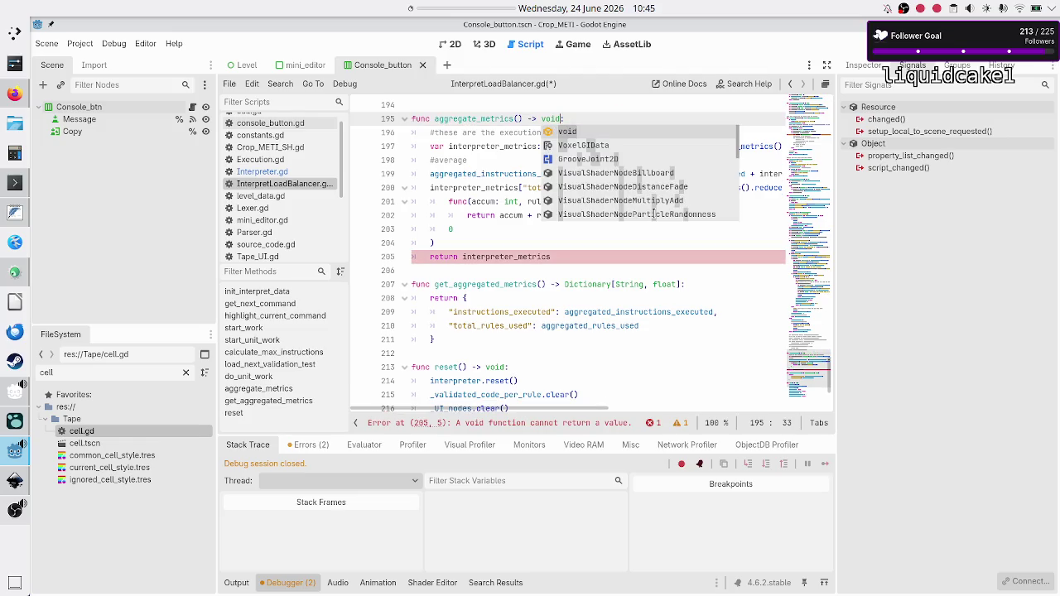
{"action": "key", "text": "Escape"}
- Review the interpreter_metrics and instruction-averaging lines, then bring up the FeatherPad notes
{"action": "key", "text": "Down"}
{"action": "key", "text": "Home"}
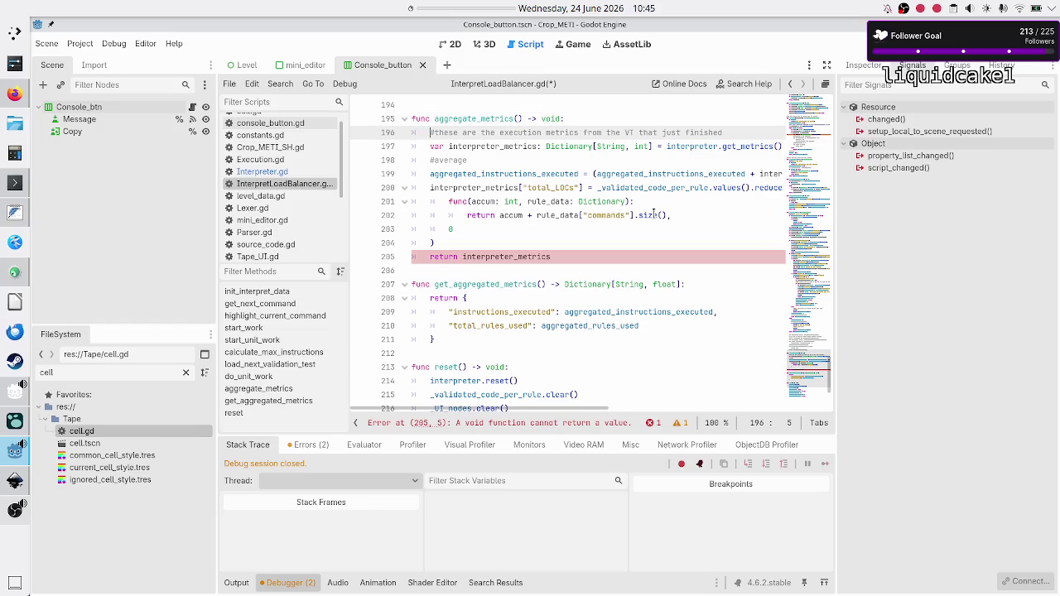
{"action": "key", "text": "Down"}
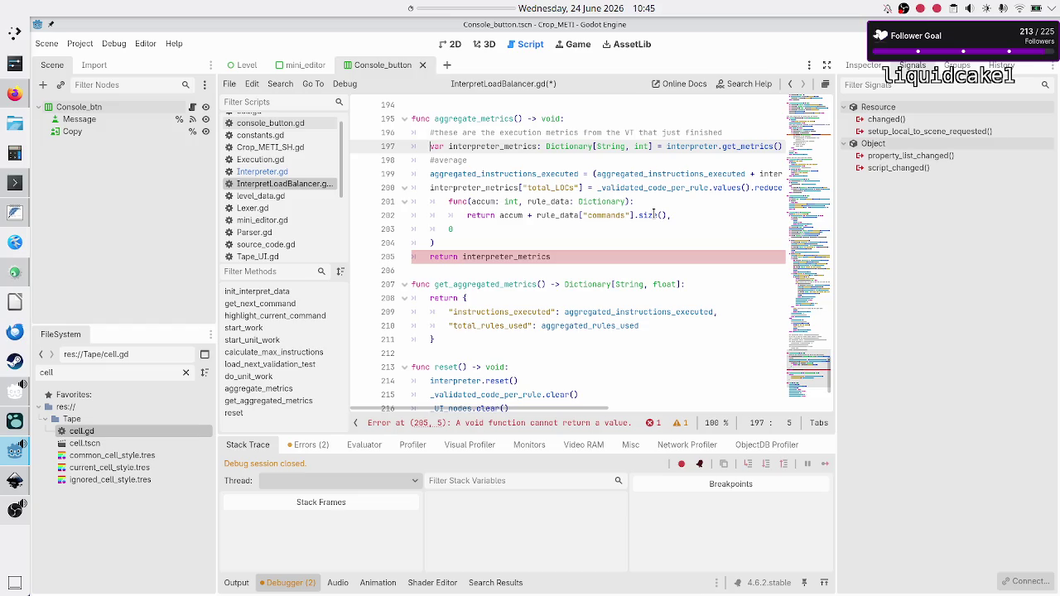
{"action": "key", "text": "shift+End"}
{"action": "key", "text": "Down"}
{"action": "key", "text": "Home"}
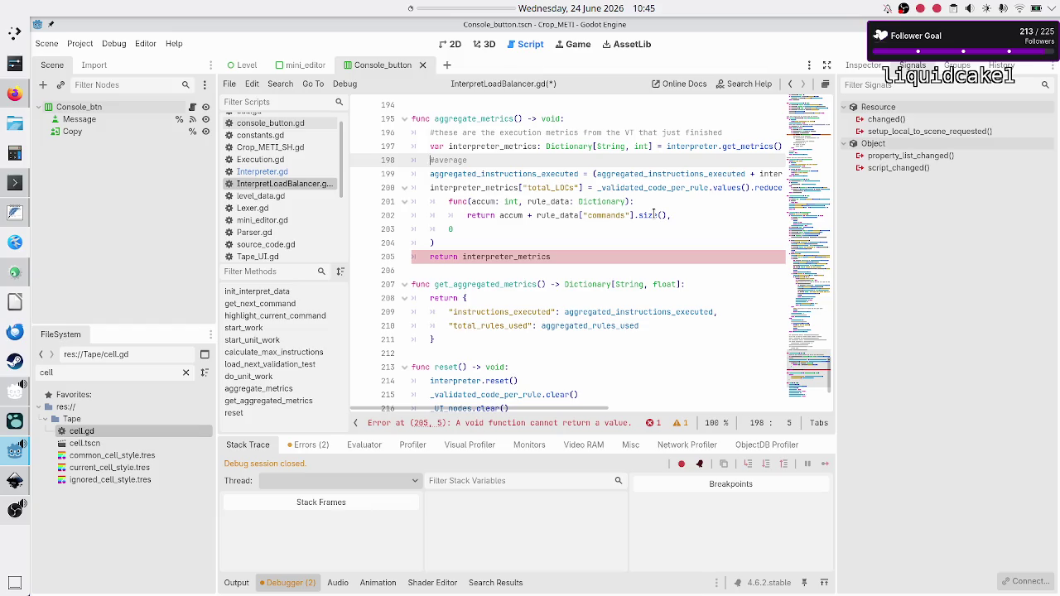
{"action": "key", "text": "Down"}
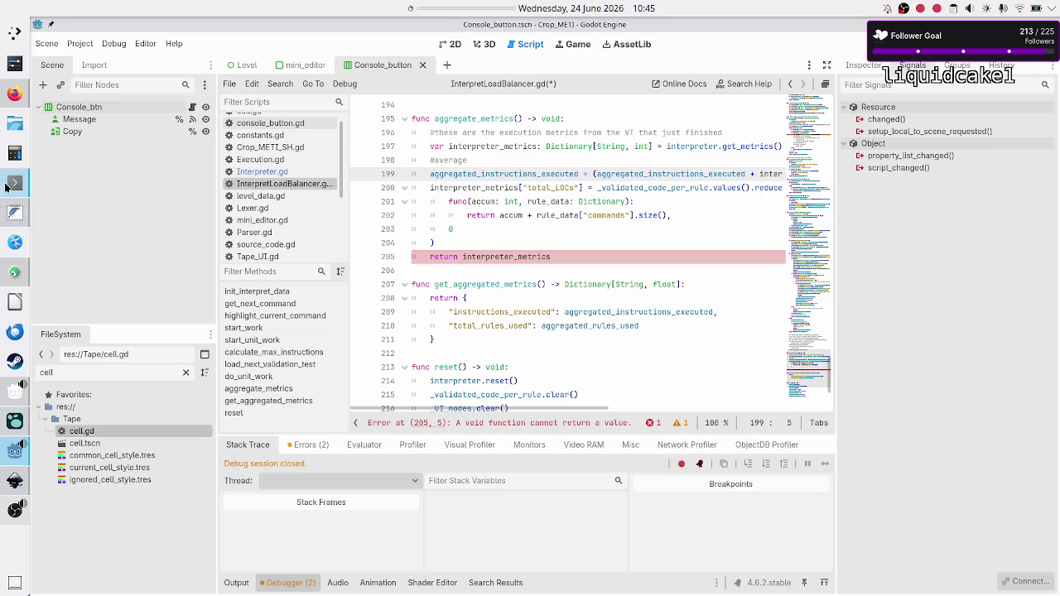
{"action": "left_click", "coordinate": [18, 224]}
- Look over the 4 rule-count values in the notes
{"action": "left_click", "coordinate": [145, 245]}
{"action": "key", "text": "Up"}
{"action": "key", "text": "Up"}
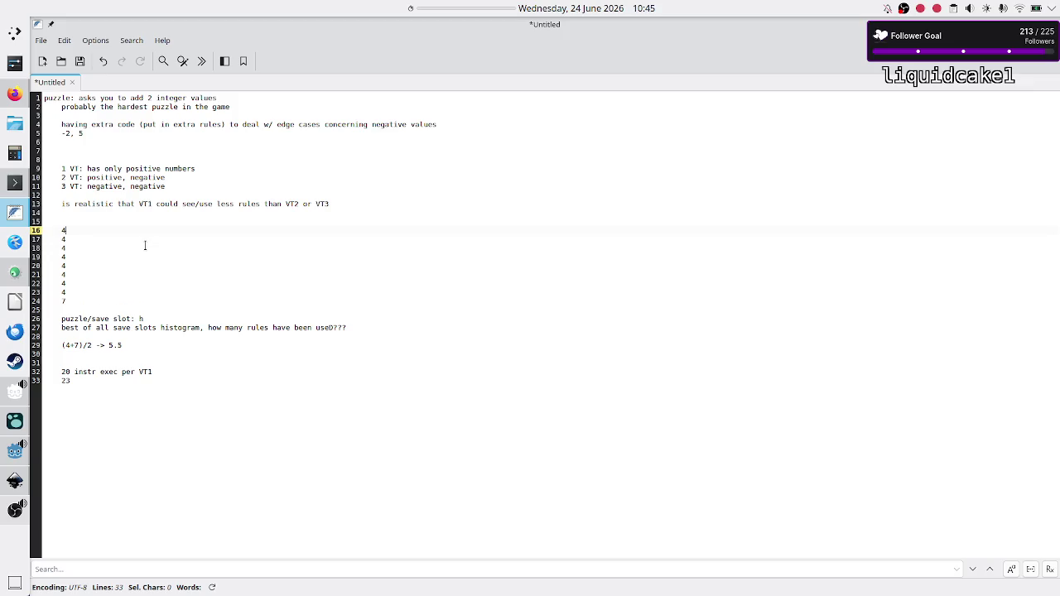
{"action": "key", "text": "Home"}
{"action": "key", "text": "shift+Down"}
{"action": "key", "text": "shift+End"}
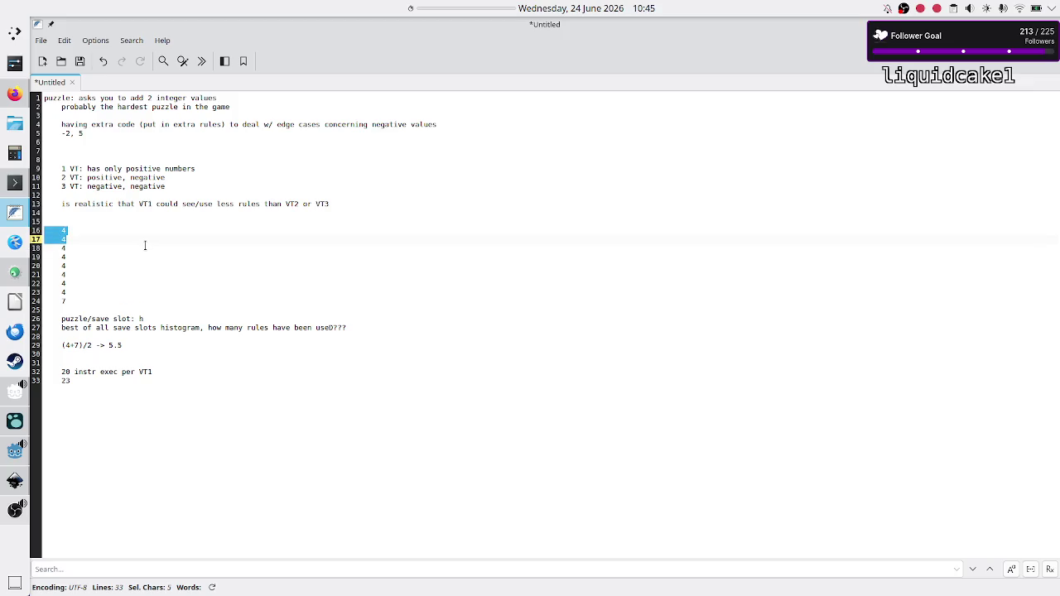
{"action": "key", "text": "Right"}
{"action": "key", "text": "shift+Down"}
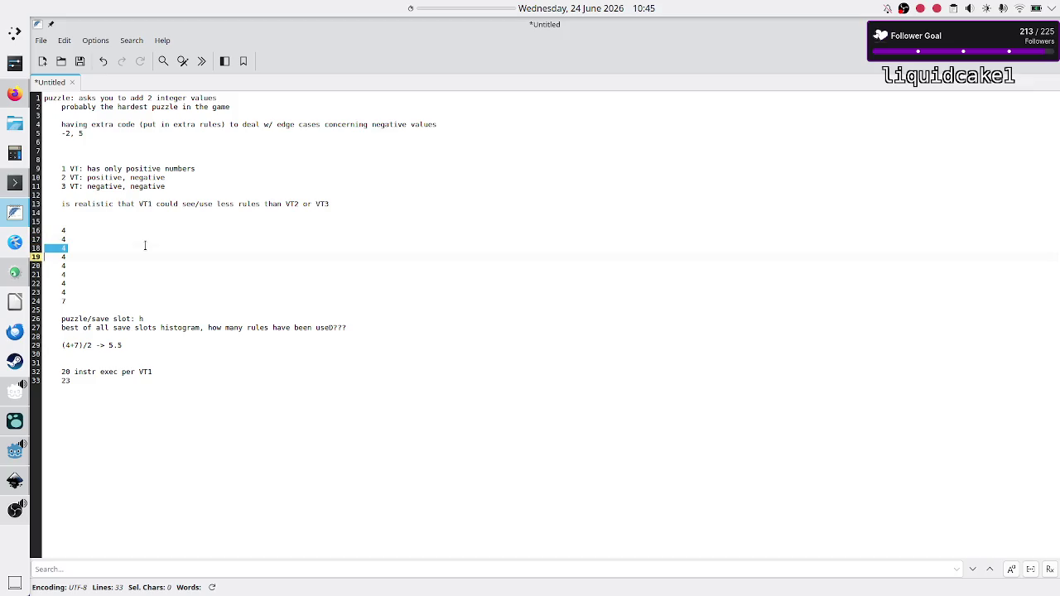
- Start a new averaging line at the end of the notes with terms like (0 + a)/2 and (a + b)/2
{"action": "left_click", "coordinate": [51, 409]}
{"action": "key", "text": "Return"}
{"action": "key", "text": "Return"}
{"action": "key", "text": "Return"}
{"action": "type", "text": "+ b + c"}
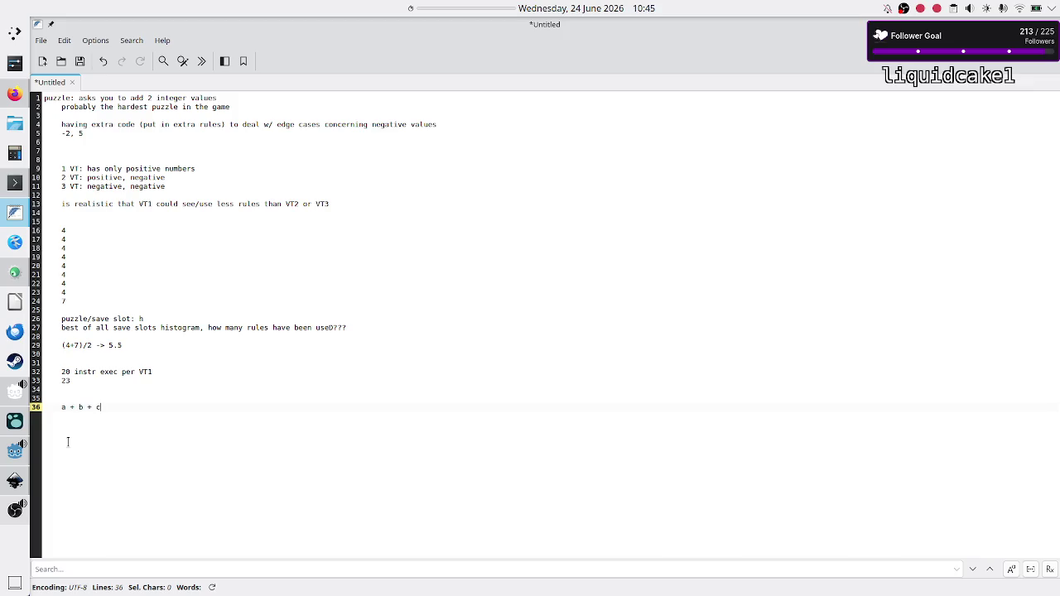
{"action": "type", "text": "+d"}
{"action": "type", "text": "2"}
{"action": "type", "text": "0 + "}
{"action": "type", "text": "a"}
{"action": "type", "text": ")/2 + "}
{"action": "type", "text": "(a + b"}
{"action": "type", "text": ")/2"}
- Replace the plus signs between the average terms with commas and fix spacing
{"action": "key", "text": "Right"}
{"action": "key", "text": "Right"}
{"action": "key", "text": "Right"}
{"action": "key", "text": "Right"}
{"action": "key", "text": "Right"}
{"action": "key", "text": "Right"}
{"action": "key", "text": "BackSpace"}
{"action": "key", "text": "BackSpace"}
{"action": "key", "text": "BackSpace"}
{"action": "type", "text": ","}
{"action": "key", "text": "Right"}
- Check the (0 + a)/2 term and remove a stray plus sign before the next term
{"action": "key", "text": "BackSpace"}
{"action": "type", "text": ","}
{"action": "left_click_drag", "start_coordinate": [123, 405], "coordinate": [210, 406]}
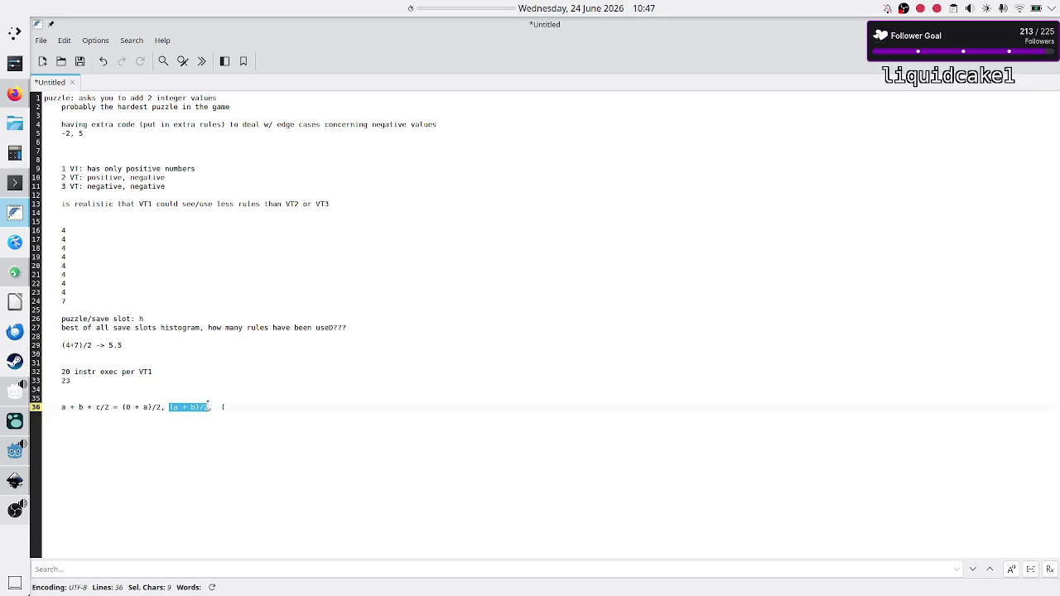
{"action": "left_click", "coordinate": [250, 409]}
{"action": "left_click_drag", "start_coordinate": [126, 407], "coordinate": [150, 407]}
{"action": "left_click", "coordinate": [163, 407]}
{"action": "key", "text": "BackSpace"}
- Paste (0 + a)/2 and ((0 + a)/2 + b)/2 into the following terms to nest them
{"action": "key", "text": "Left"}
{"action": "key", "text": "shift+Right"}
{"action": "key", "text": "shift+Right"}
{"action": "key", "text": "shift+Right"}
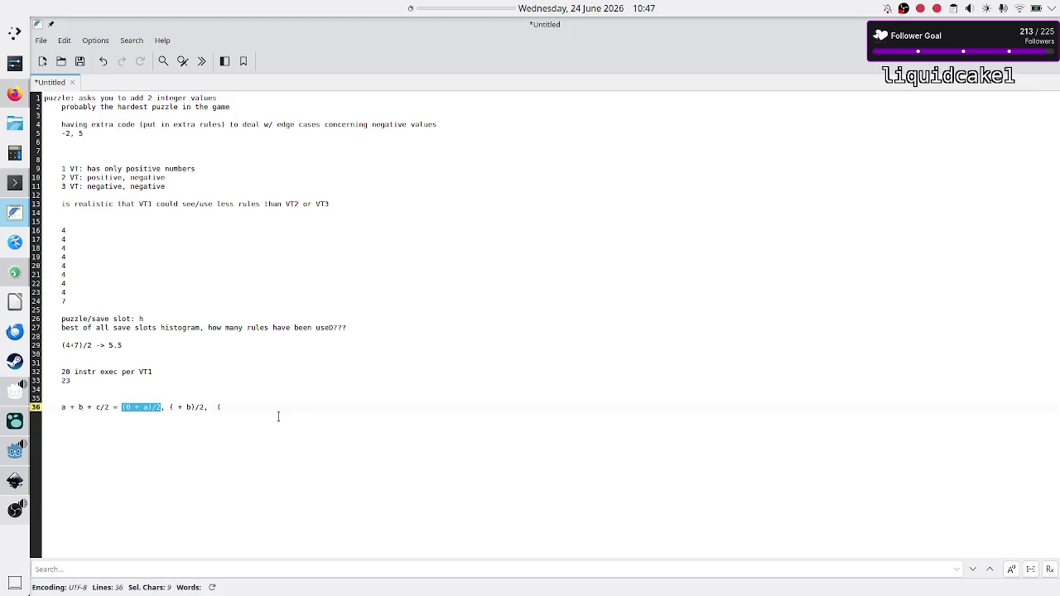
{"action": "key", "text": "ctrl+c"}
{"action": "key", "text": "Right"}
{"action": "key", "text": "Right"}
{"action": "key", "text": "Right"}
{"action": "key", "text": "ctrl+v"}
{"action": "key", "text": "Right"}
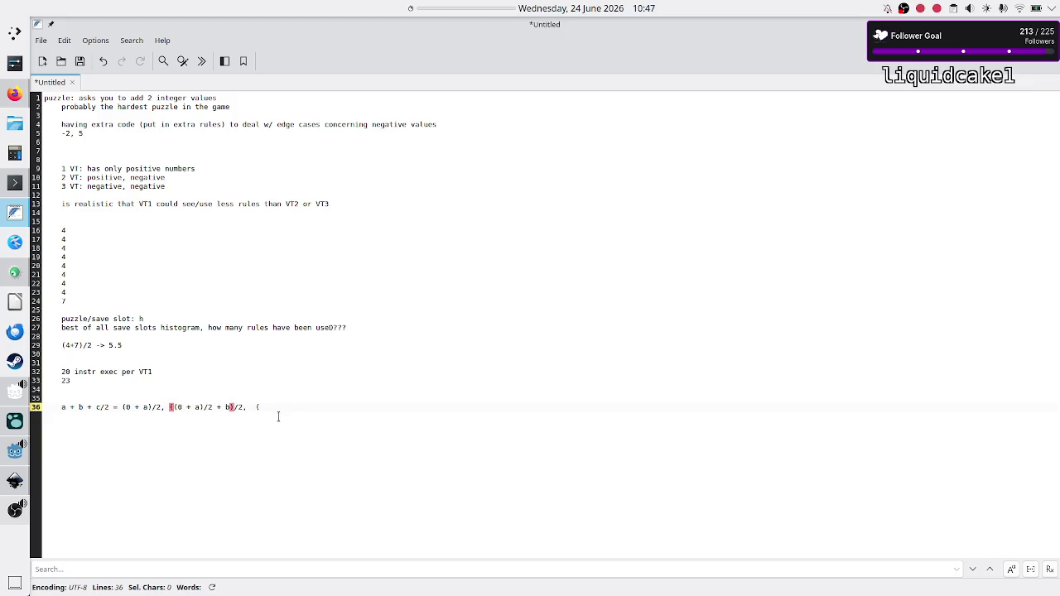
{"action": "key", "text": "Right"}
{"action": "key", "text": "Right"}
{"action": "key", "text": "Left"}
{"action": "key", "text": "Left"}
{"action": "key", "text": "Left"}
{"action": "key", "text": "Left"}
{"action": "key", "text": "shift+Right"}
{"action": "key", "text": "shift+Right"}
{"action": "key", "text": "shift+Right"}
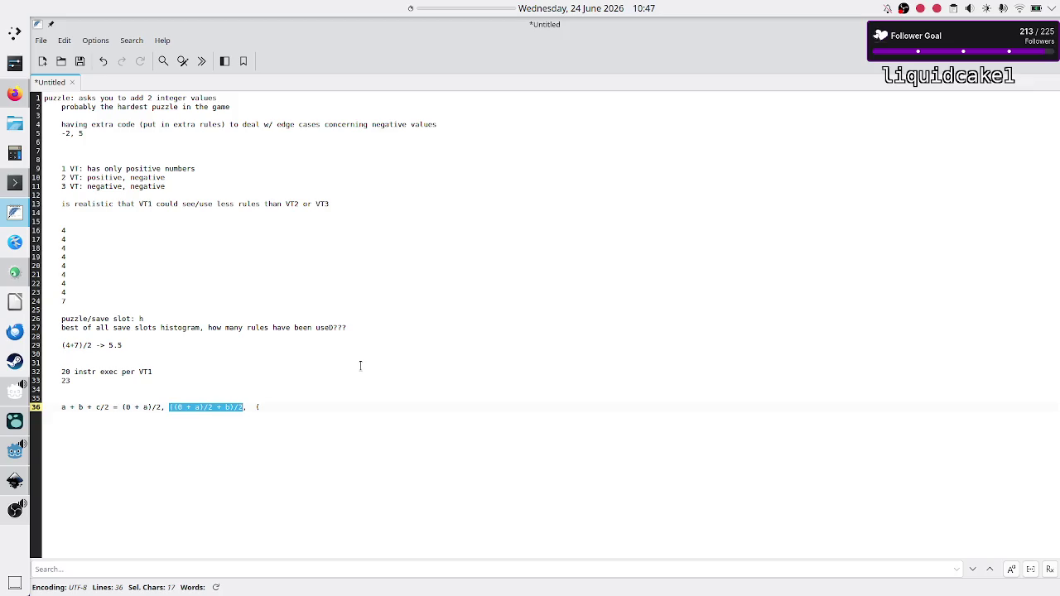
{"action": "key", "text": "Right"}
{"action": "key", "text": "Right"}
{"action": "key", "text": "ctrl+v"}
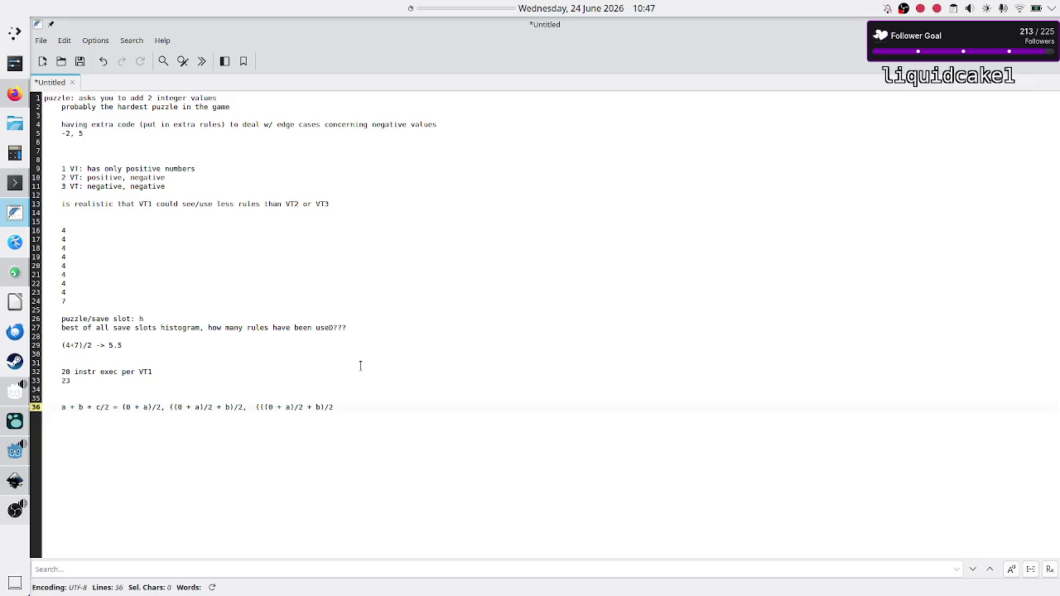
- Complete the third term with c)/2 = (a + b+c)/2 and check its bracket pairing
{"action": "key", "text": "Left"}
{"action": "key", "text": "Left"}
{"action": "key", "text": "Left"}
{"action": "key", "text": "Right"}
{"action": "key", "text": "Left"}
{"action": "type", "text": "("}
{"action": "key", "text": "Right"}
{"action": "key", "text": "Right"}
{"action": "key", "text": "Right"}
{"action": "type", "text": "c)/2 = "}
{"action": "type", "text": "(a + "}
{"action": "type", "text": "b+c)/2"}
{"action": "key", "text": "Right"}
{"action": "key", "text": "Right"}
{"action": "key", "text": "Right"}
{"action": "key", "text": "shift+Right"}
{"action": "key", "text": "shift+Right"}
{"action": "key", "text": "shift+Right"}
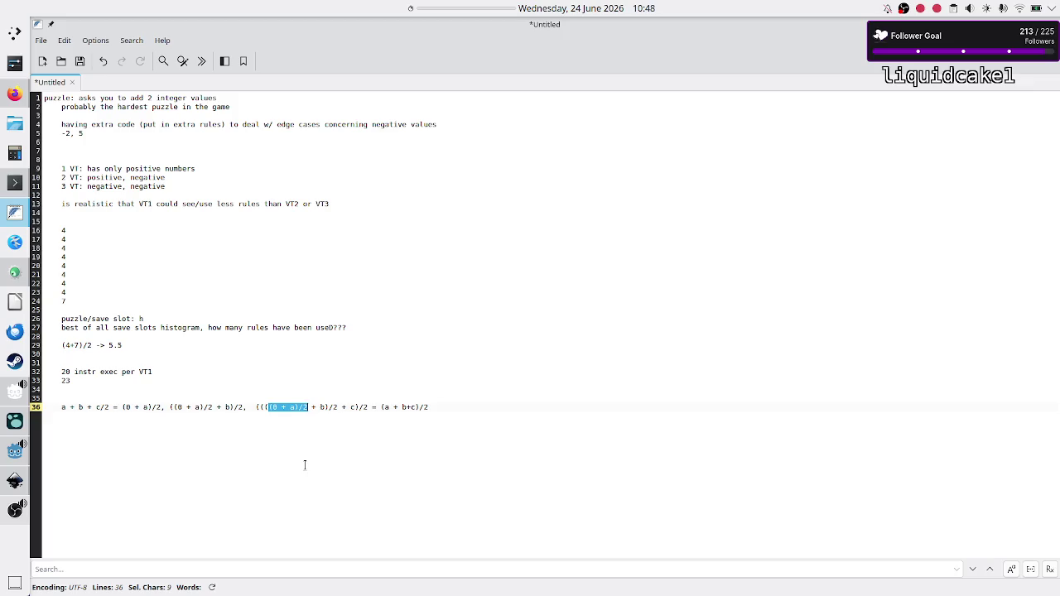
{"action": "left_click", "coordinate": [279, 430]}
- Back in Godot, scroll InterpretLoadBalancer.gd up to the aggregated_rules_used declaration
{"action": "left_click", "coordinate": [23, 449]}
{"action": "left_click", "coordinate": [569, 270]}
{"action": "scroll", "coordinate": [569, 264], "scroll_direction": "up", "scroll_amount": 15}
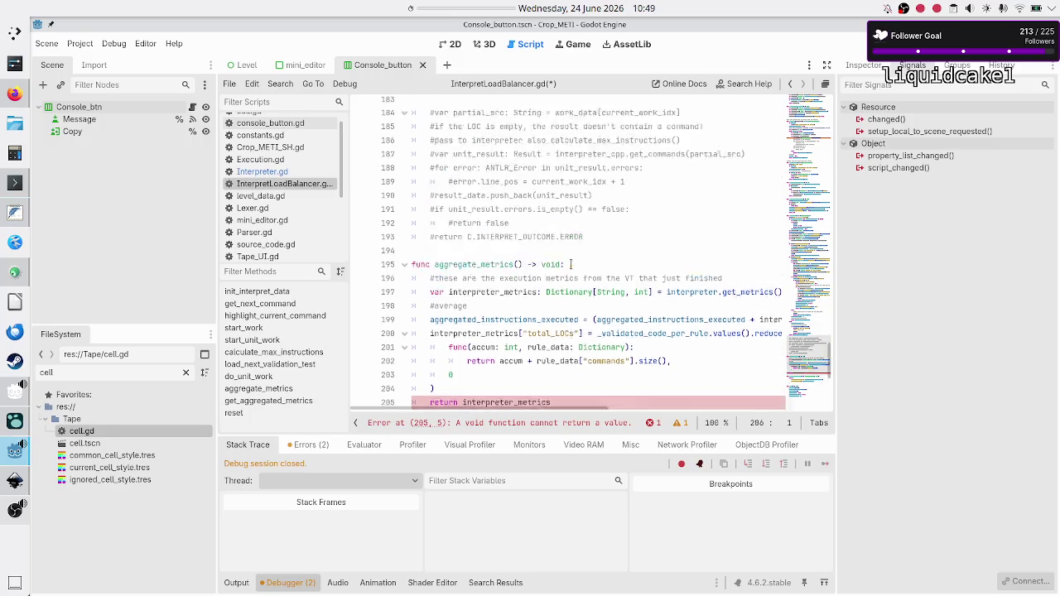
{"action": "scroll", "coordinate": [570, 264], "scroll_direction": "up", "scroll_amount": 20}
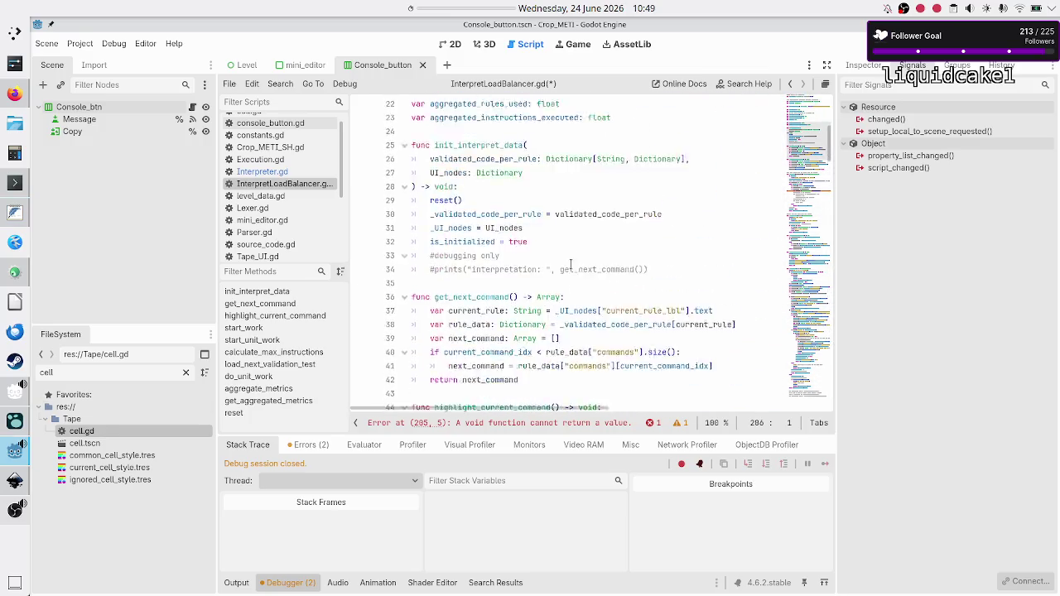
{"action": "scroll", "coordinate": [570, 263], "scroll_direction": "up", "scroll_amount": 5}
{"action": "scroll", "coordinate": [570, 264], "scroll_direction": "down", "scroll_amount": 7}
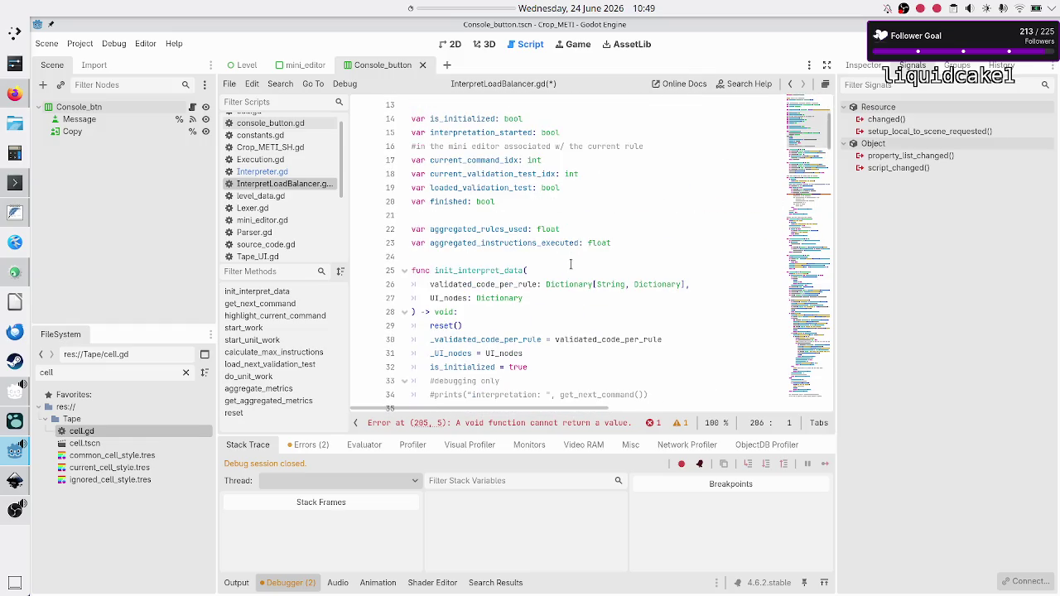
{"action": "scroll", "coordinate": [570, 263], "scroll_direction": "up", "scroll_amount": 7}
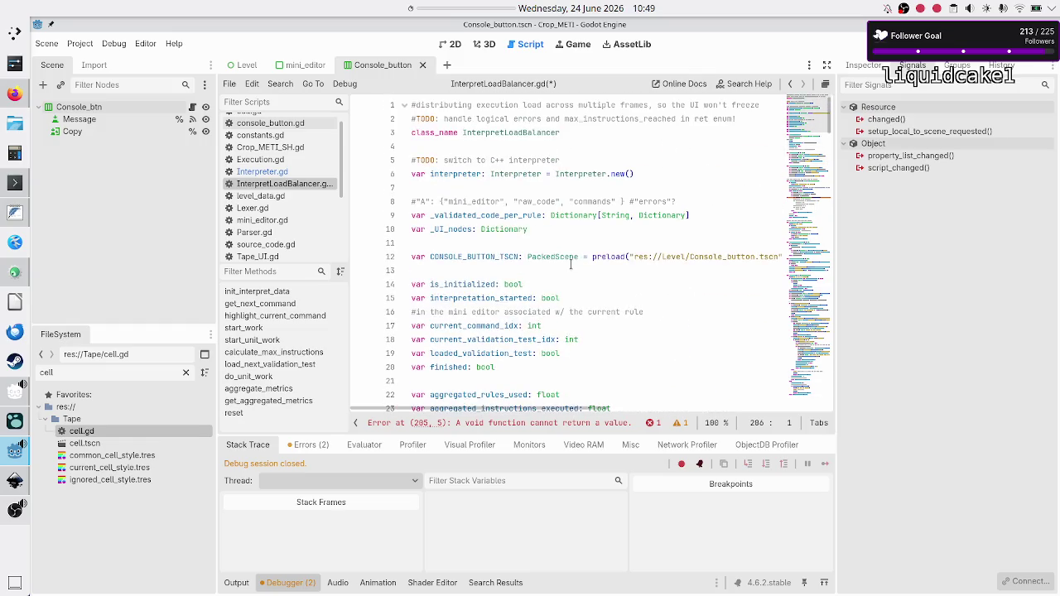
{"action": "scroll", "coordinate": [570, 264], "scroll_direction": "down", "scroll_amount": 6}
{"action": "scroll", "coordinate": [570, 263], "scroll_direction": "up", "scroll_amount": 6}
{"action": "left_click", "coordinate": [500, 186]}
{"action": "scroll", "coordinate": [502, 214], "scroll_direction": "down", "scroll_amount": 7}
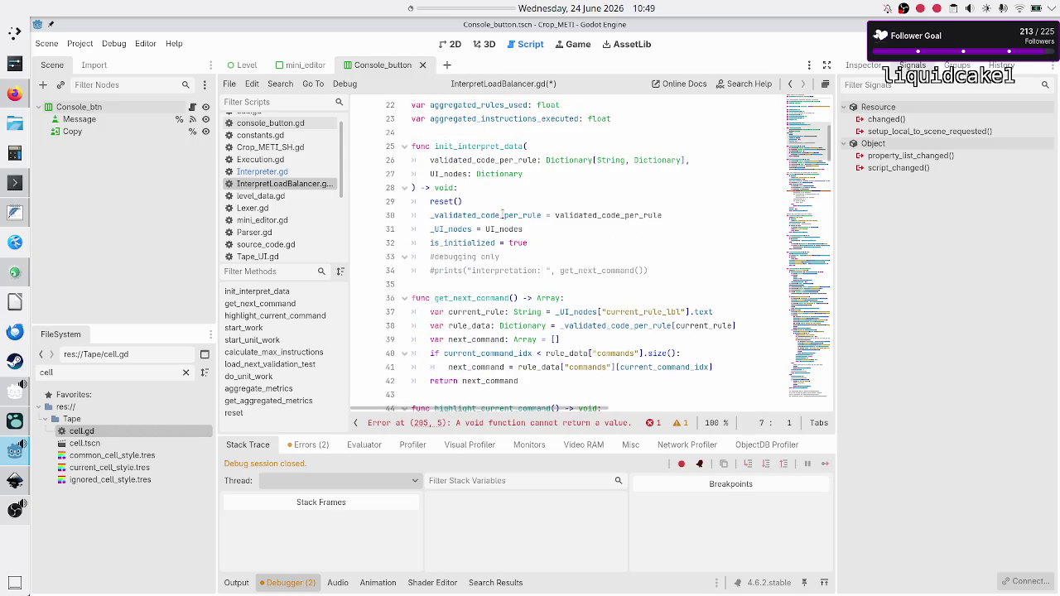
{"action": "scroll", "coordinate": [502, 214], "scroll_direction": "up", "scroll_amount": 2}
{"action": "left_click", "coordinate": [521, 187]}
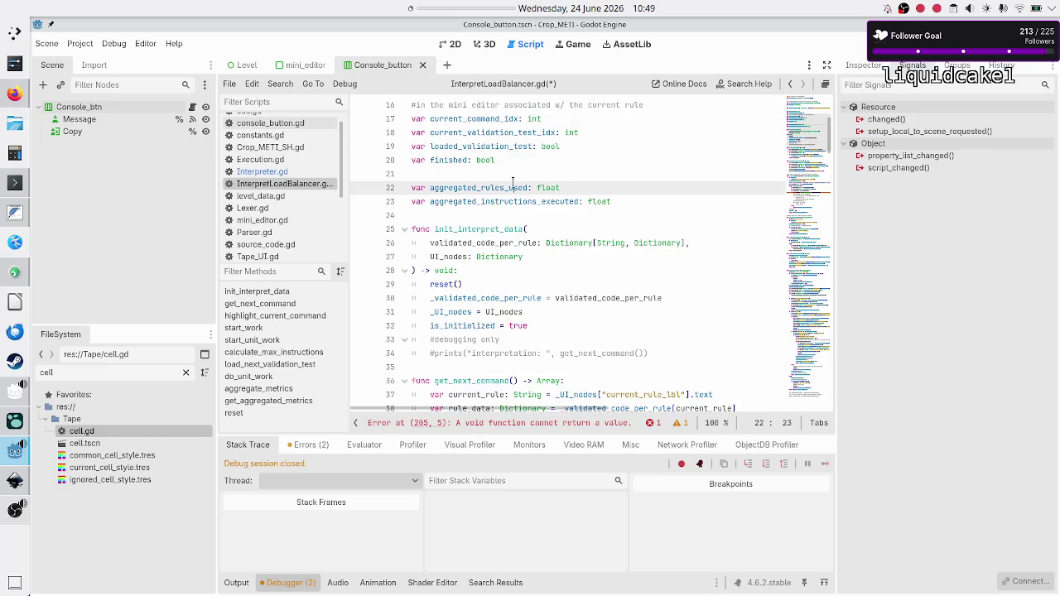
- Change the aggregated rules variable to 'var rules_used: Array[int]'
{"action": "key", "text": "Left"}
{"action": "key", "text": "Left"}
{"action": "key", "text": "Left"}
{"action": "key", "text": "BackSpace"}
{"action": "key", "text": "BackSpace"}
{"action": "key", "text": "BackSpace"}
{"action": "key", "text": "Right"}
{"action": "key", "text": "Right"}
{"action": "key", "text": "Right"}
{"action": "key", "text": "BackSpace"}
{"action": "key", "text": "BackSpace"}
{"action": "key", "text": "BackSpace"}
{"action": "type", "text": "Array[int"}
{"action": "key", "text": "Right"}
{"action": "key", "text": "Right"}
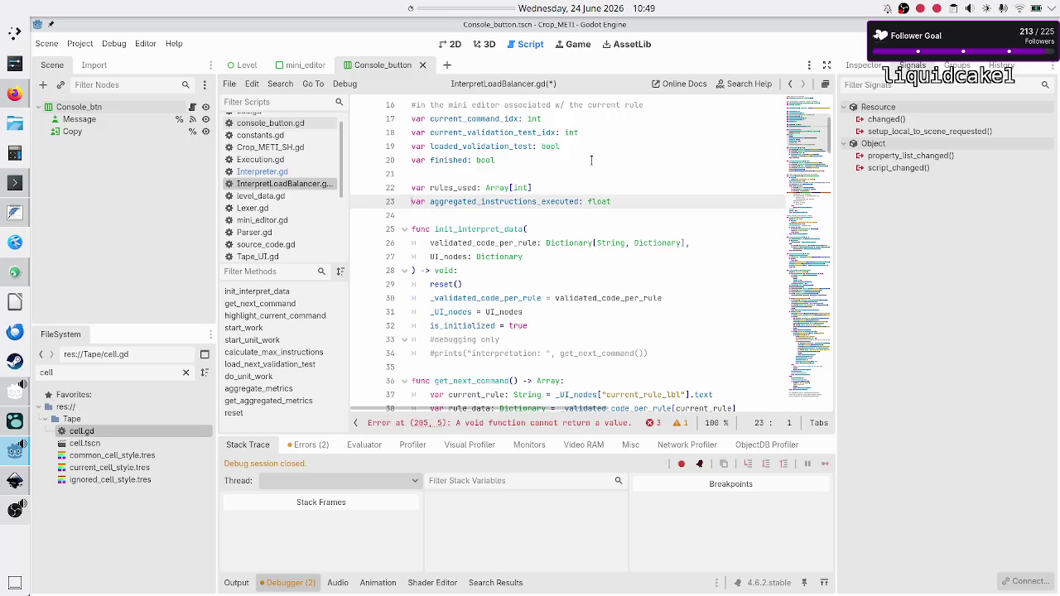
- Change the aggregated instructions variable to 'var instructions_executed: Array[int]'
{"action": "key", "text": "Right"}
{"action": "key", "text": "Right"}
{"action": "key", "text": "Right"}
{"action": "key", "text": "BackSpace"}
{"action": "key", "text": "BackSpace"}
{"action": "key", "text": "BackSpace"}
{"action": "key", "text": "End"}
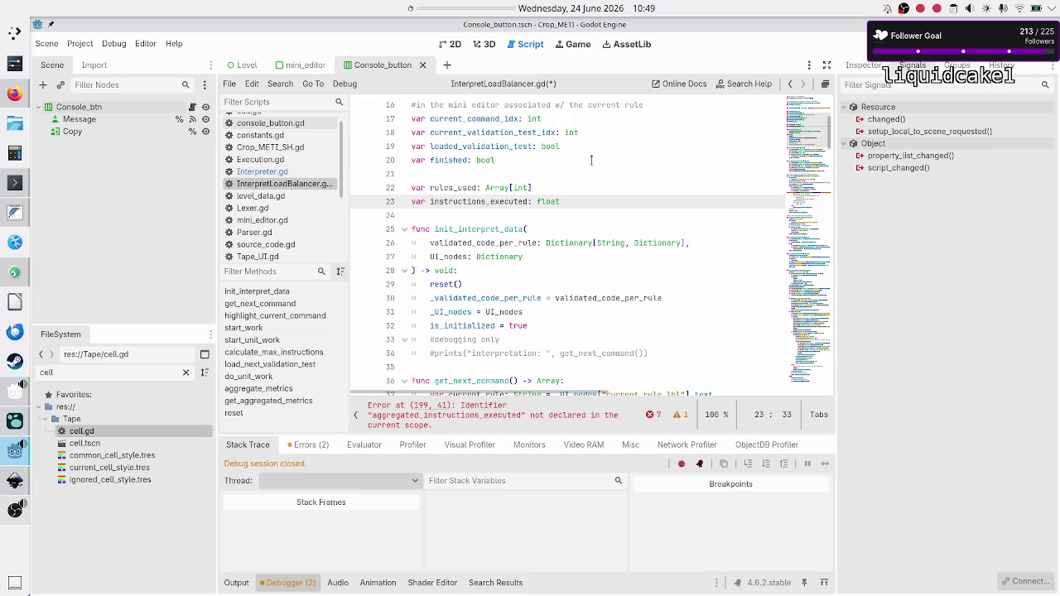
{"action": "key", "text": "BackSpace"}
{"action": "key", "text": "BackSpace"}
{"action": "key", "text": "BackSpace"}
{"action": "type", "text": "Arra"}
{"action": "key", "text": "Return"}
{"action": "type", "text": "[i"}
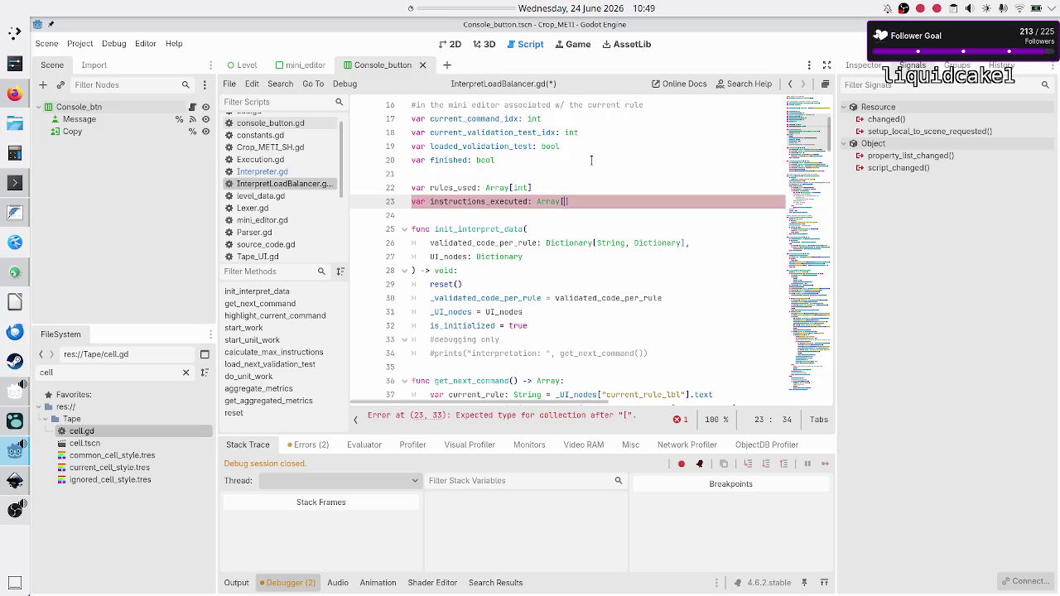
{"action": "type", "text": "nt"}
{"action": "key", "text": "Down"}
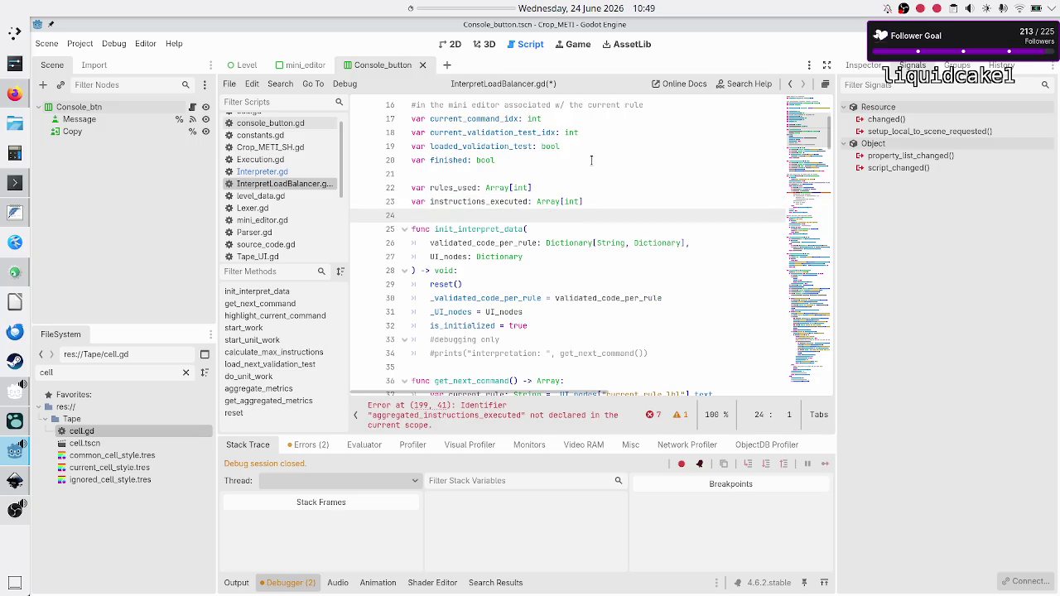
{"action": "key", "text": "Down"}
{"action": "key", "text": "Down"}
{"action": "key", "text": "Down"}
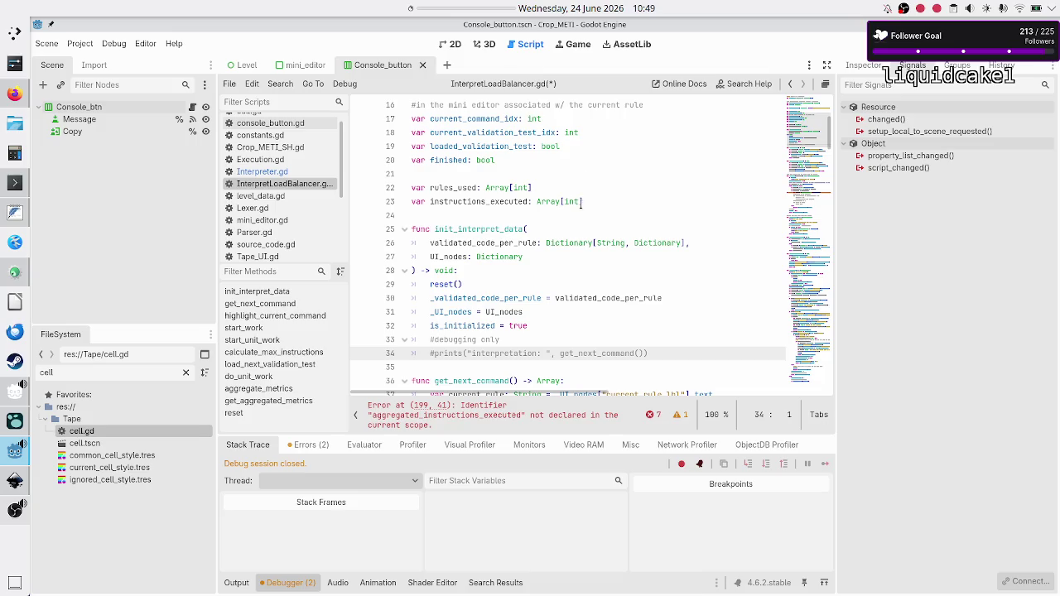
- In reset(), drop the aggregated_ prefix from instructions_executed and rules_used
{"action": "scroll", "coordinate": [570, 248], "scroll_direction": "down", "scroll_amount": 20}
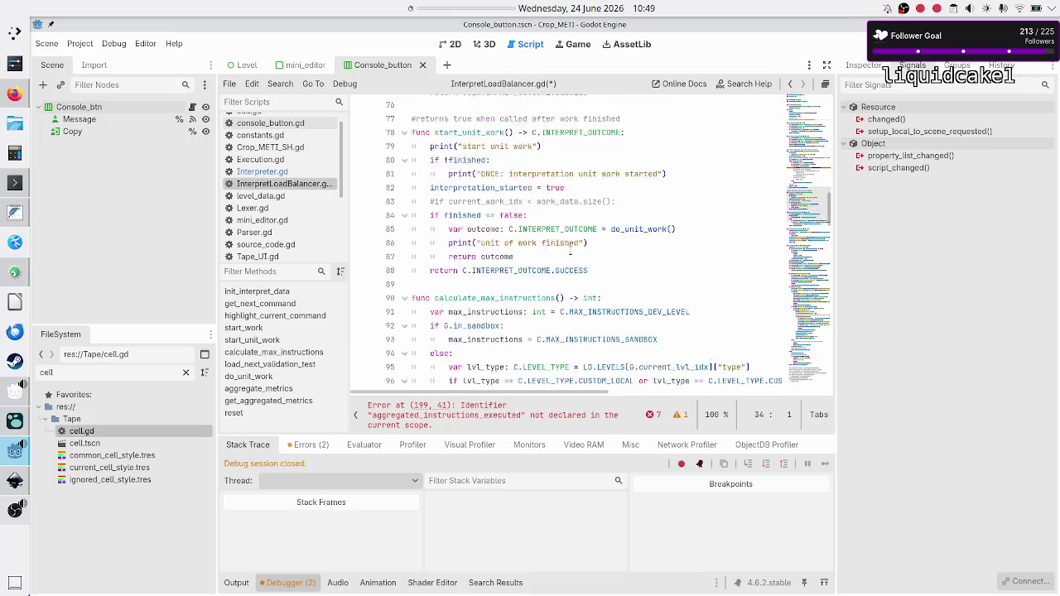
{"action": "scroll", "coordinate": [570, 254], "scroll_direction": "down", "scroll_amount": 20}
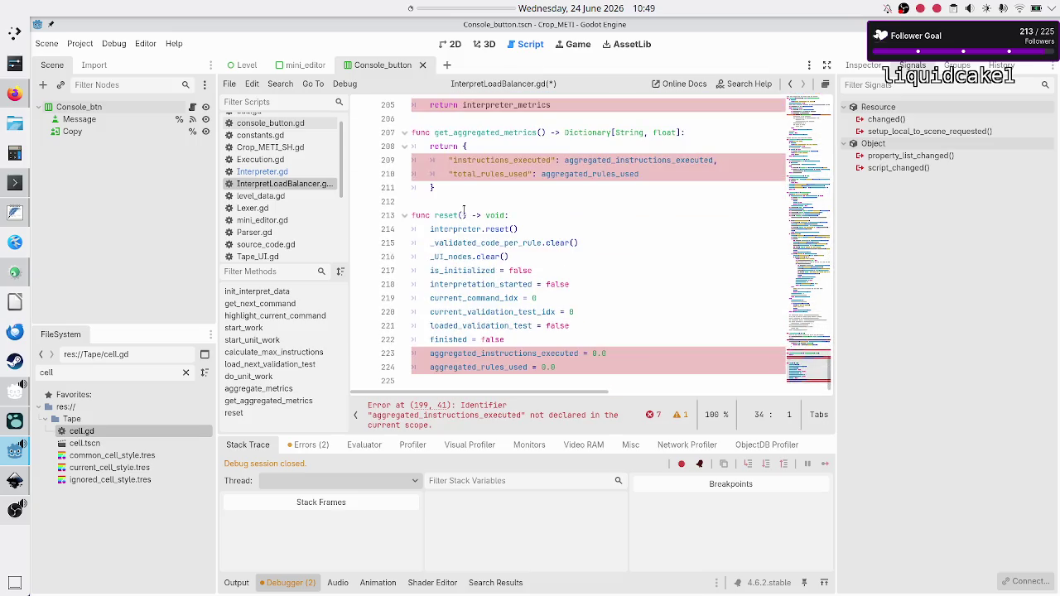
{"action": "left_click", "coordinate": [481, 353]}
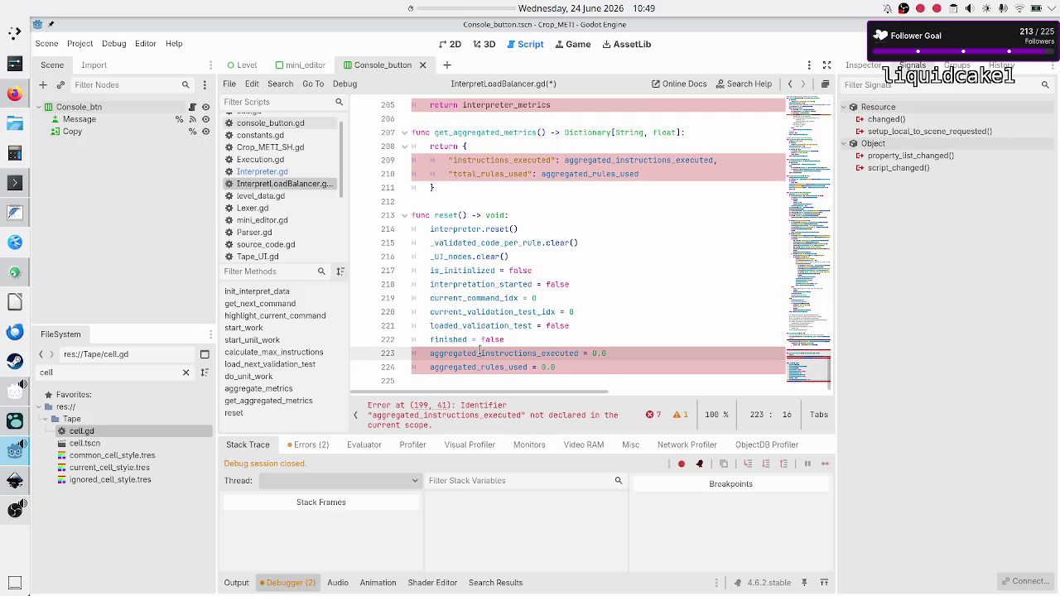
{"action": "key", "text": "BackSpace"}
{"action": "key", "text": "BackSpace"}
{"action": "key", "text": "BackSpace"}
{"action": "key", "text": "Down"}
{"action": "key", "text": "Right"}
{"action": "key", "text": "BackSpace"}
{"action": "key", "text": "Delete"}
{"action": "key", "text": "Delete"}
{"action": "key", "text": "Delete"}
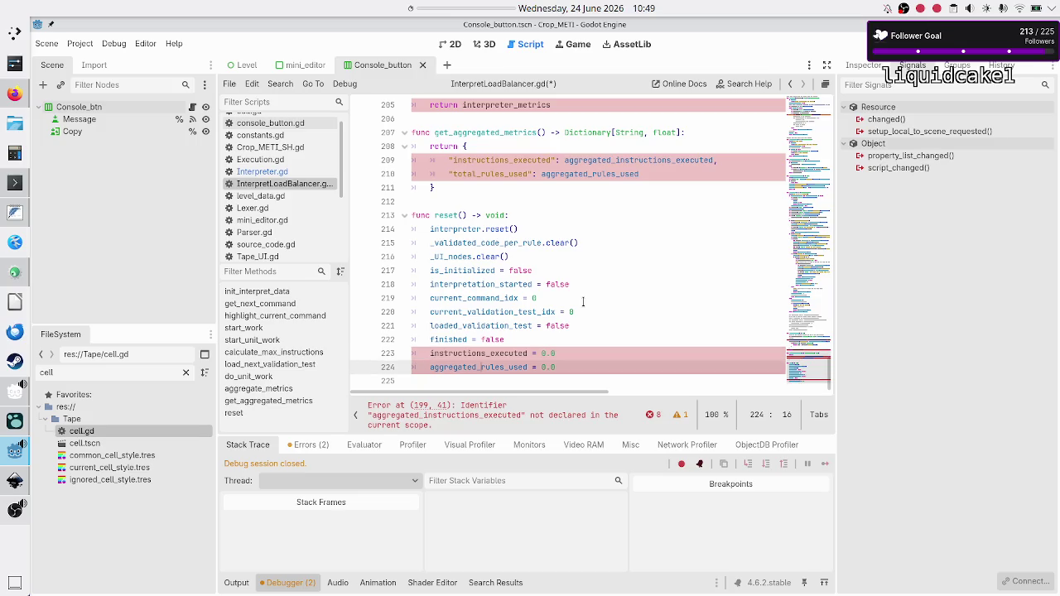
{"action": "key", "text": "Up"}
{"action": "key", "text": "End"}
- Replace 0.0 with [] on both reset lines so the arrays are cleared
{"action": "key", "text": "BackSpace"}
{"action": "key", "text": "BackSpace"}
{"action": "key", "text": "BackSpace"}
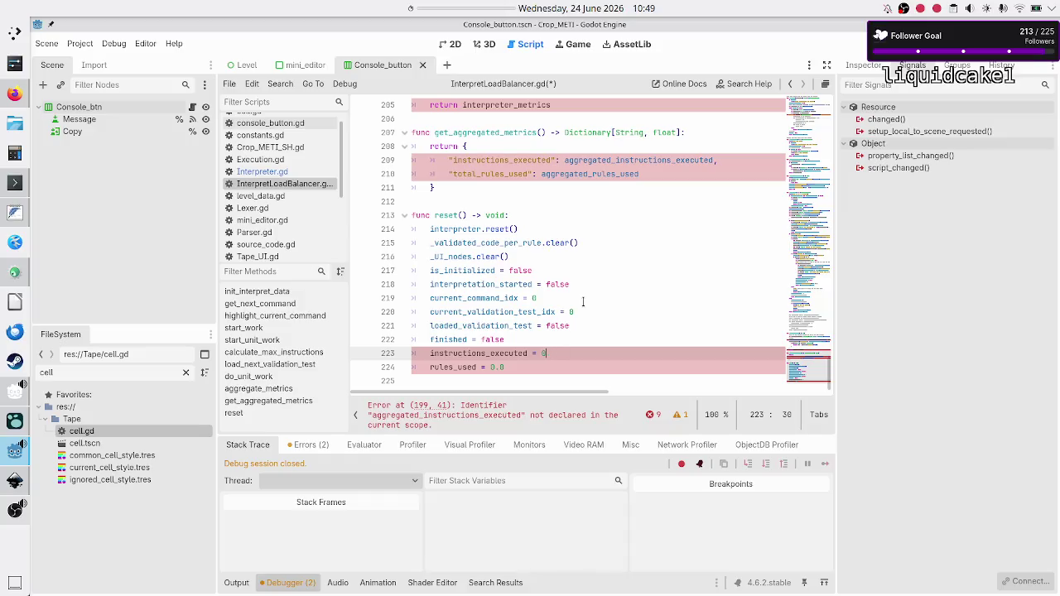
{"action": "type", "text": "[]"}
{"action": "key", "text": "Down"}
{"action": "key", "text": "BackSpace"}
{"action": "key", "text": "BackSpace"}
{"action": "key", "text": "BackSpace"}
{"action": "type", "text": "[]"}
{"action": "key", "text": "Down"}
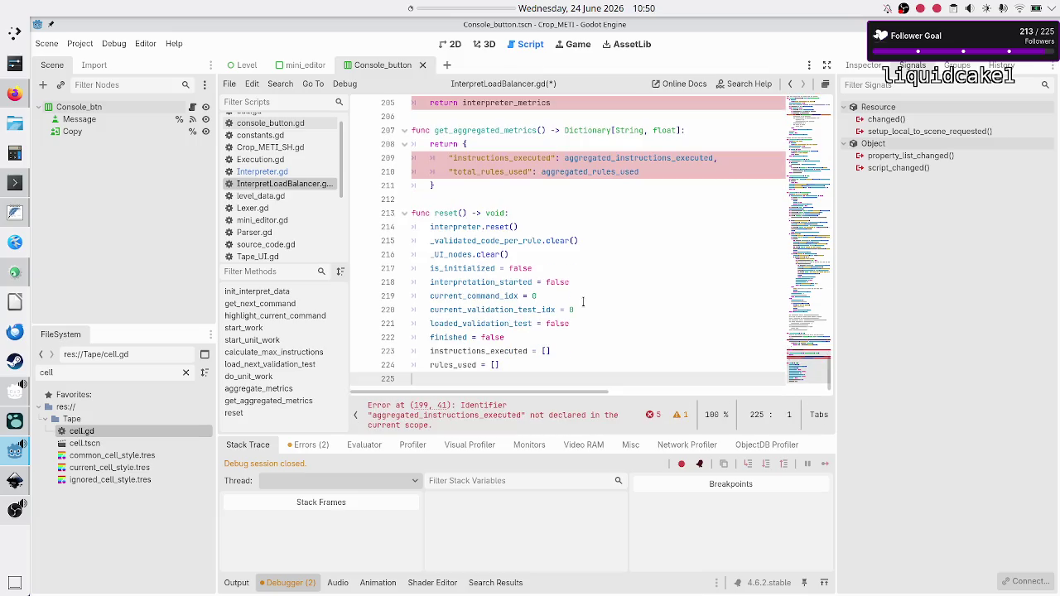
{"action": "key", "text": "Up"}
{"action": "key", "text": "Up"}
{"action": "key", "text": "Up"}
{"action": "key", "text": "Up"}
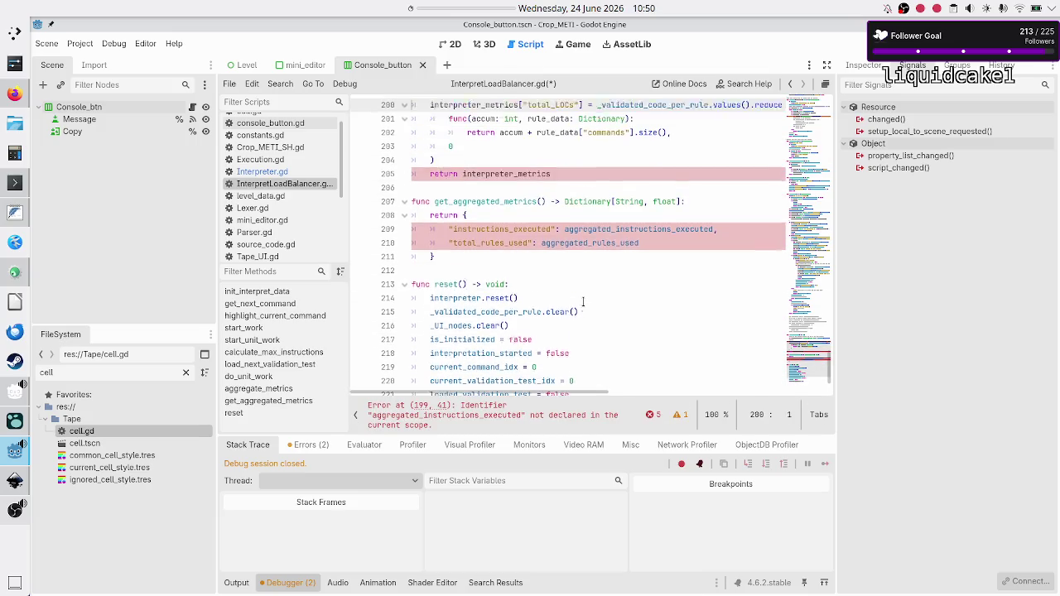
{"action": "key", "text": "Down"}
{"action": "key", "text": "Down"}
{"action": "key", "text": "Down"}
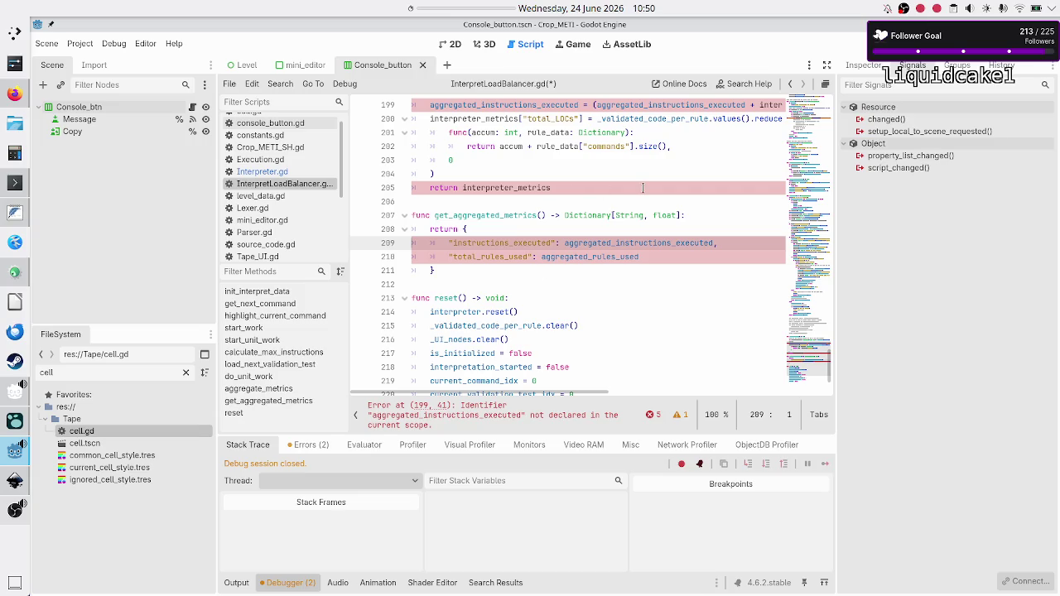
- Open the Array class help page and search it for 'average' and 'get_ave'
{"action": "left_click", "coordinate": [740, 84]}
{"action": "type", "text": "array"}
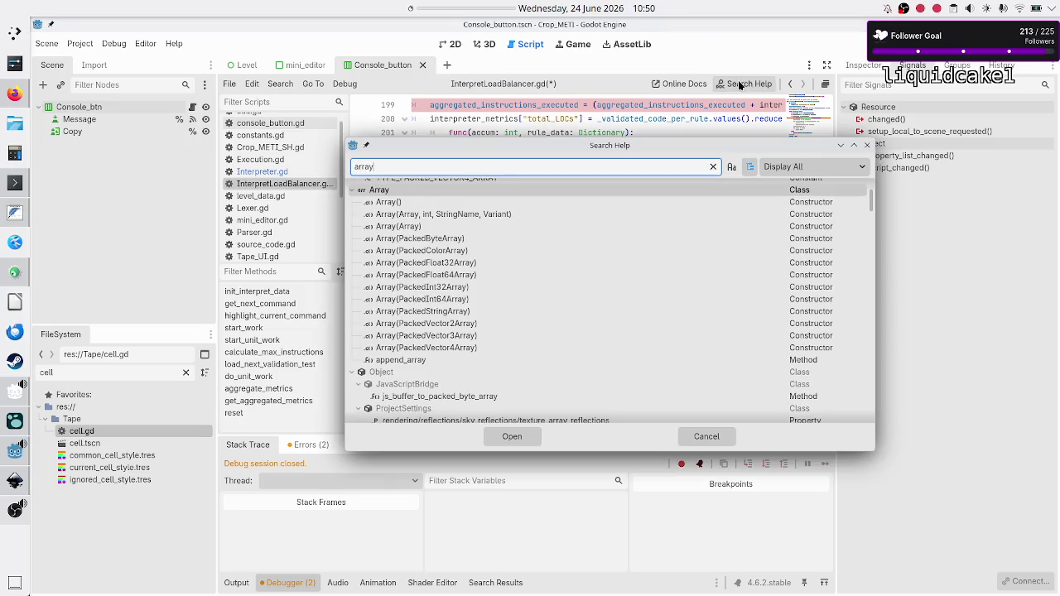
{"action": "key", "text": "Return"}
{"action": "type", "text": "average"}
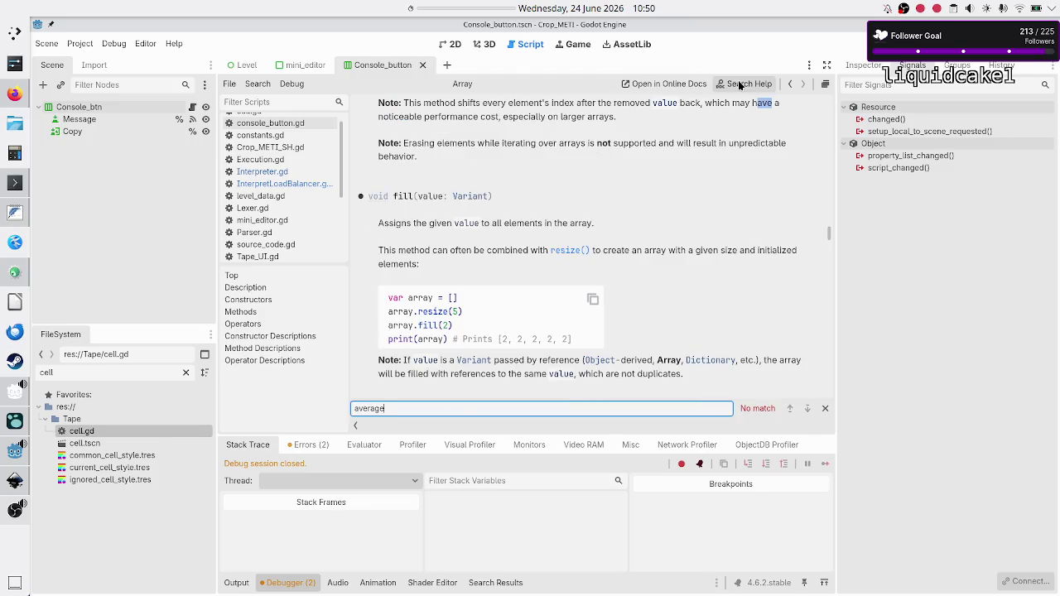
{"action": "key", "text": "BackSpace"}
{"action": "key", "text": "BackSpace"}
{"action": "key", "text": "BackSpace"}
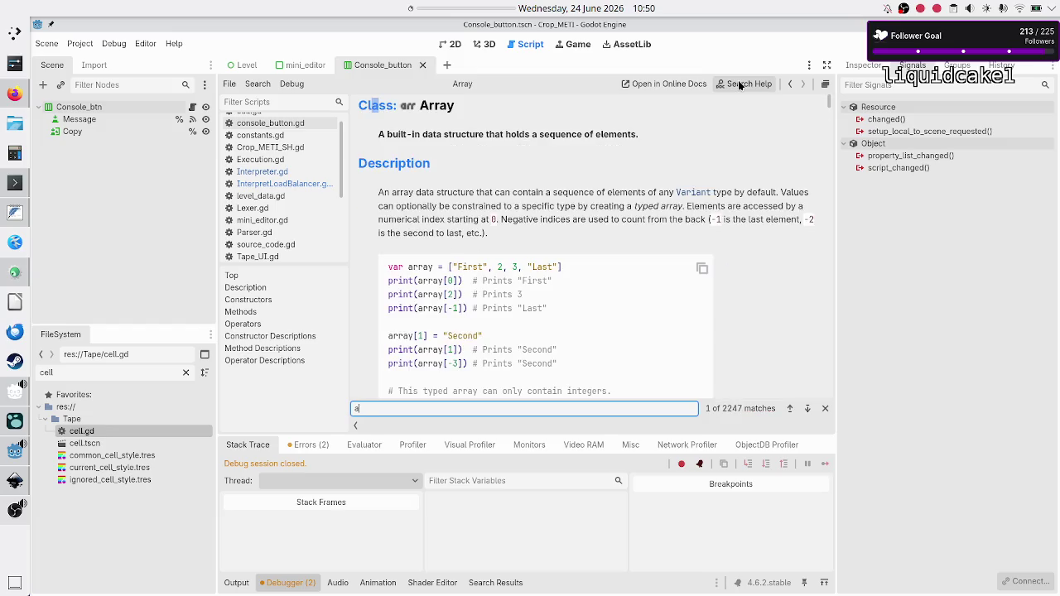
{"action": "key", "text": "BackSpace"}
{"action": "type", "text": "get_ave"}
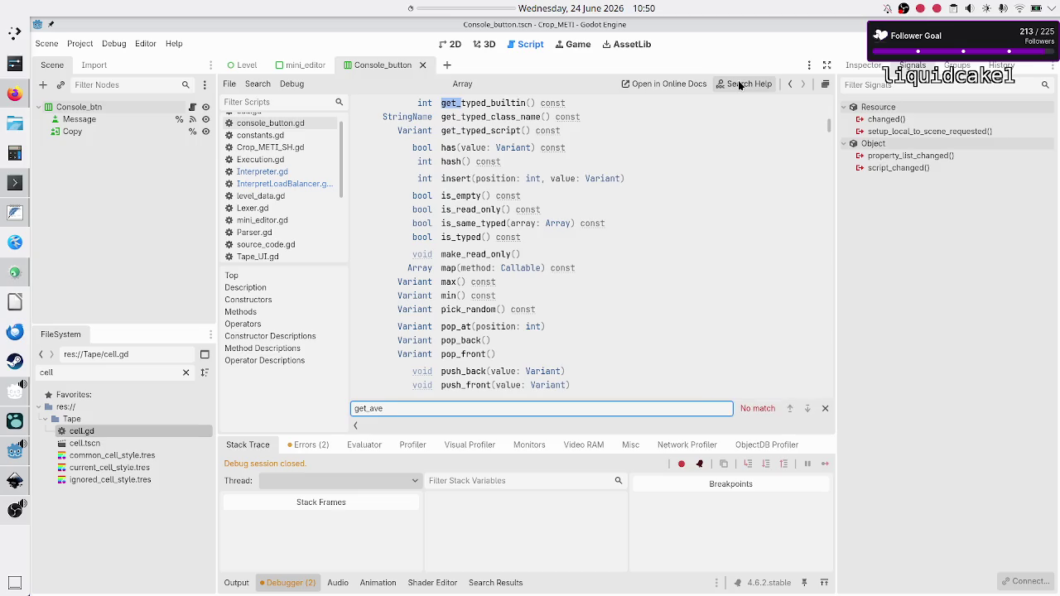
{"action": "key", "text": "BackSpace"}
{"action": "key", "text": "BackSpace"}
{"action": "key", "text": "BackSpace"}
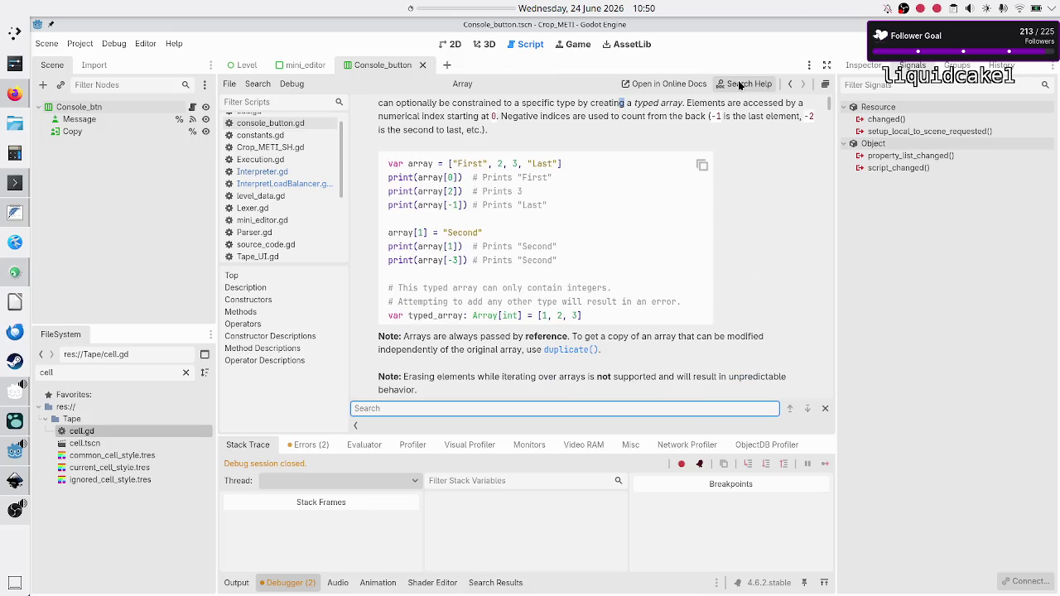
- Scroll the Array methods list, then search the page for 'reduce'
{"action": "scroll", "coordinate": [579, 216], "scroll_direction": "down", "scroll_amount": 10}
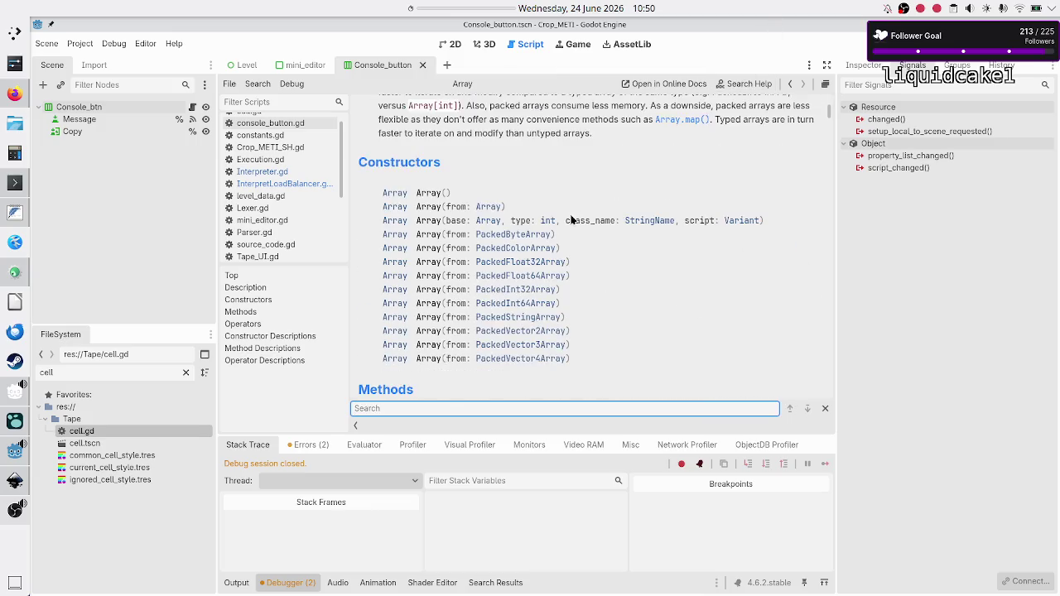
{"action": "scroll", "coordinate": [571, 220], "scroll_direction": "down", "scroll_amount": 4}
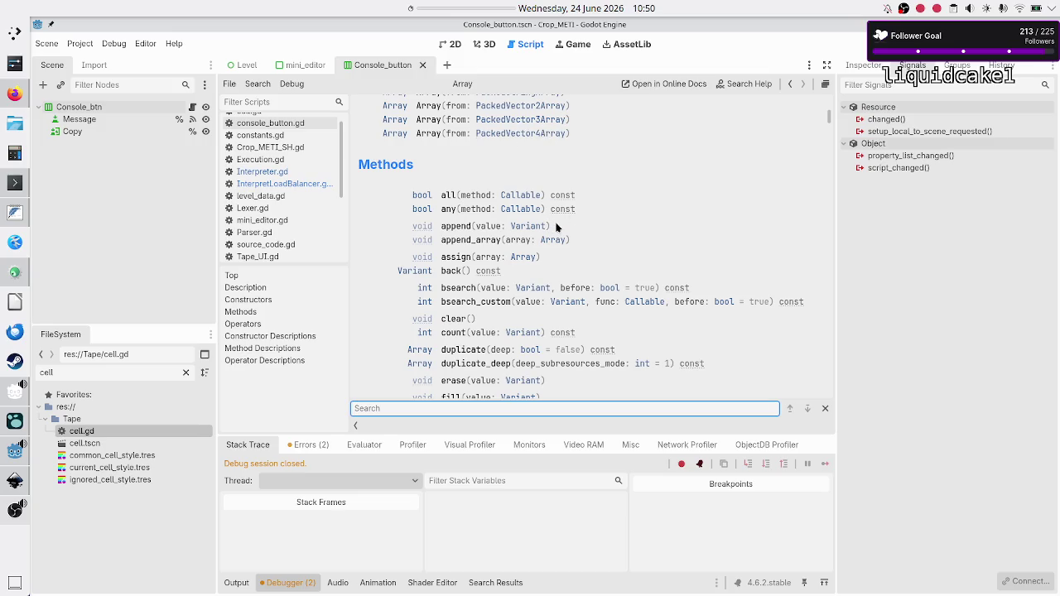
{"action": "scroll", "coordinate": [489, 148], "scroll_direction": "up", "scroll_amount": 4}
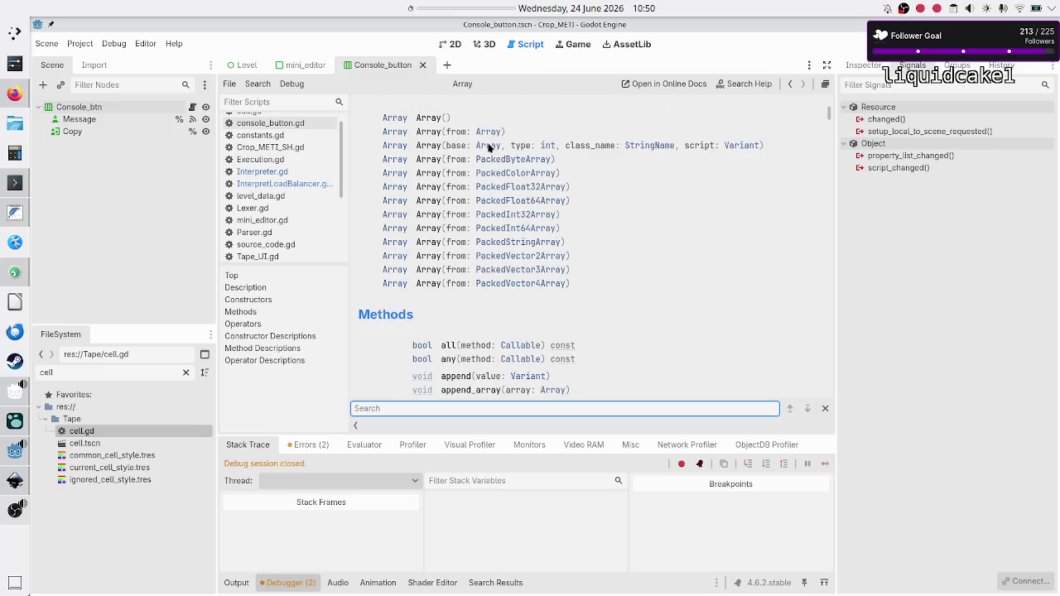
{"action": "scroll", "coordinate": [489, 148], "scroll_direction": "down", "scroll_amount": 3}
{"action": "scroll", "coordinate": [489, 148], "scroll_direction": "down", "scroll_amount": 4}
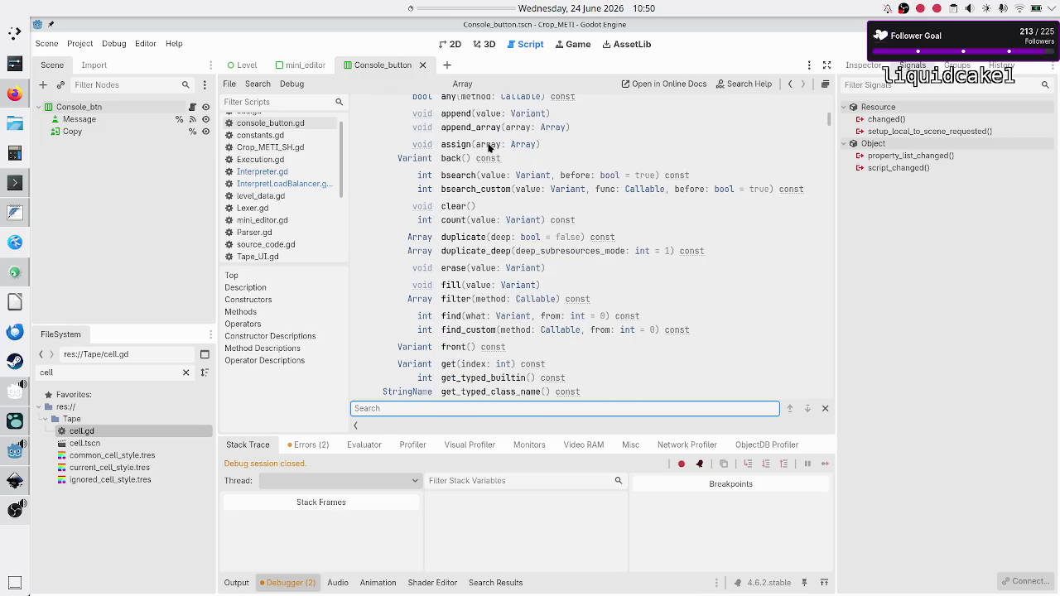
{"action": "scroll", "coordinate": [489, 148], "scroll_direction": "down", "scroll_amount": 5}
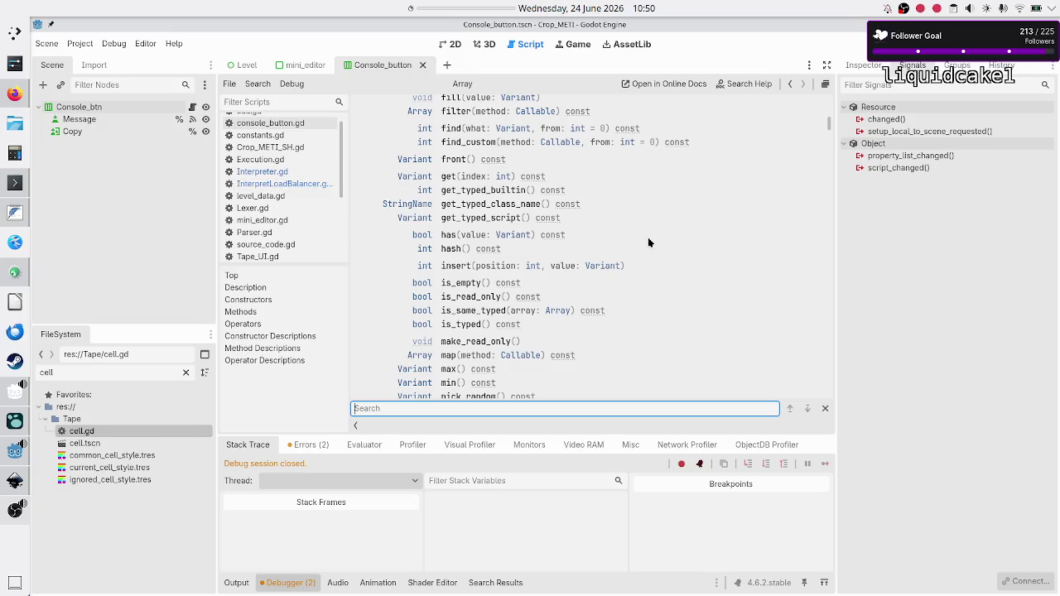
{"action": "type", "text": "reduce"}
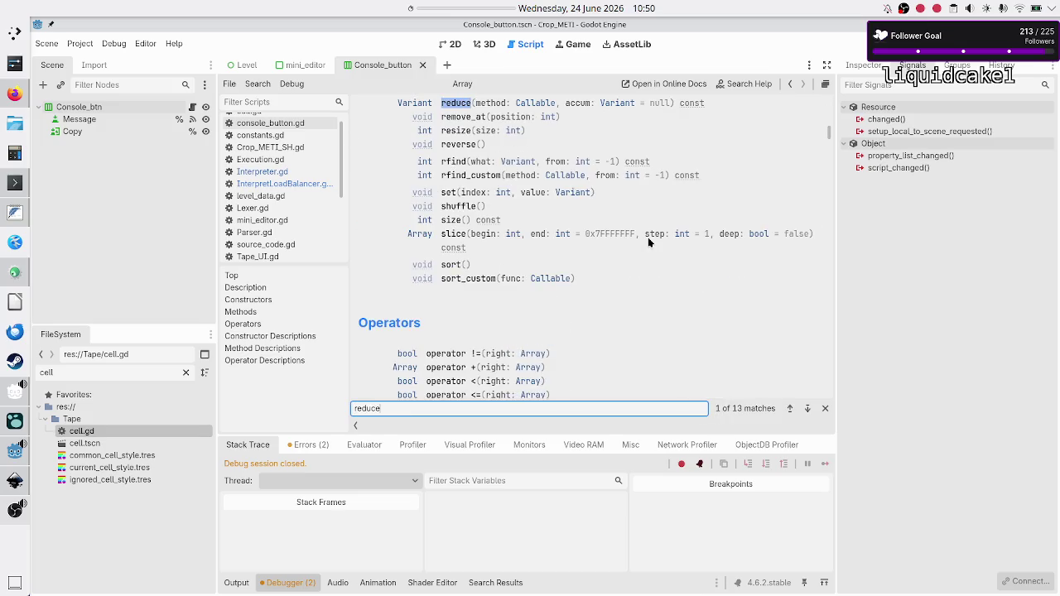
- Open the full reduce() description and read its sum function example
{"action": "scroll", "coordinate": [570, 232], "scroll_direction": "up", "scroll_amount": 3}
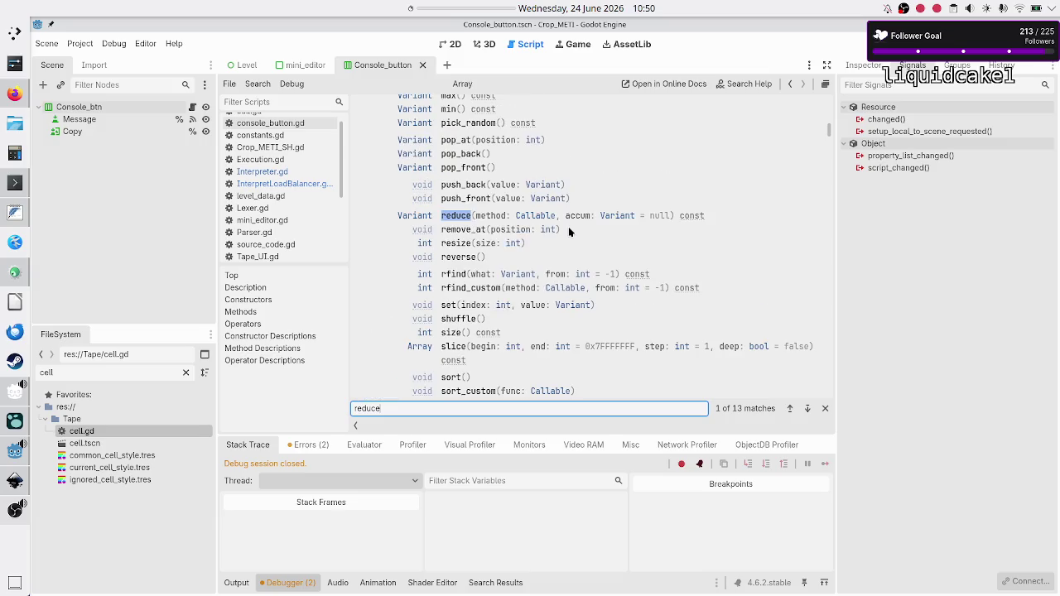
{"action": "left_click", "coordinate": [453, 218]}
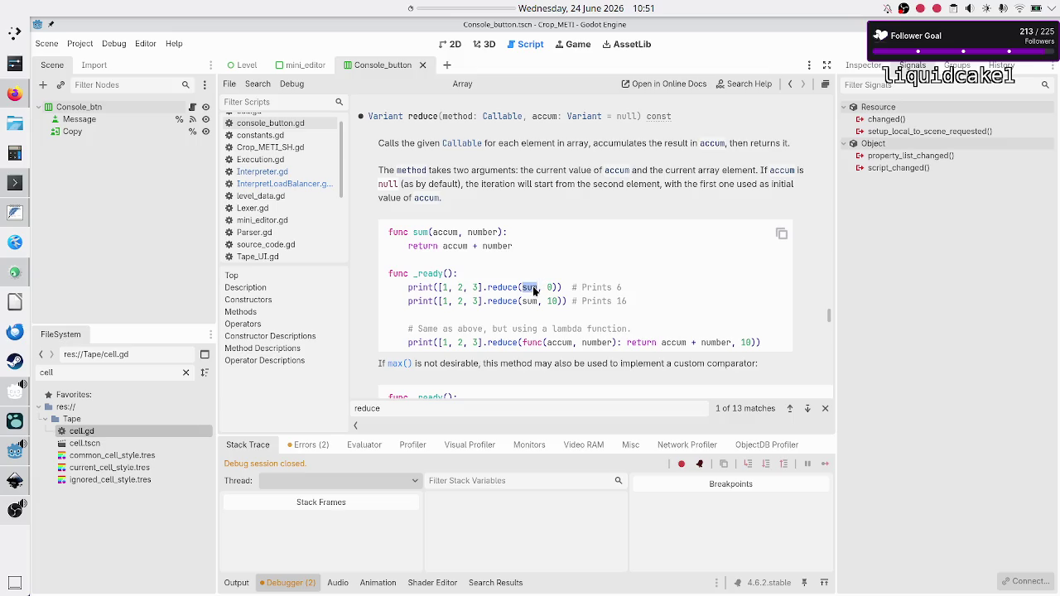
{"action": "double_click", "coordinate": [421, 234]}
{"action": "scroll", "coordinate": [460, 257], "scroll_direction": "down", "scroll_amount": 1}
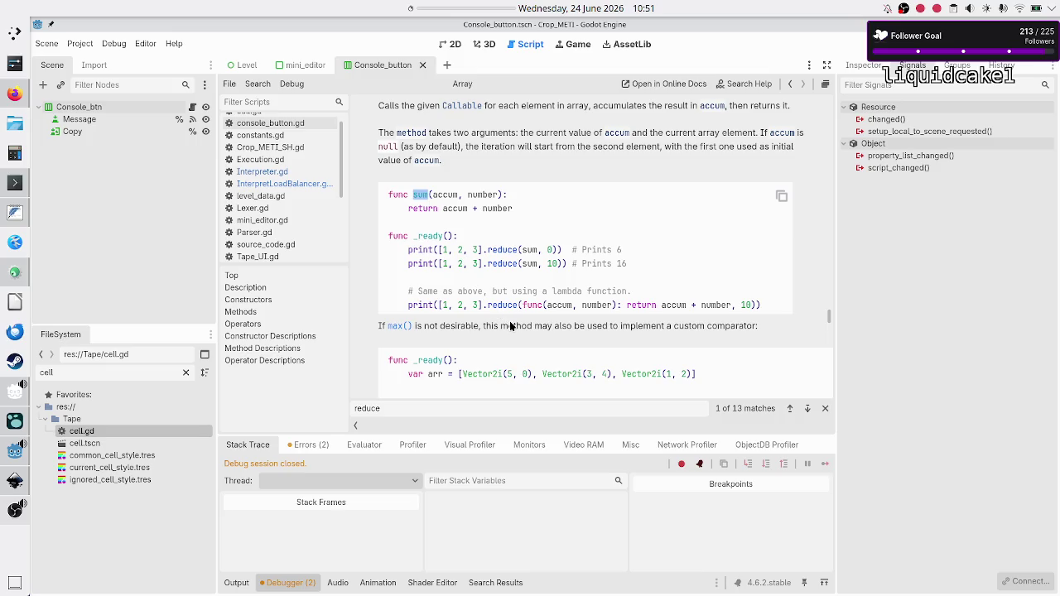
{"action": "scroll", "coordinate": [509, 321], "scroll_direction": "down", "scroll_amount": 3}
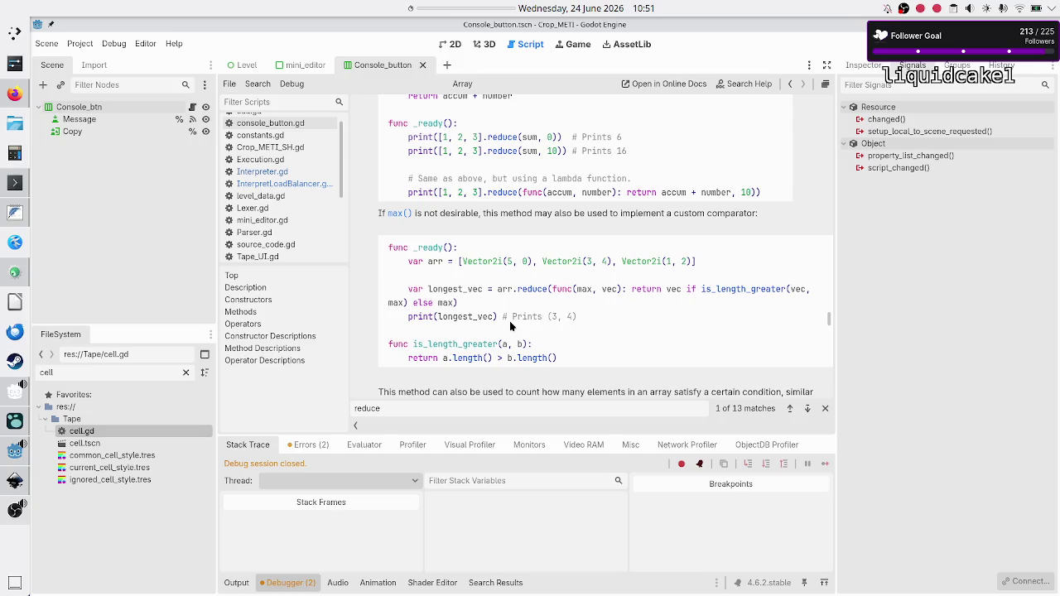
{"action": "scroll", "coordinate": [567, 294], "scroll_direction": "down", "scroll_amount": 2}
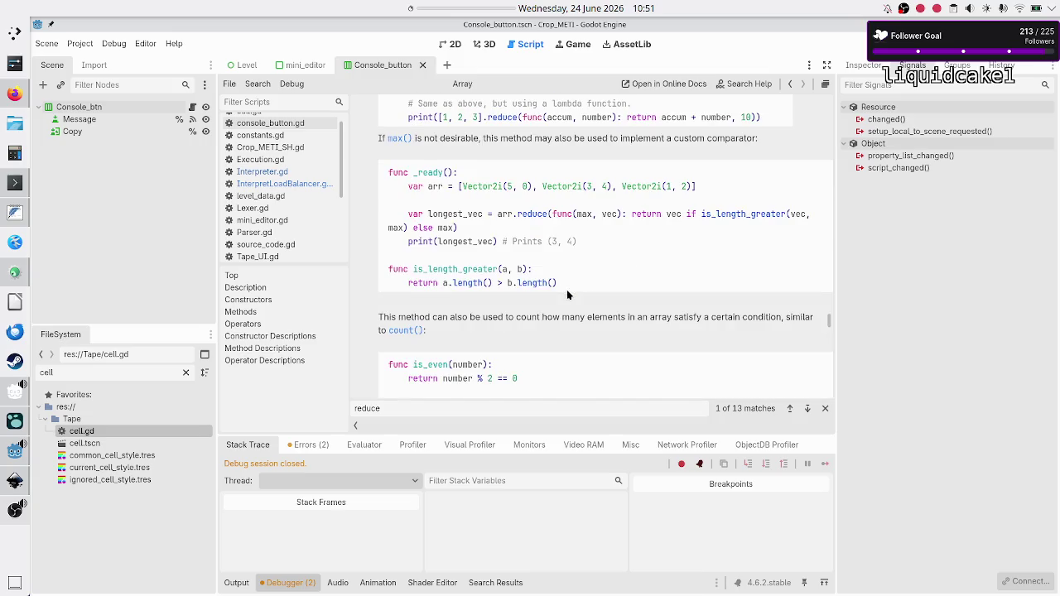
{"action": "scroll", "coordinate": [567, 294], "scroll_direction": "down", "scroll_amount": 1}
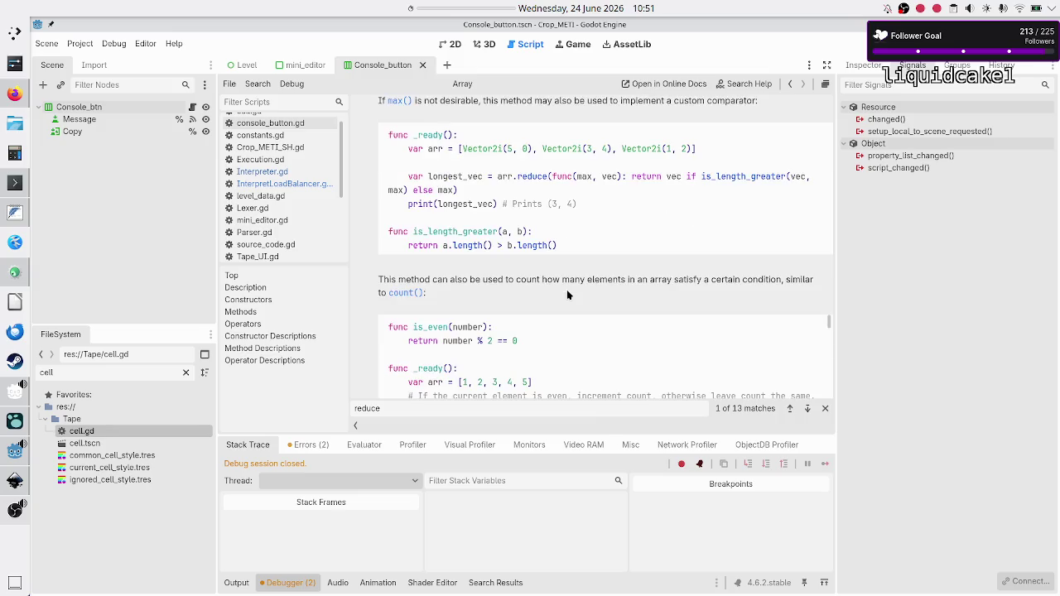
{"action": "scroll", "coordinate": [568, 294], "scroll_direction": "down", "scroll_amount": 1}
{"action": "scroll", "coordinate": [567, 294], "scroll_direction": "down", "scroll_amount": 1}
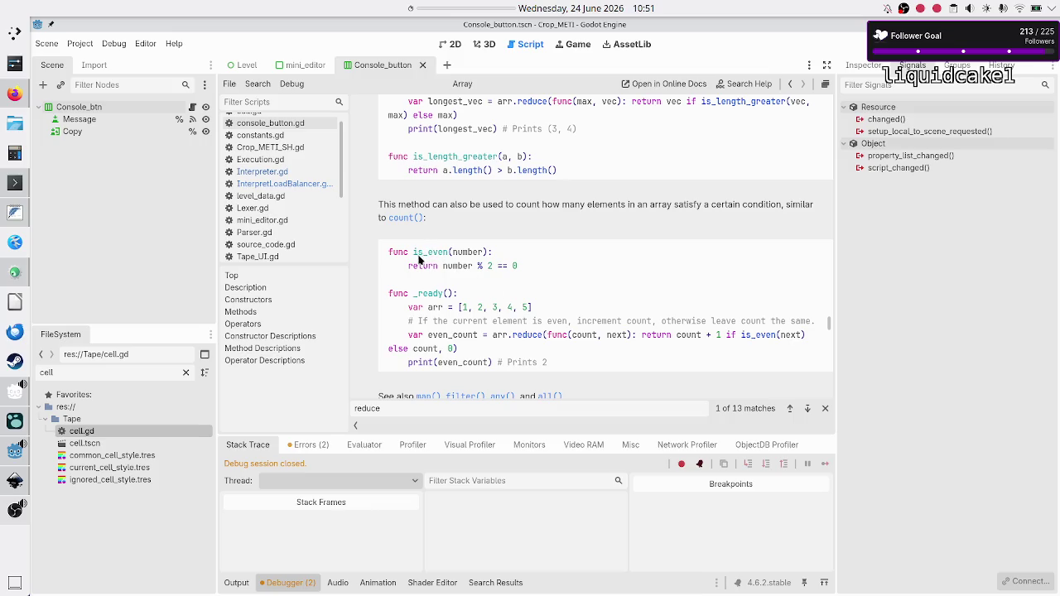
- Select the is_even helper, then the lambda reduce(func(accum, number): ..., 10) example
{"action": "left_click_drag", "start_coordinate": [410, 256], "coordinate": [517, 268]}
{"action": "left_click", "coordinate": [516, 268]}
{"action": "scroll", "coordinate": [683, 343], "scroll_direction": "down", "scroll_amount": 2}
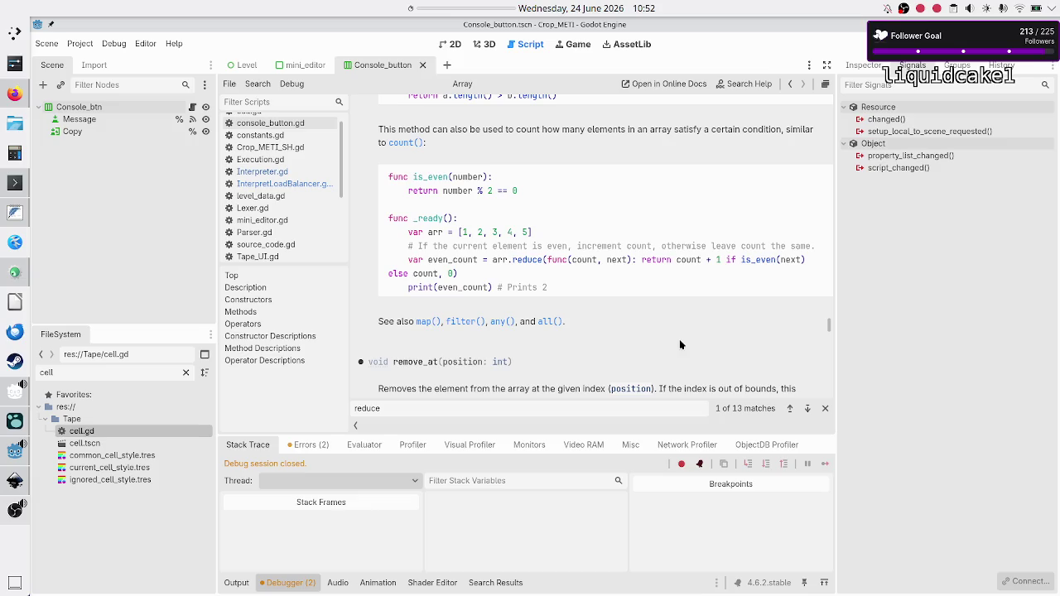
{"action": "scroll", "coordinate": [561, 241], "scroll_direction": "up", "scroll_amount": 6}
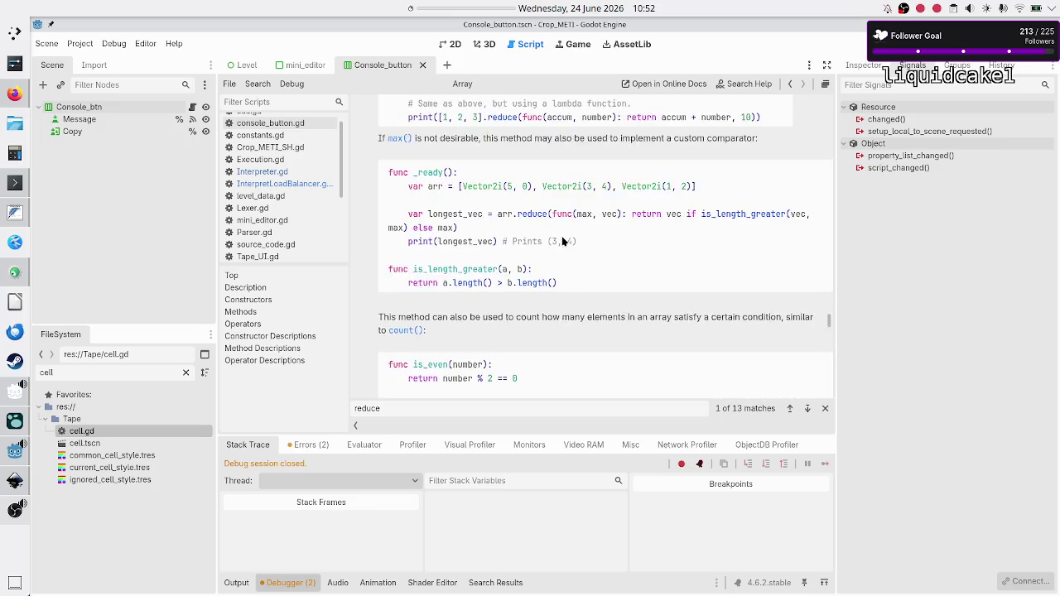
{"action": "scroll", "coordinate": [561, 235], "scroll_direction": "up", "scroll_amount": 2}
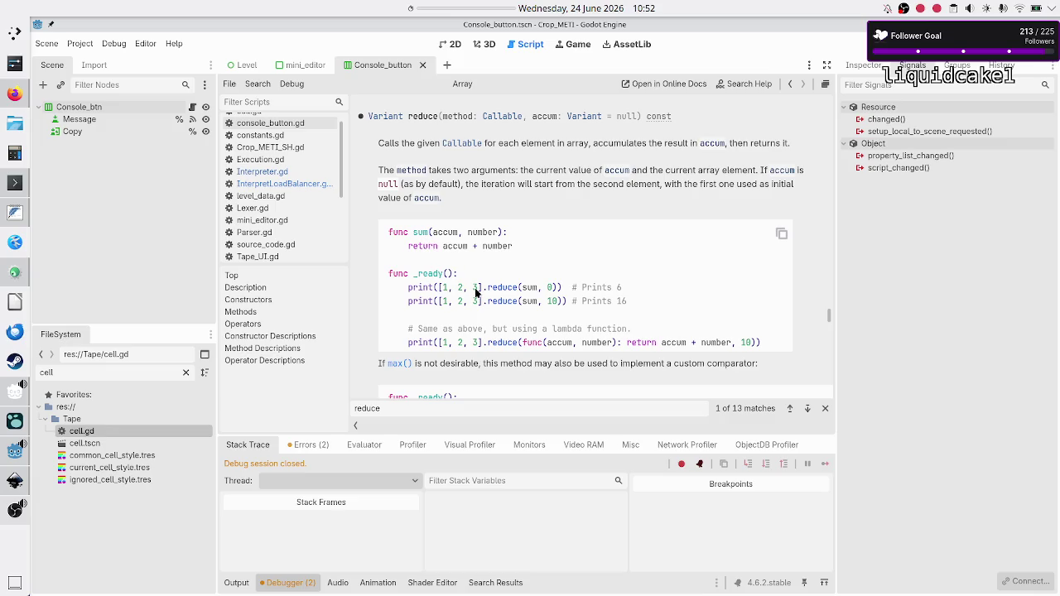
{"action": "scroll", "coordinate": [523, 287], "scroll_direction": "down", "scroll_amount": 3}
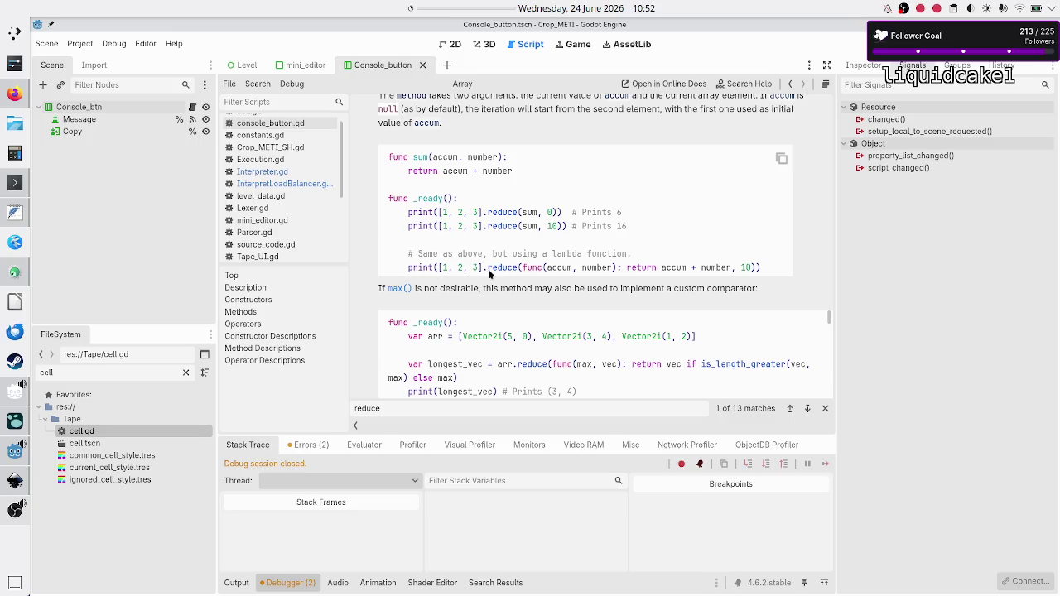
{"action": "left_click_drag", "start_coordinate": [483, 268], "coordinate": [769, 271]}
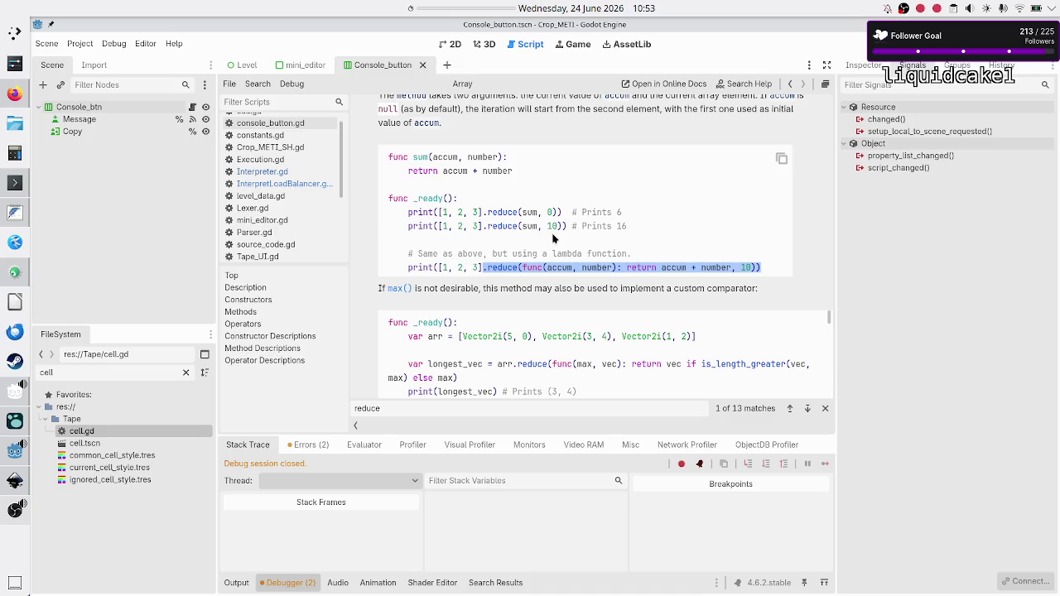
- Copy the accum + number reduce lambda example and put the caret in InterpretLoadBalancer.gd's metrics code
{"action": "right_click", "coordinate": [557, 276]}
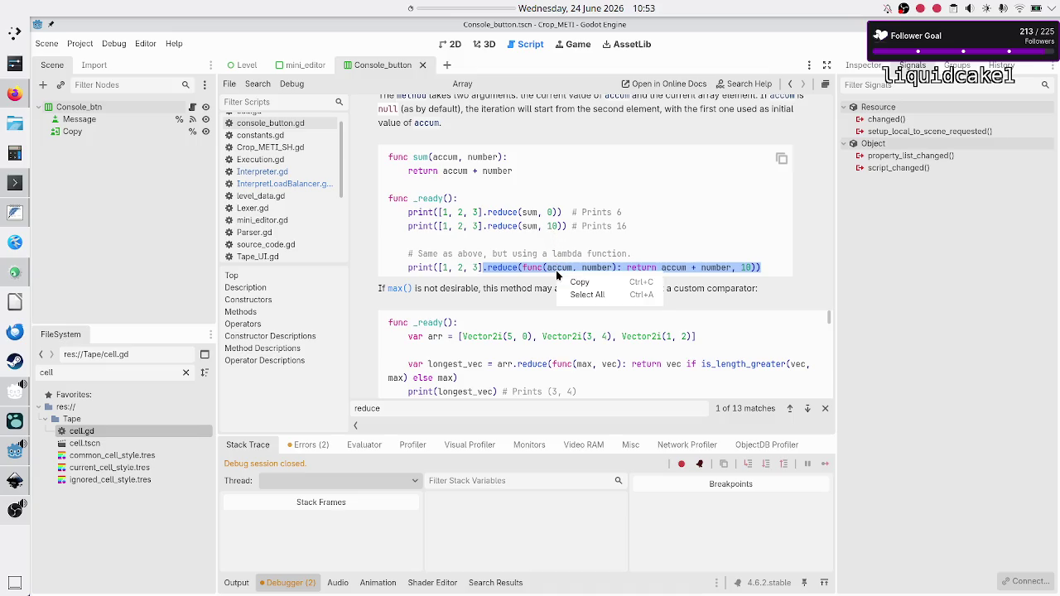
{"action": "left_click", "coordinate": [571, 284]}
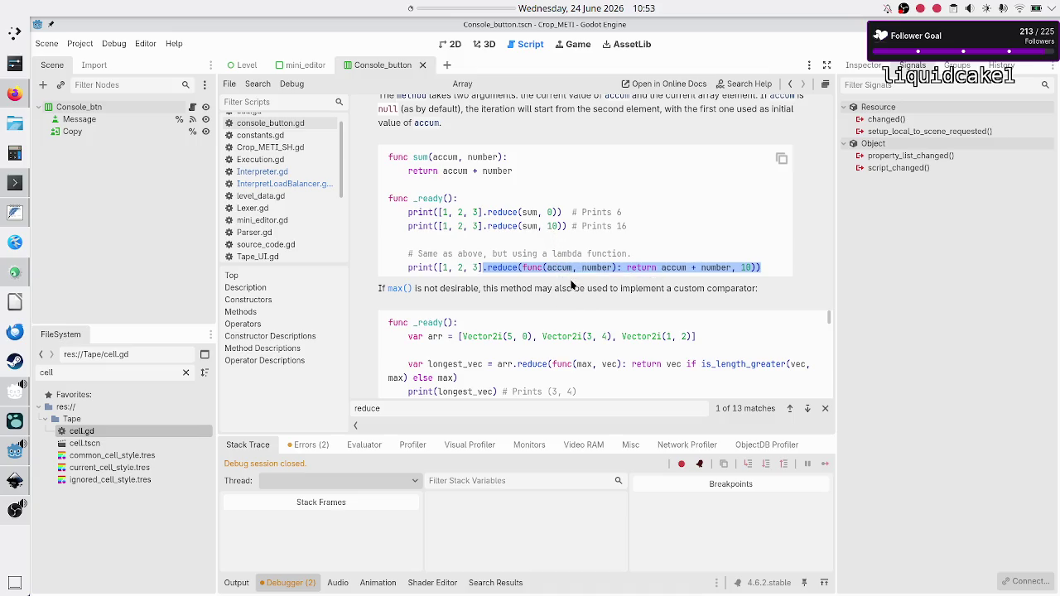
{"action": "left_click", "coordinate": [309, 184]}
{"action": "left_click", "coordinate": [641, 243]}
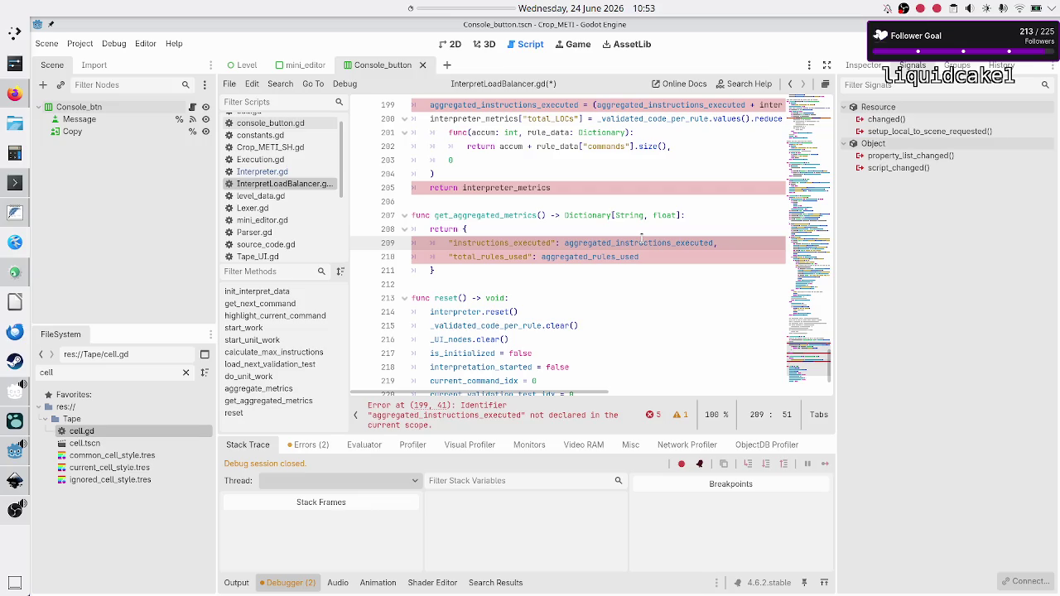
- Add a line in get_aggregated_metrics: var aggregated_instructions_executed: float = instructions_executed
{"action": "key", "text": "Up"}
{"action": "key", "text": "Down"}
{"action": "key", "text": "Up"}
{"action": "key", "text": "Up"}
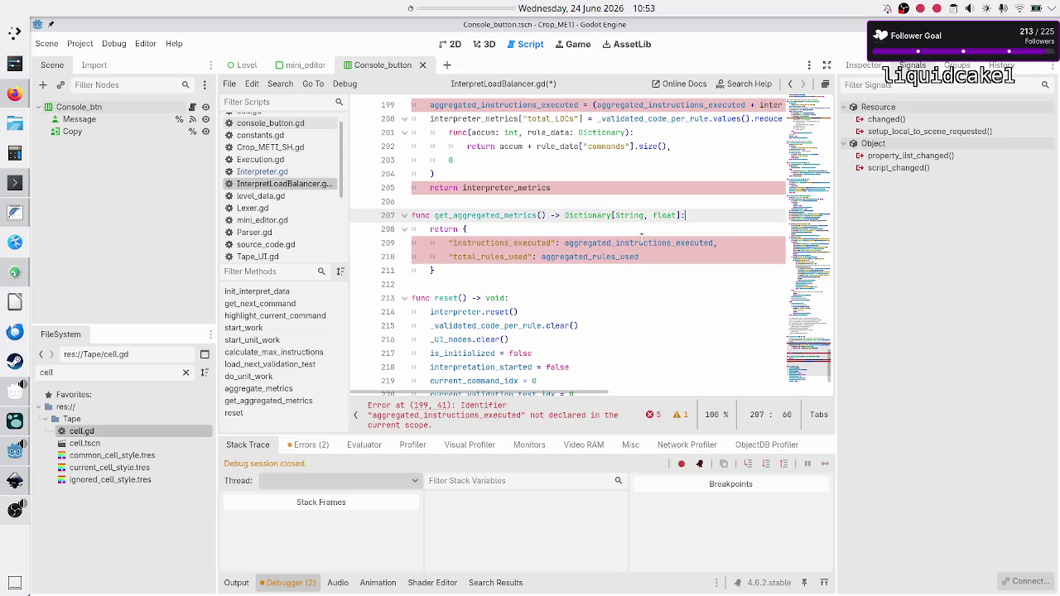
{"action": "key", "text": "End"}
{"action": "key", "text": "Return"}
{"action": "type", "text": "var "}
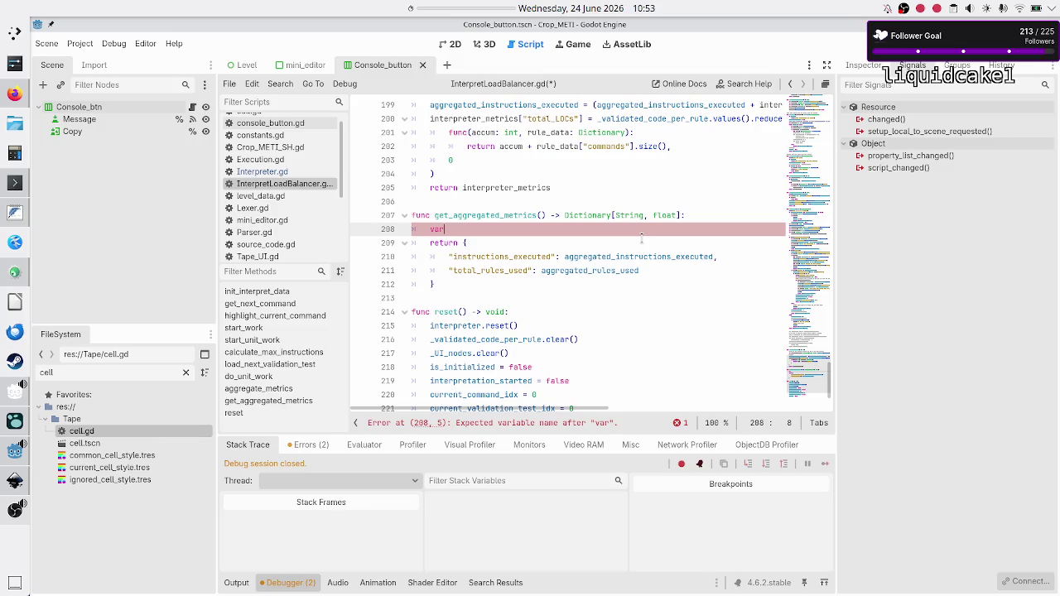
{"action": "type", "text": "aggregate"}
{"action": "type", "text": "d_metrics"}
{"action": "type", "text": ": Dictionary"}
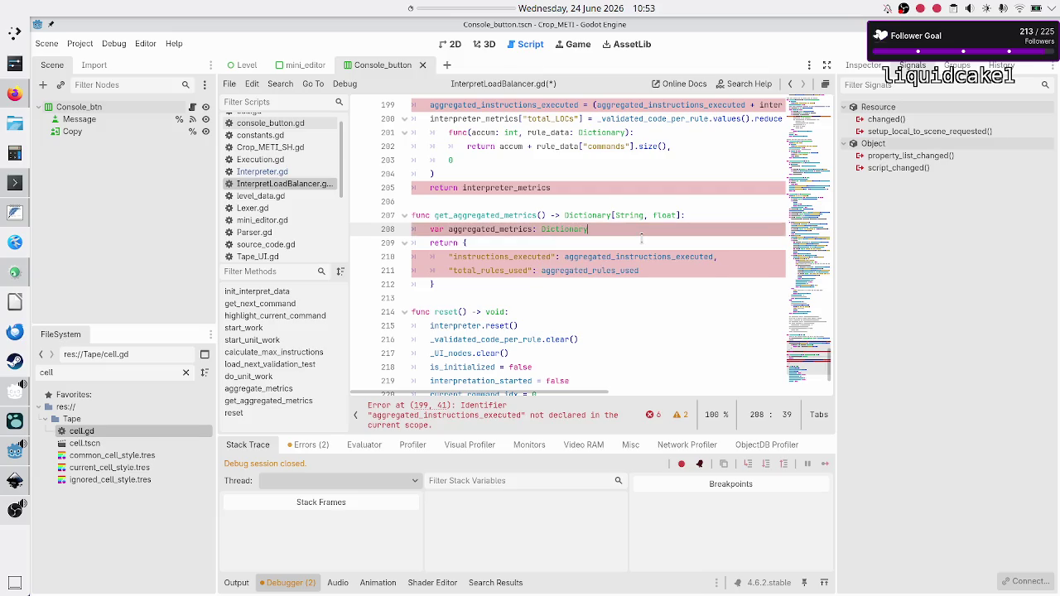
{"action": "type", "text": "["}
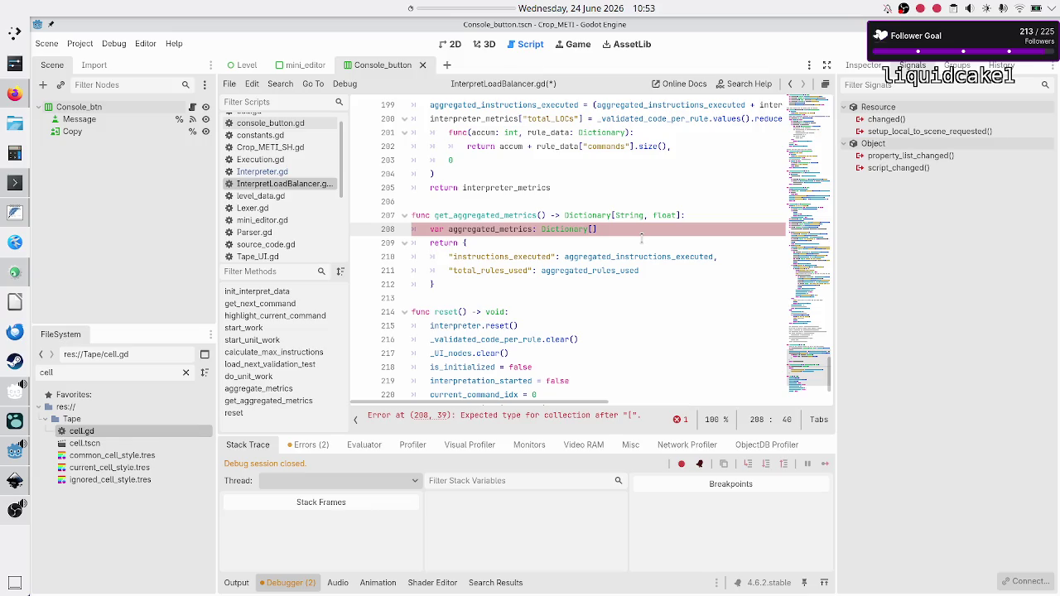
{"action": "type", "text": "S"}
{"action": "type", "text": "ing,"}
{"action": "key", "text": "Escape"}
{"action": "key", "text": "BackSpace"}
{"action": "key", "text": "BackSpace"}
{"action": "key", "text": "BackSpace"}
{"action": "key", "text": "BackSpace"}
{"action": "key", "text": "BackSpace"}
{"action": "key", "text": "BackSpace"}
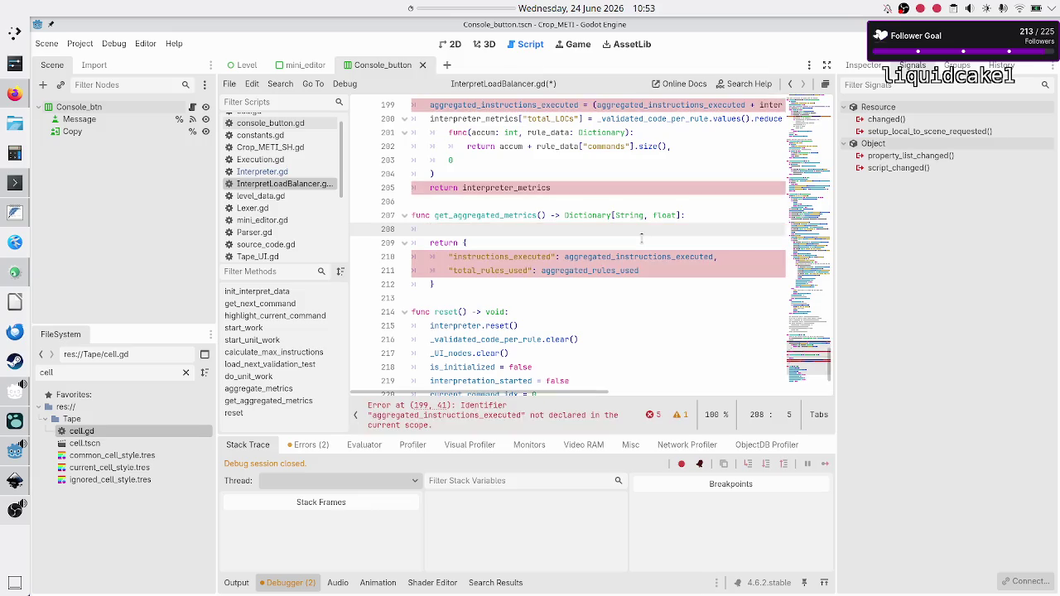
{"action": "type", "text": "var agg"}
{"action": "type", "text": "regate"}
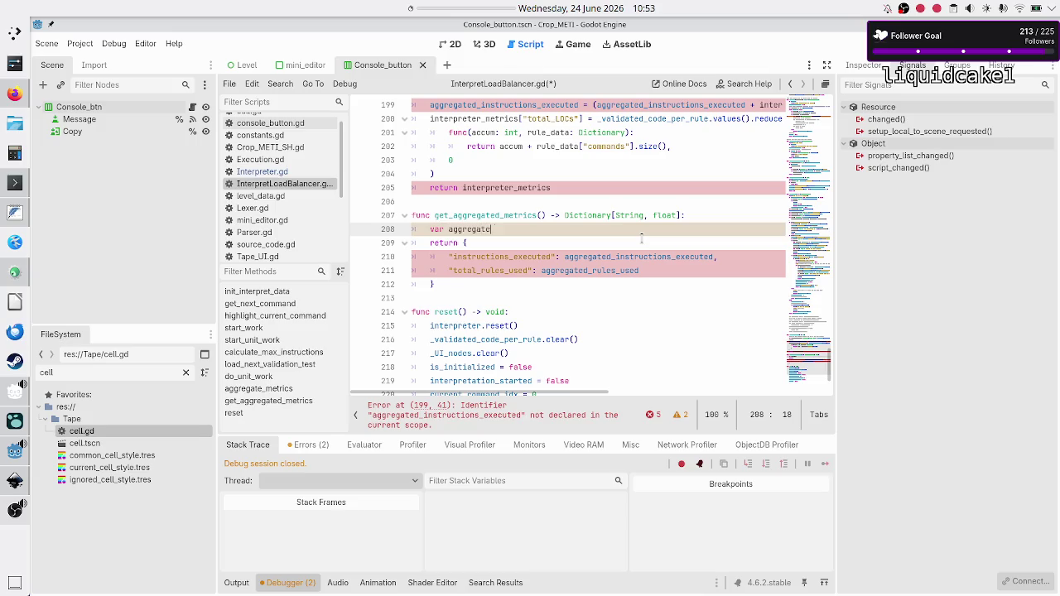
{"action": "type", "text": "d_instructions"}
{"action": "type", "text": "_execu"}
{"action": "type", "text": "ted: fl"}
{"action": "type", "text": "oat =_"}
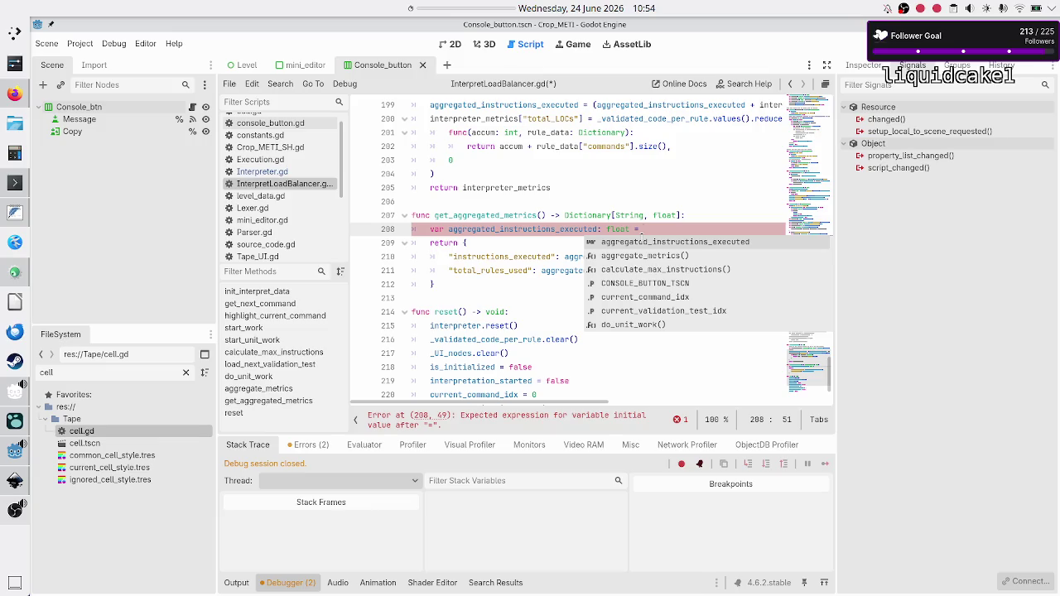
{"action": "type", "text": "instr"}
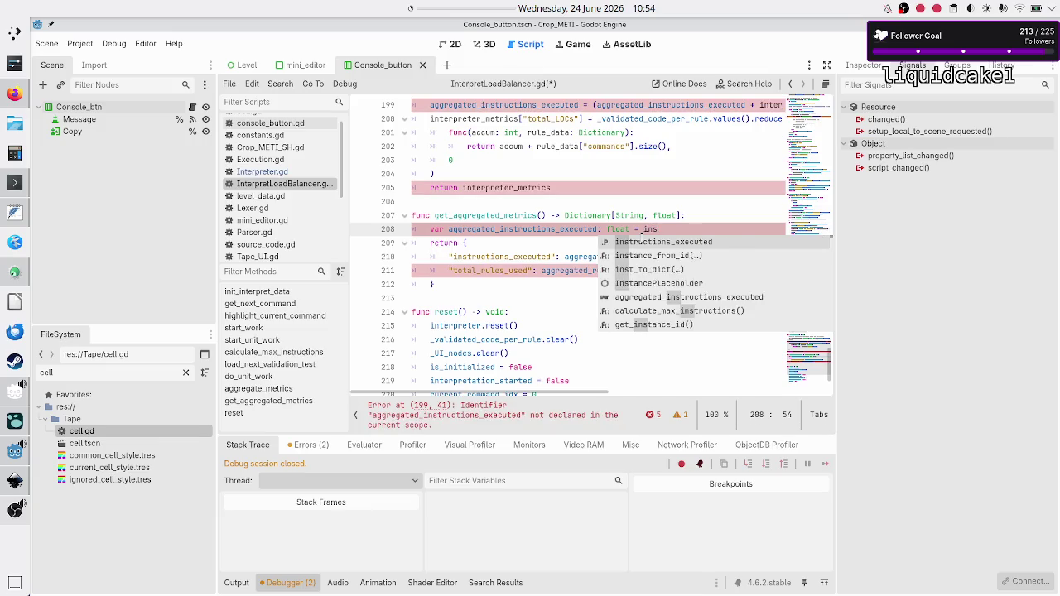
{"action": "key", "text": "Return"}
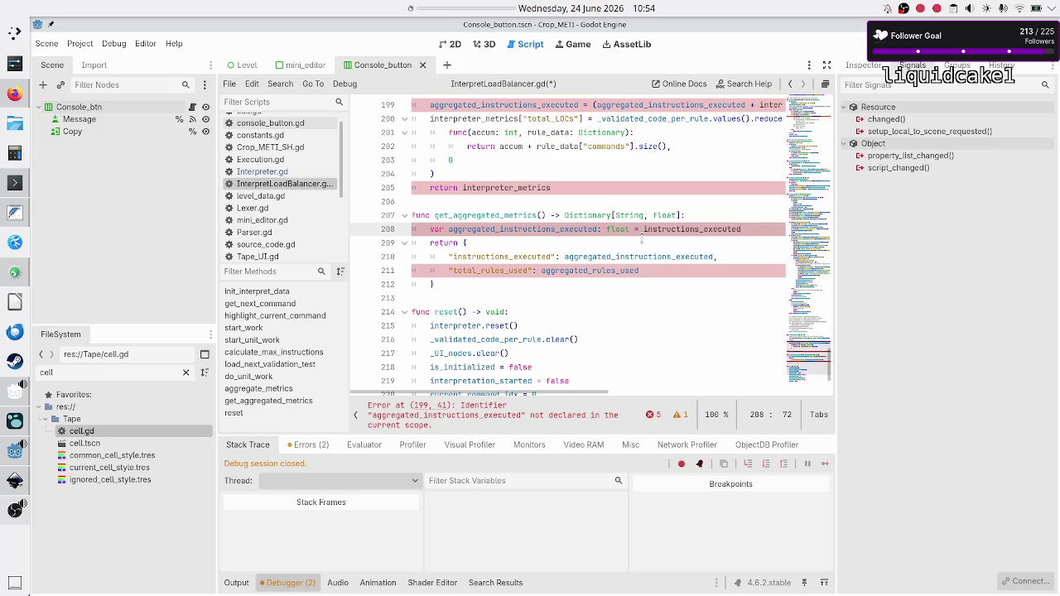
- Paste the reduce lambda call after instructions_executed on line 208
{"action": "key", "text": "ctrl+v"}
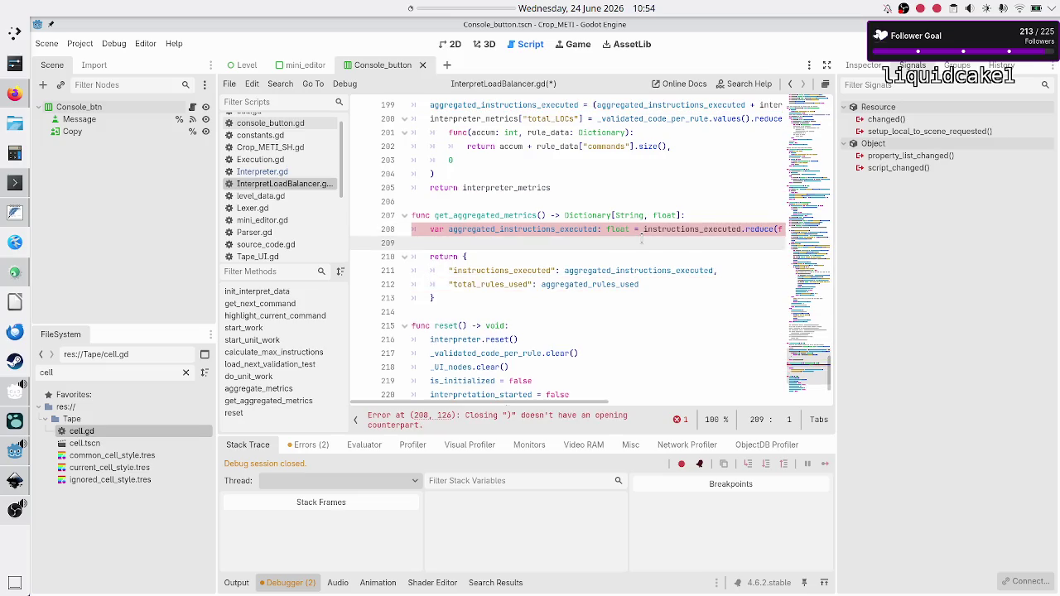
{"action": "key", "text": "Up"}
{"action": "key", "text": "End"}
{"action": "key", "text": "Left"}
{"action": "key", "text": "Left"}
{"action": "key", "text": "Left"}
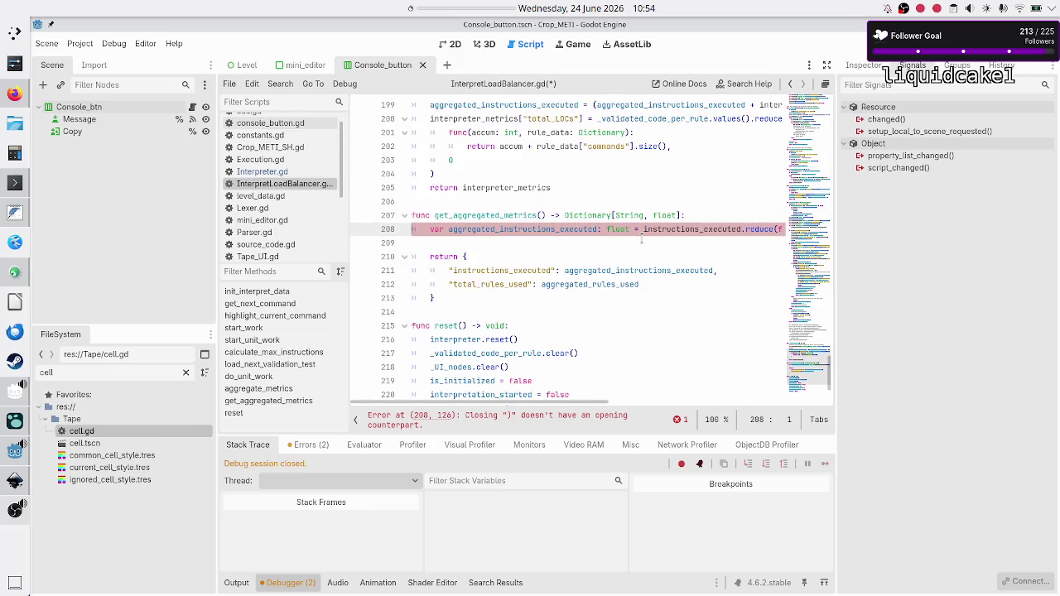
{"action": "key", "text": "Right"}
{"action": "key", "text": "Right"}
{"action": "key", "text": "Right"}
{"action": "key", "text": "Right"}
{"action": "key", "text": "Right"}
{"action": "key", "text": "Right"}
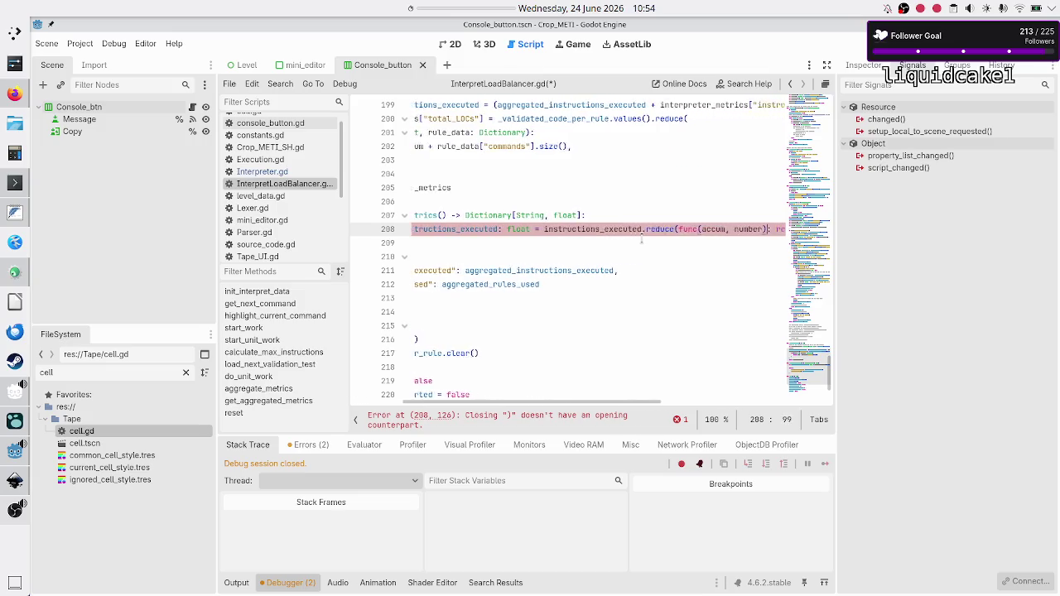
{"action": "key", "text": "Right"}
{"action": "key", "text": "Right"}
{"action": "key", "text": "Home"}
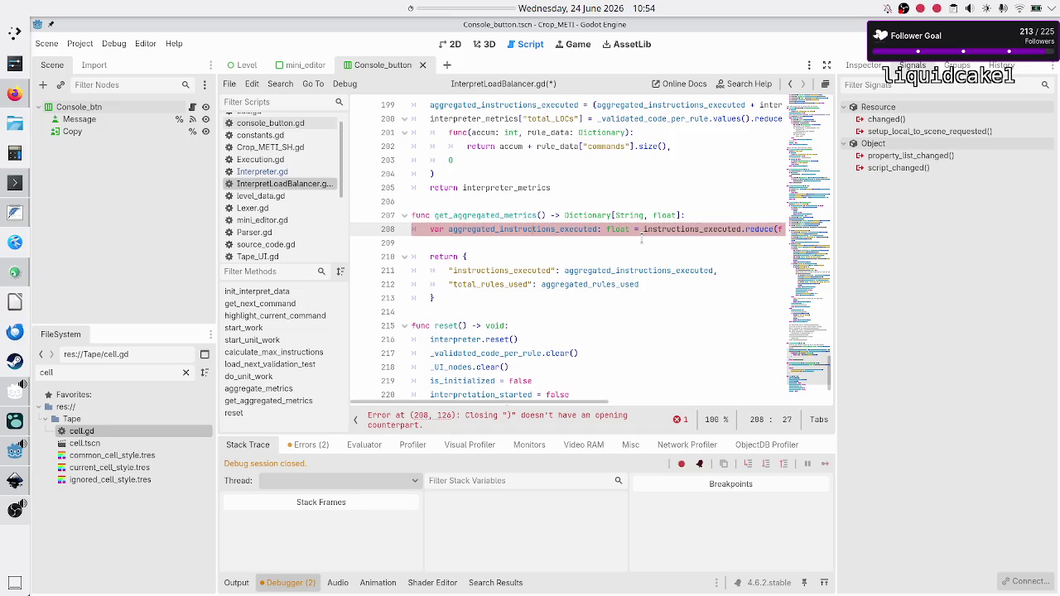
{"action": "key", "text": "End"}
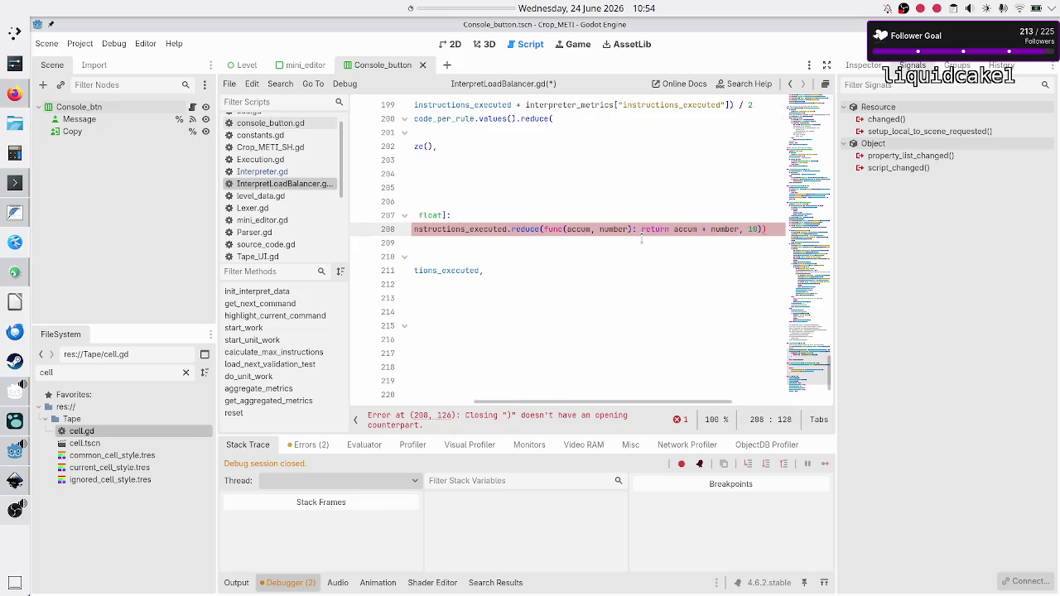
{"action": "key", "text": "Left"}
- Wrap the accum + number lambda onto its own indented line below the reduce call
{"action": "key", "text": "Left"}
{"action": "key", "text": "Left"}
{"action": "key", "text": "Left"}
{"action": "key", "text": "Return"}
{"action": "key", "text": "End"}
{"action": "key", "text": "Left"}
{"action": "key", "text": "Left"}
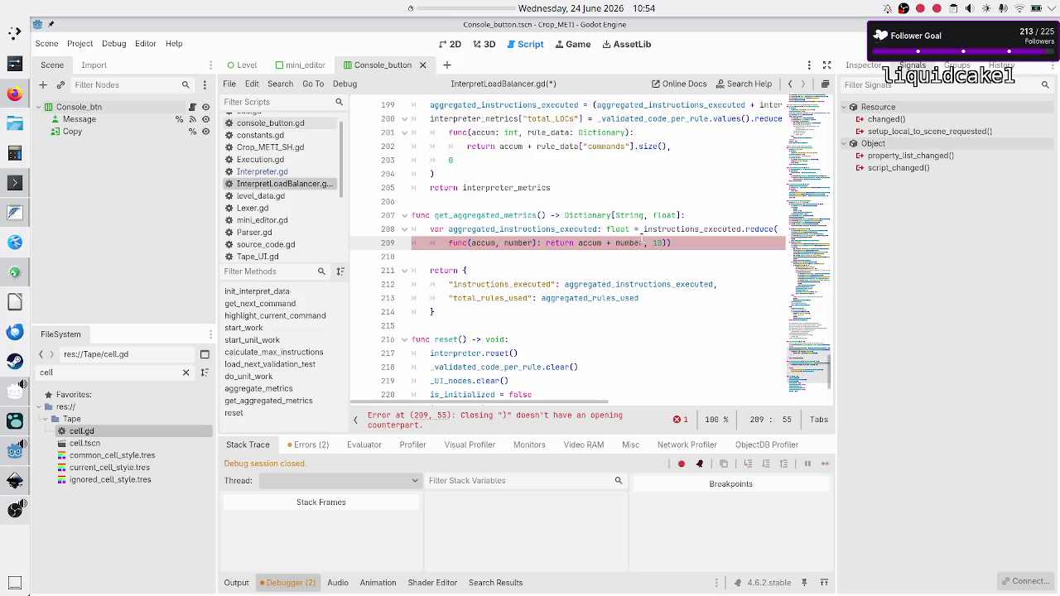
{"action": "key", "text": "Right"}
{"action": "key", "text": "Right"}
{"action": "key", "text": "Left"}
{"action": "key", "text": "Left"}
{"action": "key", "text": "Up"}
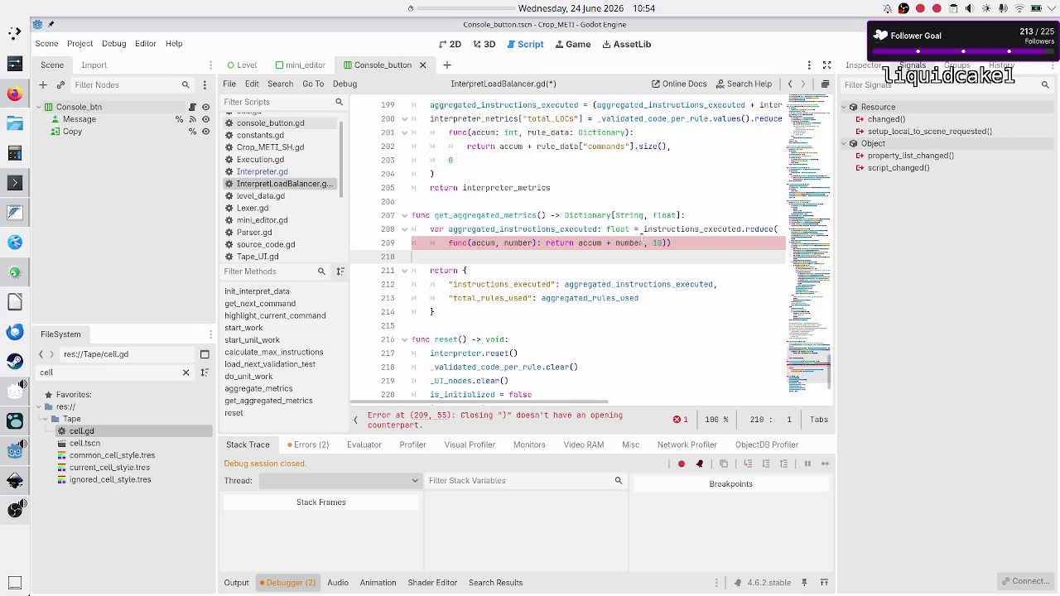
{"action": "key", "text": "End"}
{"action": "key", "text": "Right"}
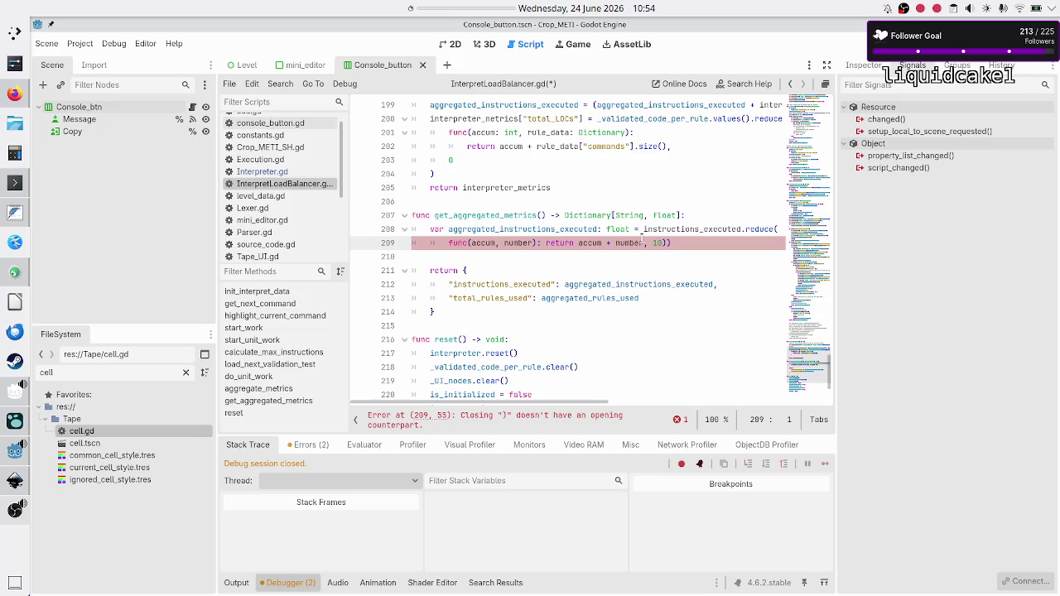
{"action": "key", "text": "alt+Tab"}
{"action": "left_click", "coordinate": [17, 308]}
{"action": "scroll", "coordinate": [281, 236], "scroll_direction": "down", "scroll_amount": 5}
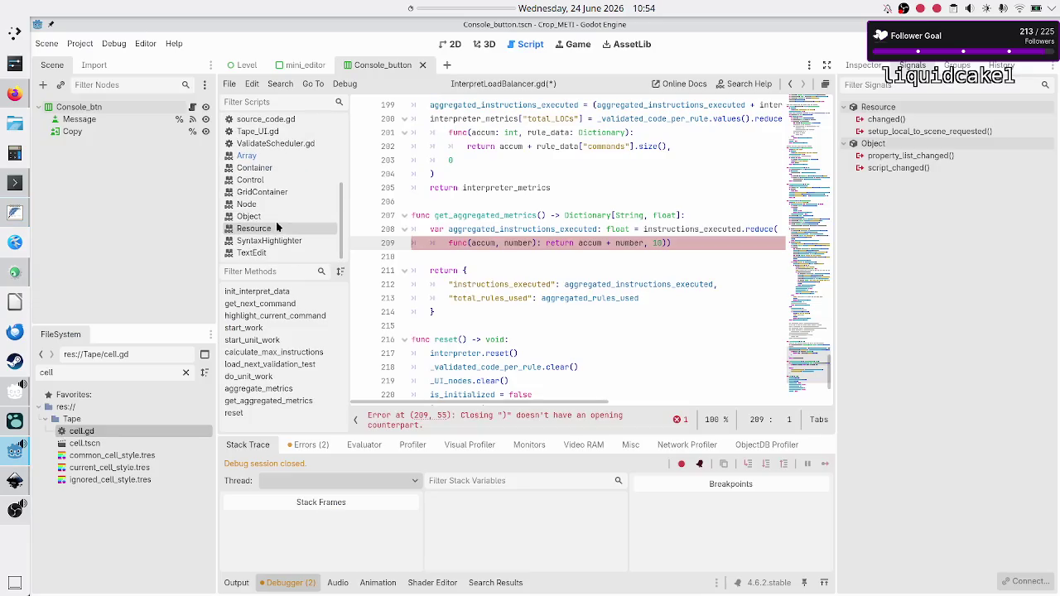
{"action": "left_click", "coordinate": [273, 157]}
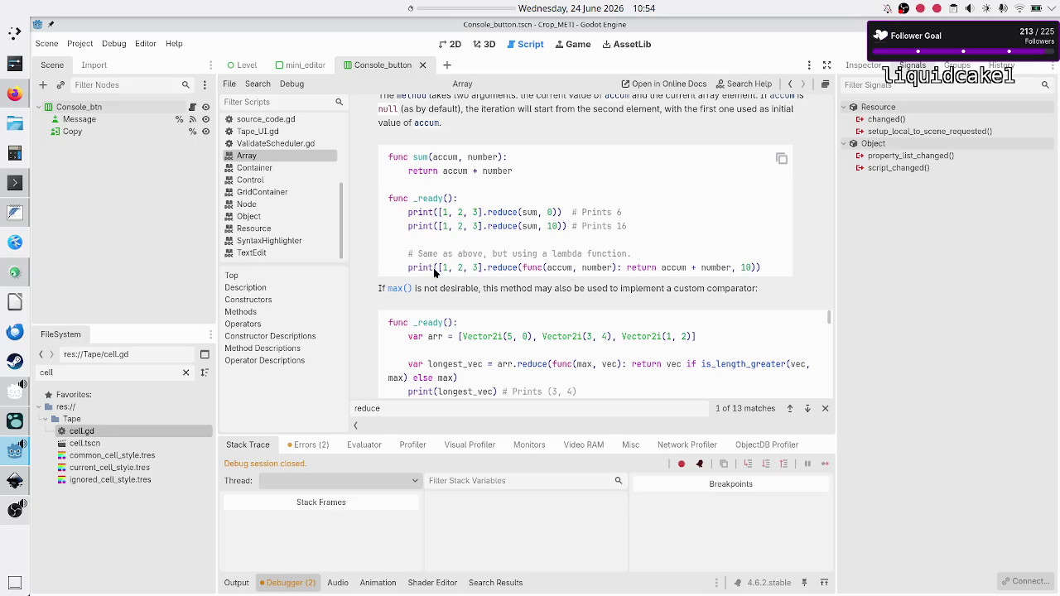
{"action": "scroll", "coordinate": [265, 140], "scroll_direction": "up", "scroll_amount": 3}
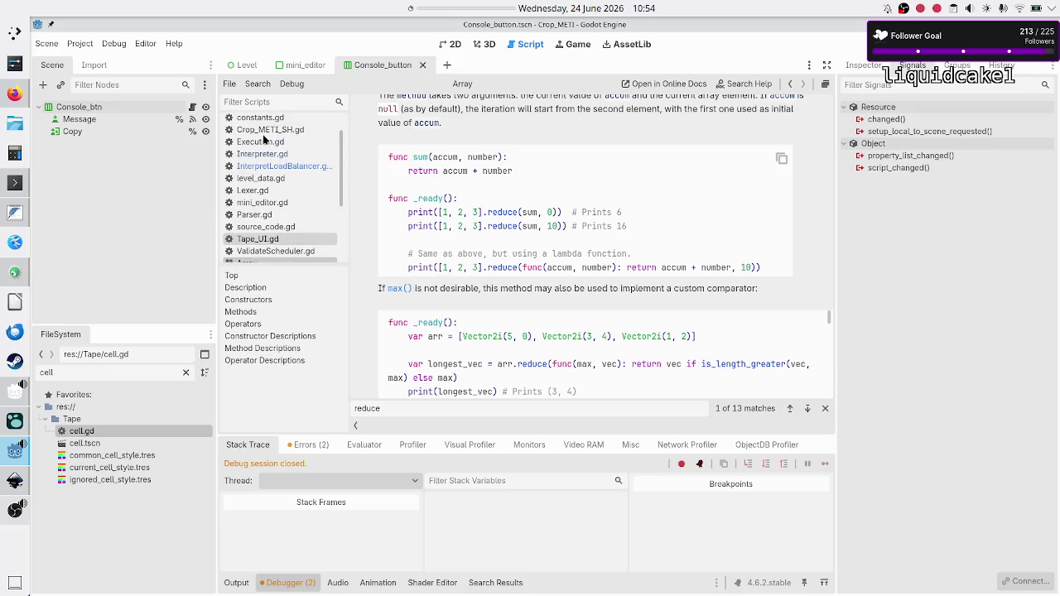
{"action": "left_click", "coordinate": [292, 167]}
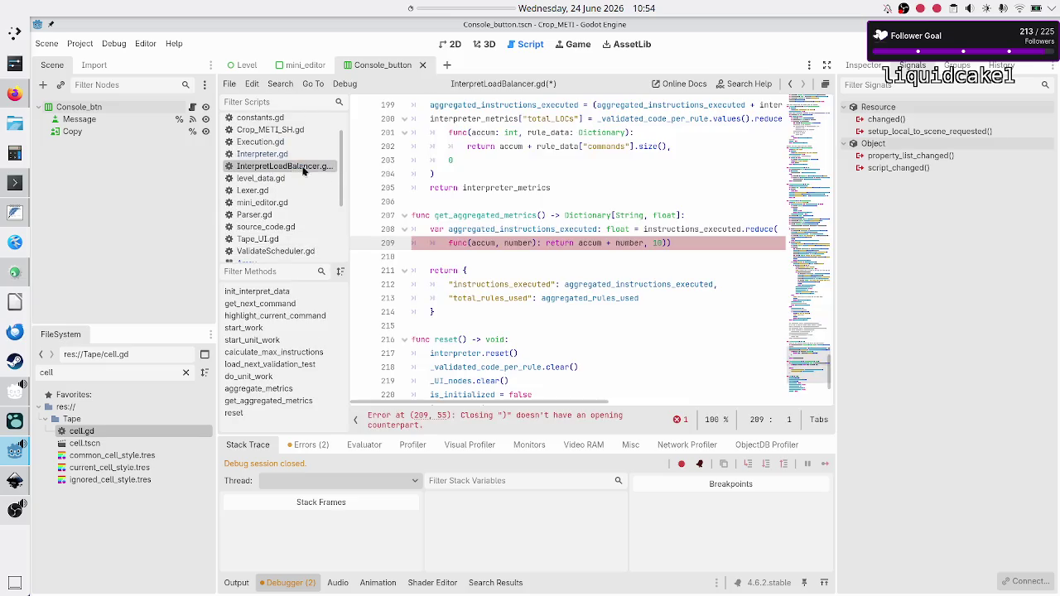
{"action": "left_click", "coordinate": [672, 243]}
- Remove the extra parenthesis, put the reduce arguments on separate lines, and start at 0
{"action": "key", "text": "BackSpace"}
{"action": "key", "text": "BackSpace"}
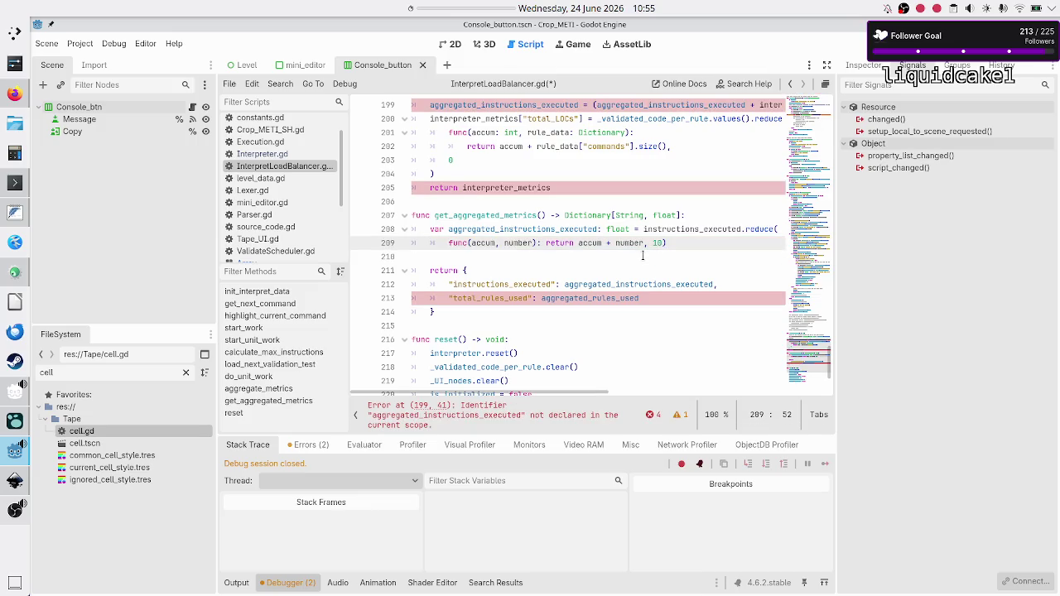
{"action": "key", "text": "Return"}
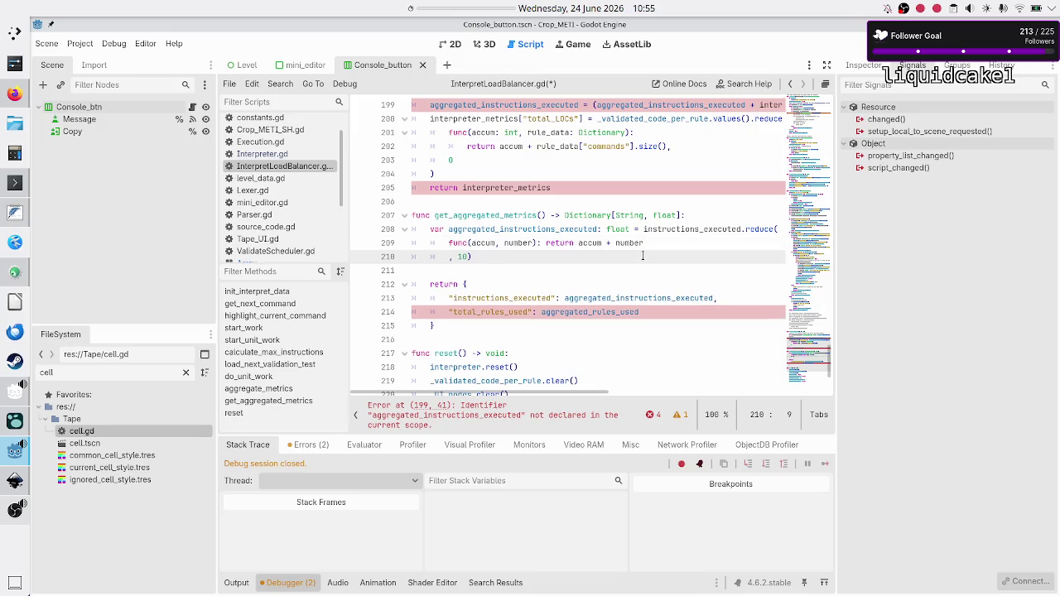
{"action": "key", "text": "Right"}
{"action": "key", "text": "Right"}
{"action": "key", "text": "Right"}
{"action": "key", "text": "Return"}
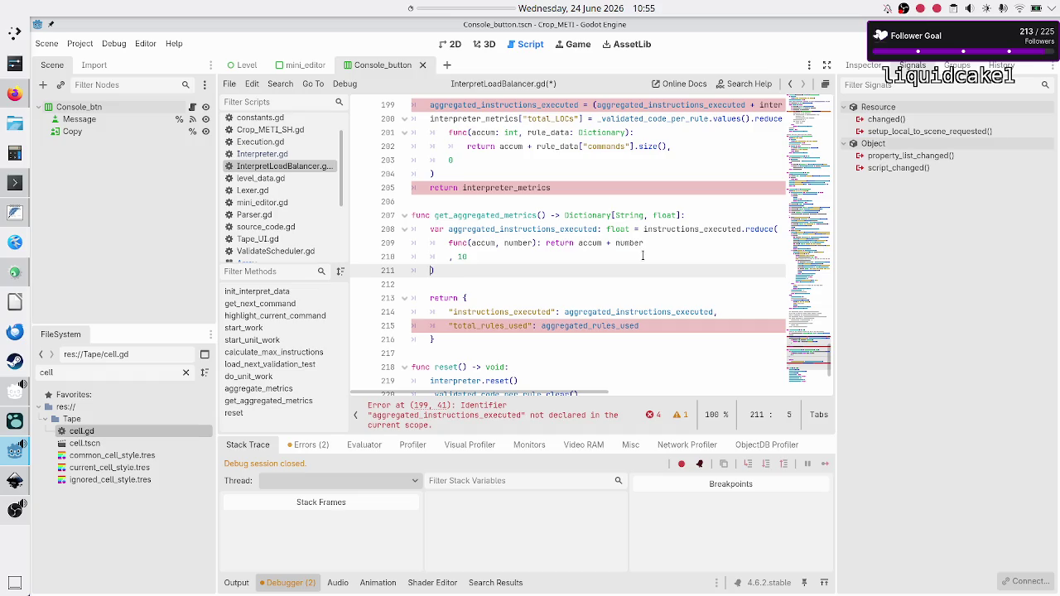
{"action": "key", "text": "Up"}
{"action": "key", "text": "Up"}
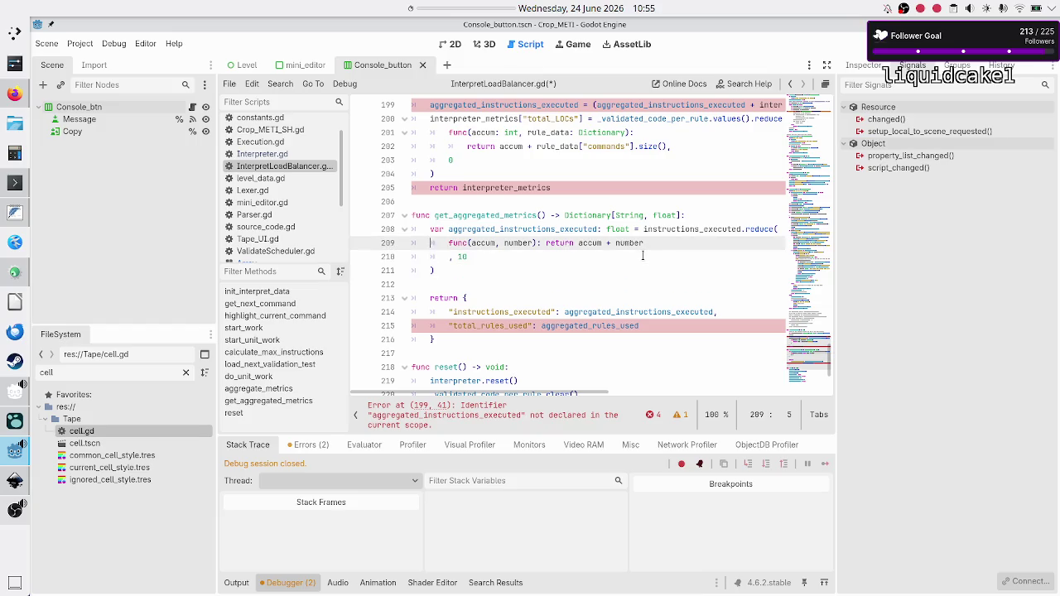
{"action": "key", "text": "Home"}
{"action": "key", "text": "shift+End"}
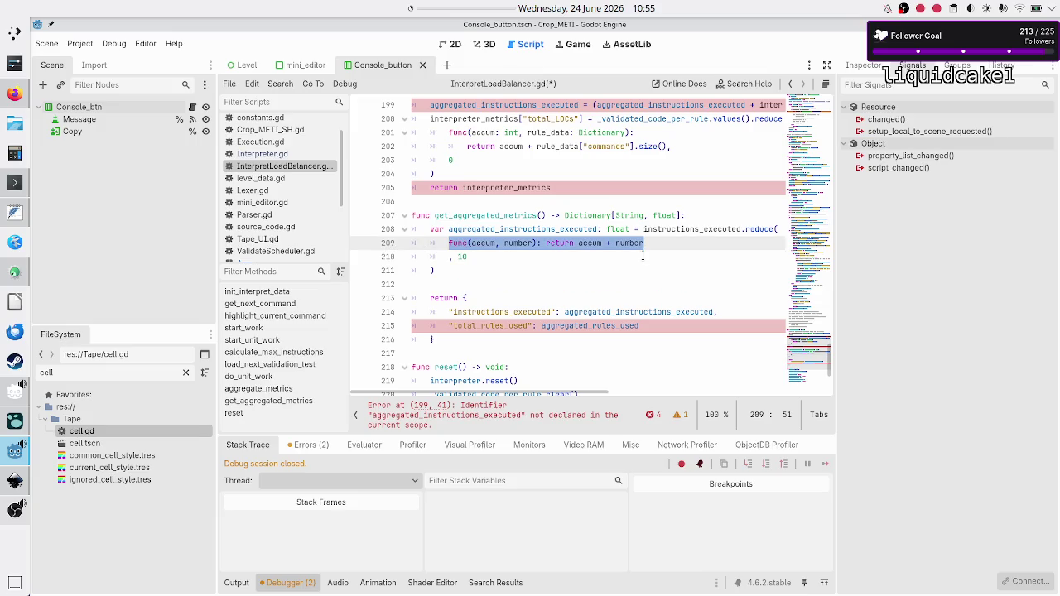
{"action": "key", "text": "Right"}
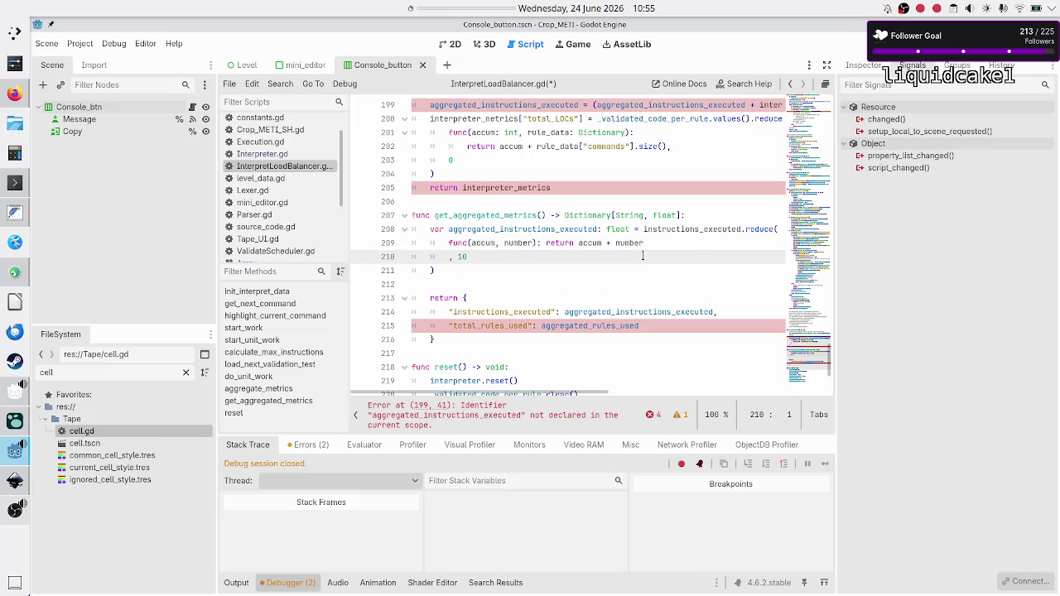
{"action": "key", "text": "End"}
{"action": "key", "text": "Left"}
{"action": "key", "text": "BackSpace"}
- Add the line aggregated_instructions_executed /= instructions_executed.size() after the reduce call
{"action": "key", "text": "Down"}
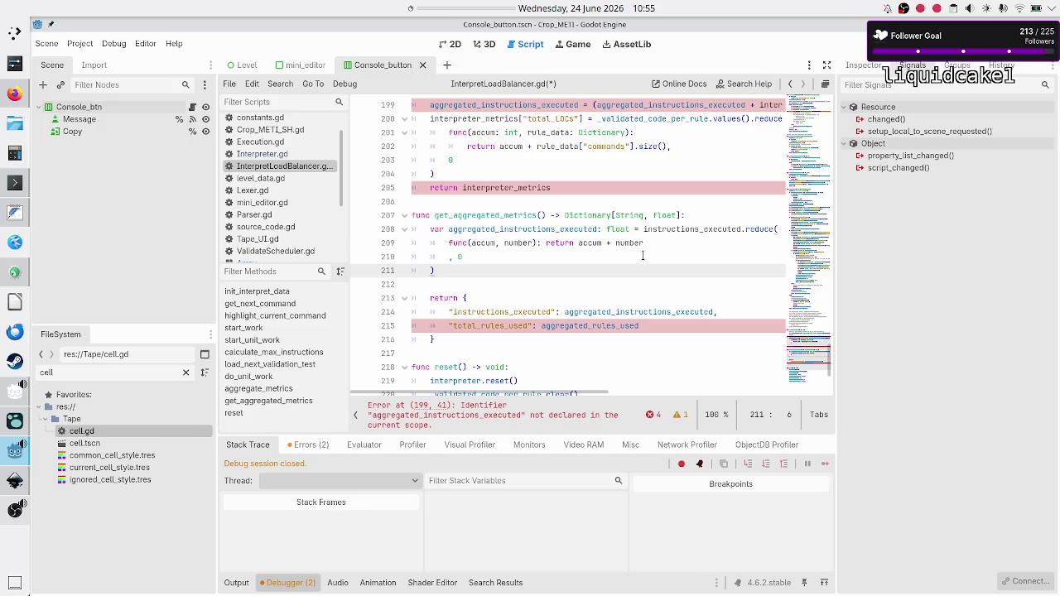
{"action": "key", "text": "Return"}
{"action": "type", "text": "agg"}
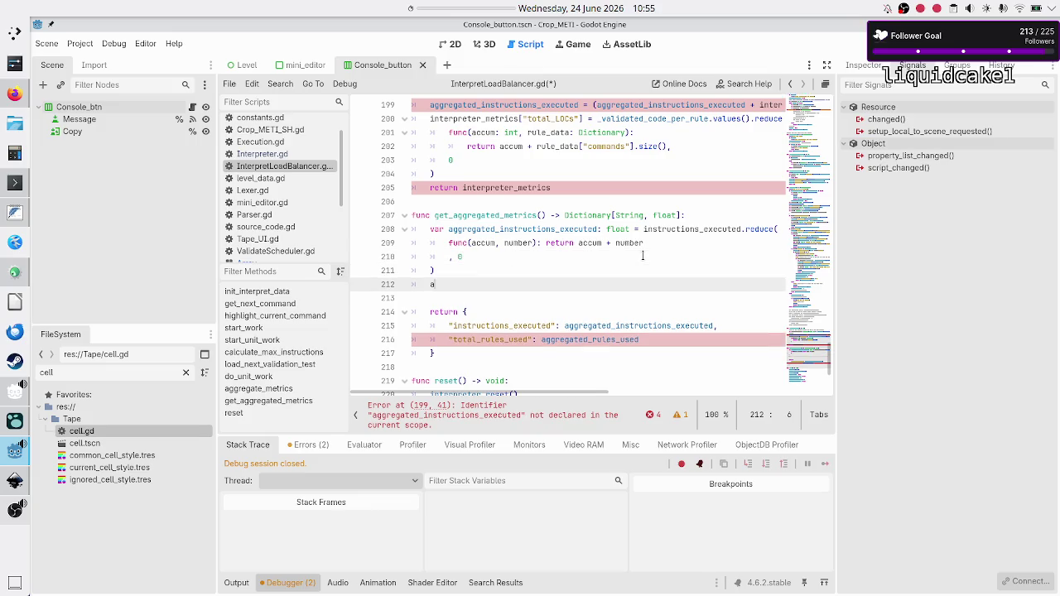
{"action": "key", "text": "Return"}
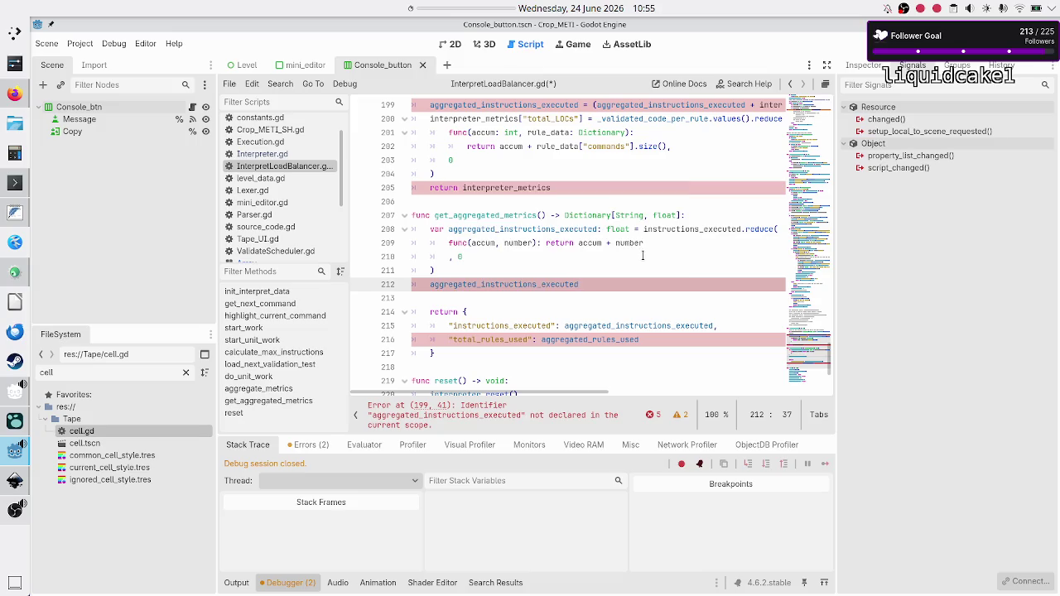
{"action": "type", "text": " /="}
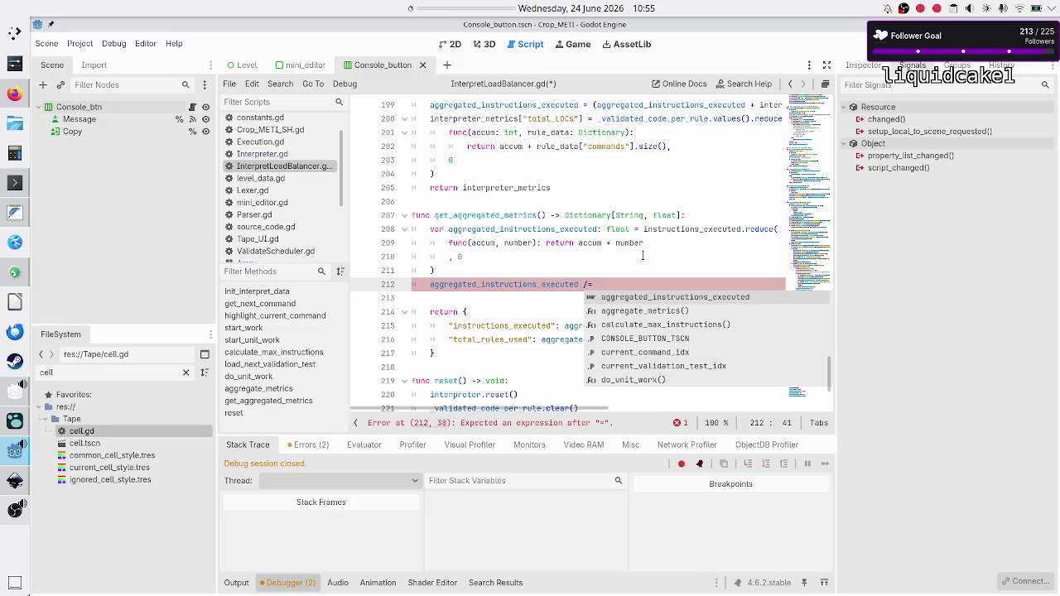
{"action": "type", "text": "ins"}
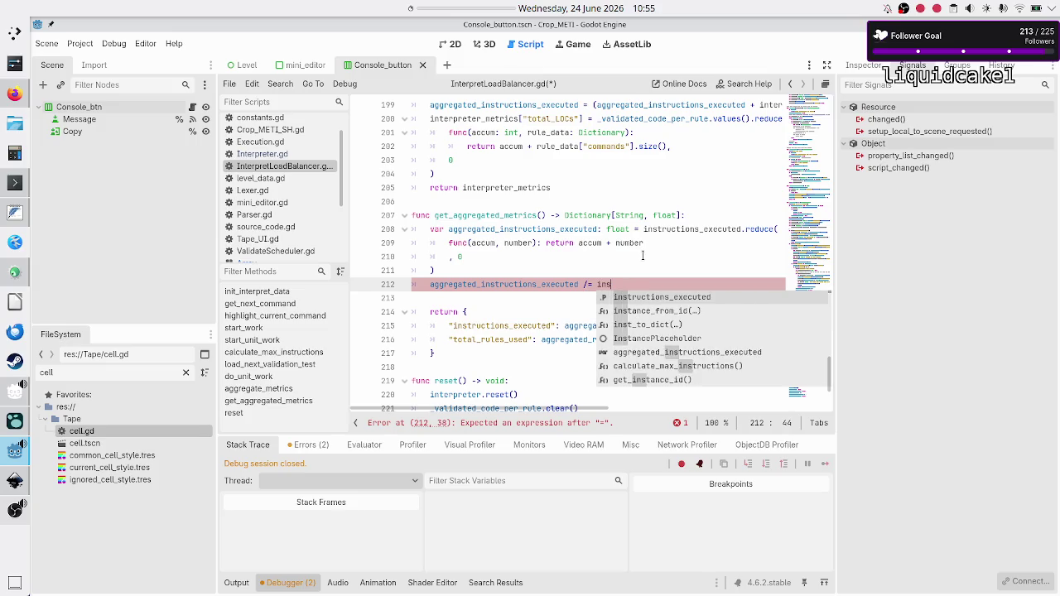
{"action": "type", "text": "tructions_executed.size()"}
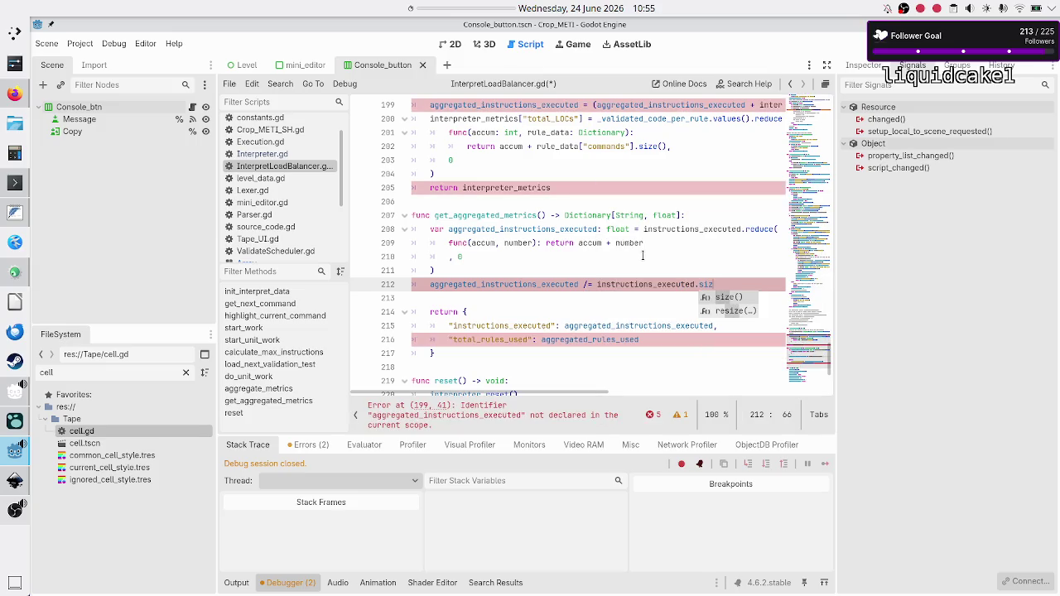
- Begin a type annotation on the lambda's accum parameter
{"action": "left_click", "coordinate": [643, 256]}
{"action": "key", "text": "Up"}
{"action": "key", "text": "End"}
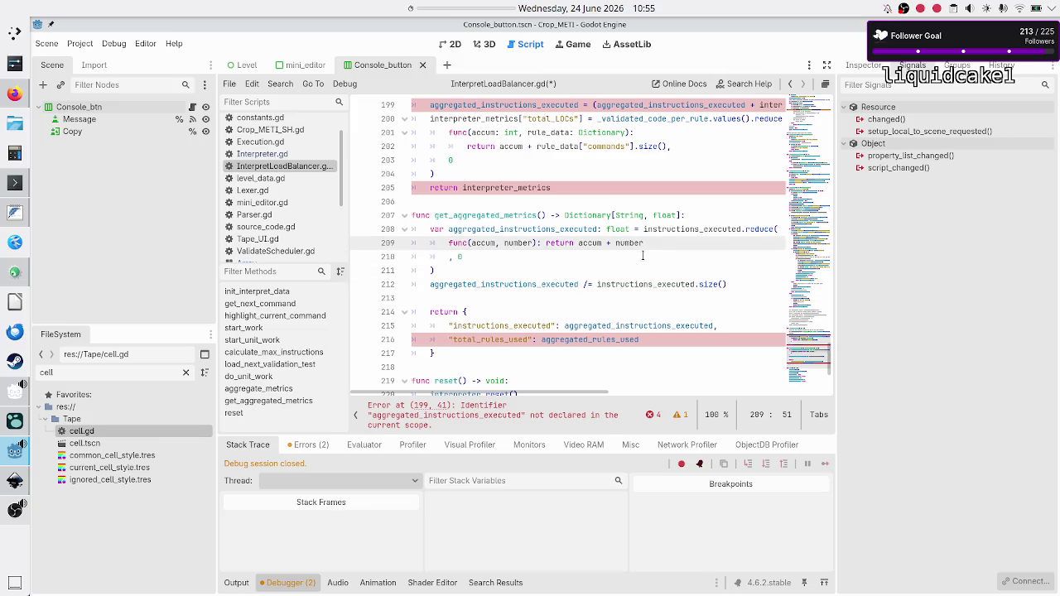
{"action": "key", "text": "Home"}
{"action": "key", "text": "Home"}
{"action": "key", "text": "ctrl+Right"}
{"action": "key", "text": "ctrl+Right"}
{"action": "type", "text": ":"}
- Make the lambda's first parameter sum: int instead of accum
{"action": "scroll", "coordinate": [642, 256], "scroll_direction": "up", "scroll_amount": 20}
{"action": "scroll", "coordinate": [643, 255], "scroll_direction": "up", "scroll_amount": 16}
{"action": "scroll", "coordinate": [642, 256], "scroll_direction": "down", "scroll_amount": 4}
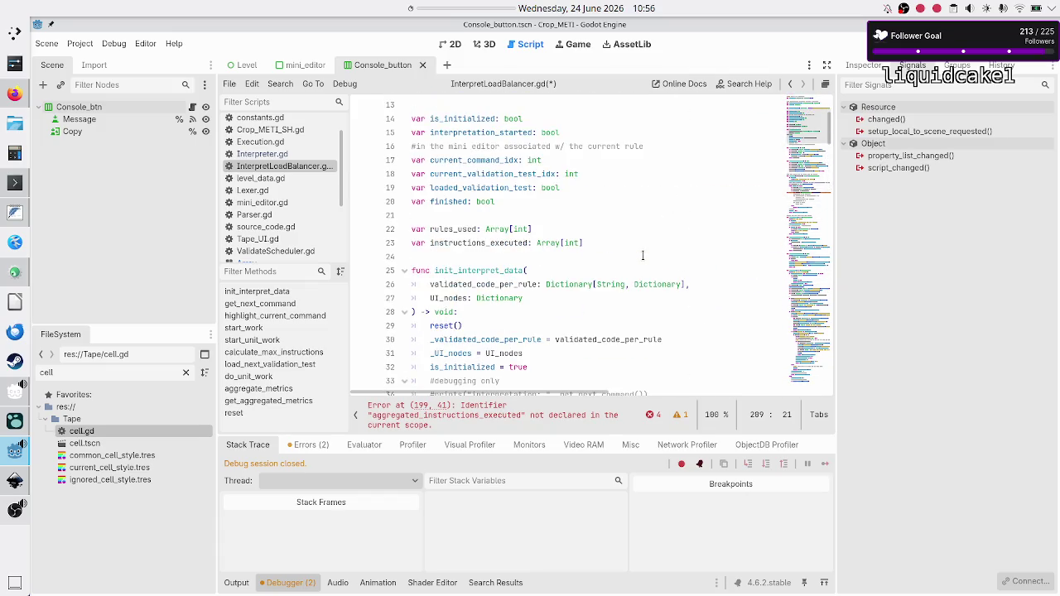
{"action": "scroll", "coordinate": [605, 237], "scroll_direction": "down", "scroll_amount": 20}
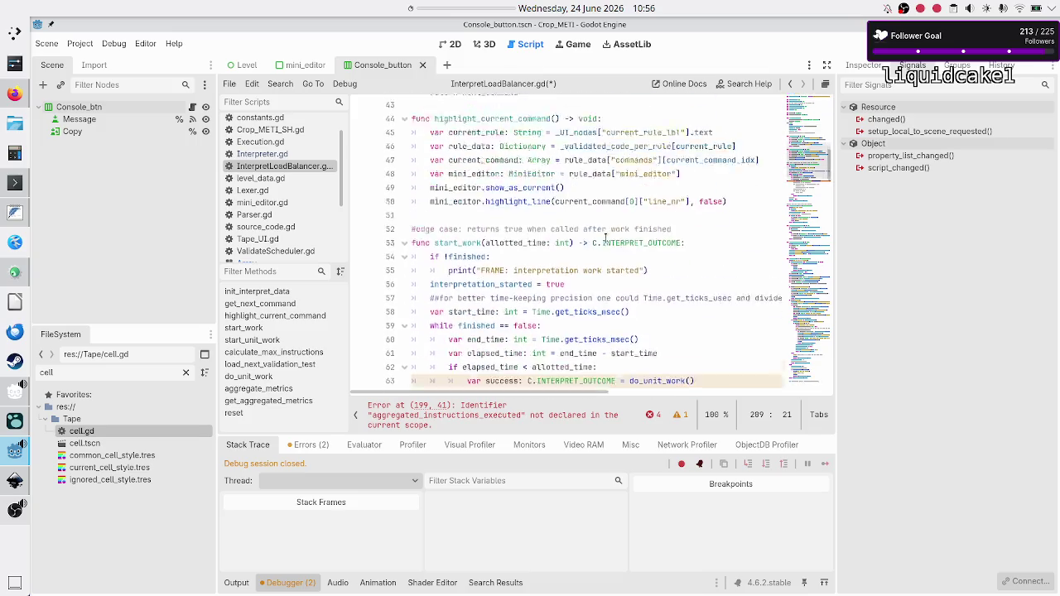
{"action": "scroll", "coordinate": [606, 238], "scroll_direction": "down", "scroll_amount": 20}
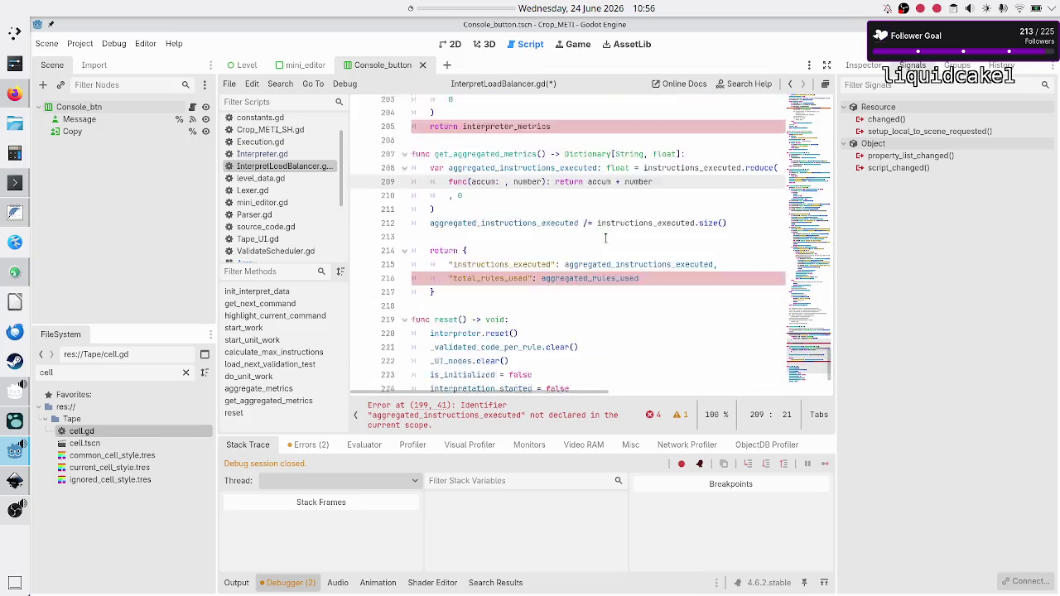
{"action": "scroll", "coordinate": [605, 238], "scroll_direction": "up", "scroll_amount": 2}
{"action": "type", "text": "int"}
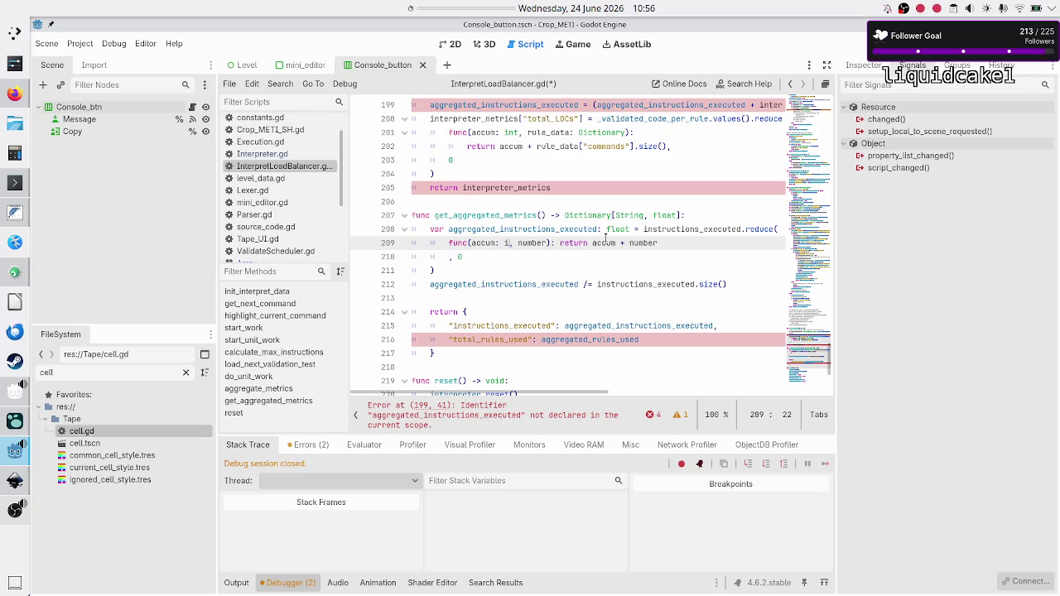
{"action": "key", "text": "Right"}
{"action": "key", "text": "Right"}
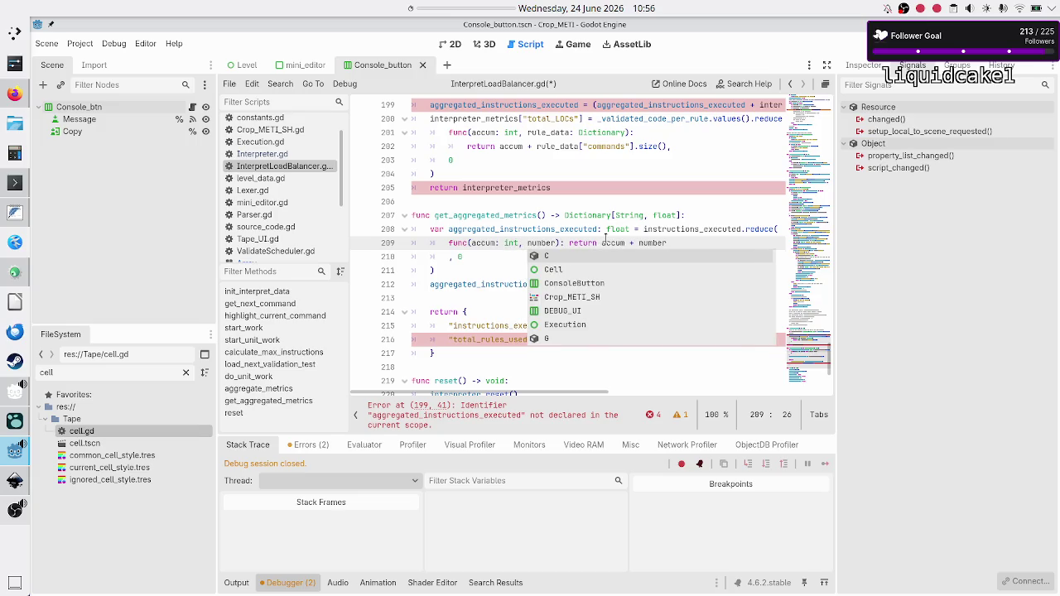
{"action": "key", "text": "Escape"}
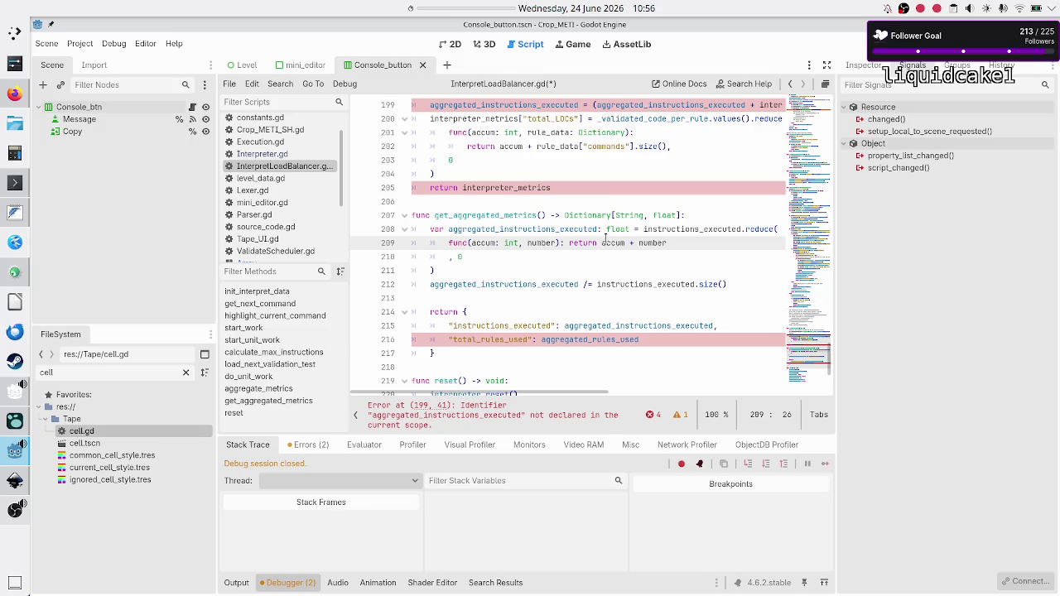
{"action": "key", "text": "Left"}
{"action": "key", "text": "Left"}
{"action": "key", "text": "BackSpace"}
{"action": "key", "text": "BackSpace"}
{"action": "key", "text": "BackSpace"}
{"action": "type", "text": "sum"}
{"action": "key", "text": "Right"}
- Rename the second parameter to VT_instructions and return sum + VT_instructions
{"action": "key", "text": "ctrl+Right"}
{"action": "key", "text": "ctrl+Right"}
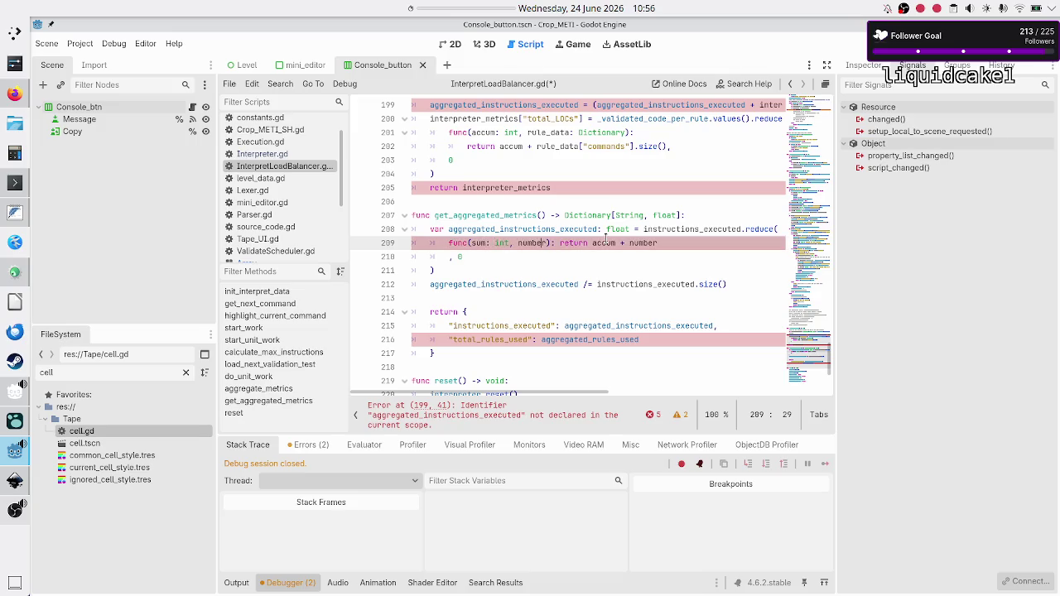
{"action": "key", "text": "BackSpace"}
{"action": "key", "text": "BackSpace"}
{"action": "key", "text": "BackSpace"}
{"action": "type", "text": "VT_inst"}
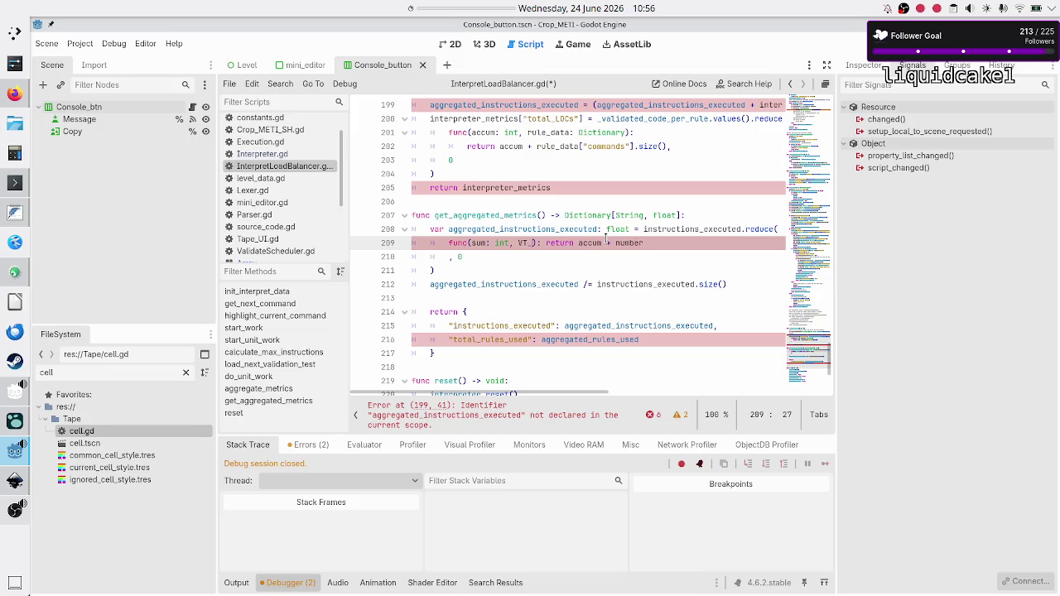
{"action": "type", "text": "ructions"}
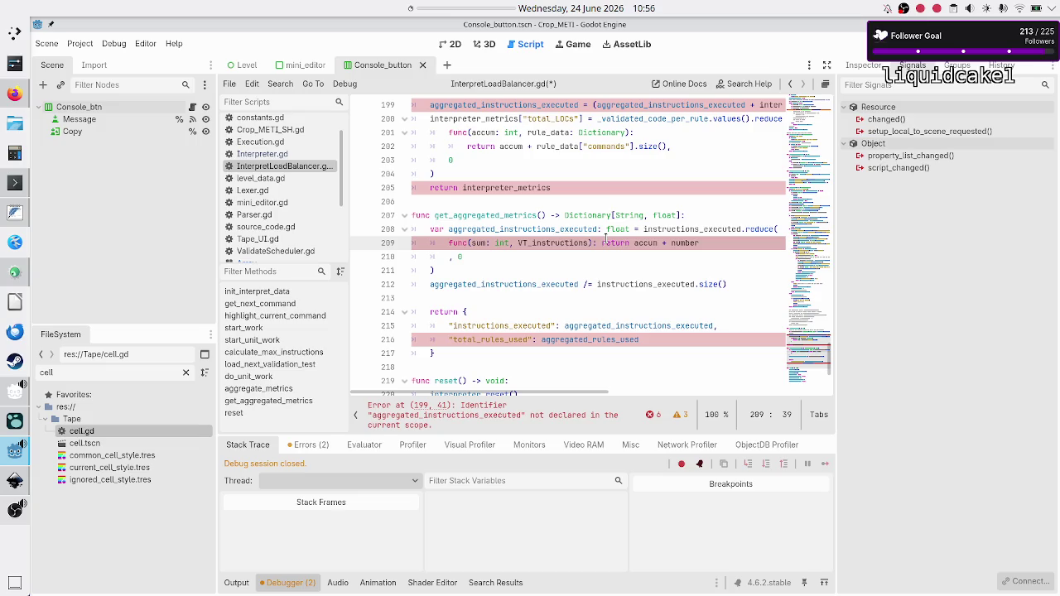
{"action": "key", "text": "Right"}
{"action": "key", "text": "ctrl+Delete"}
{"action": "type", "text": "sum"}
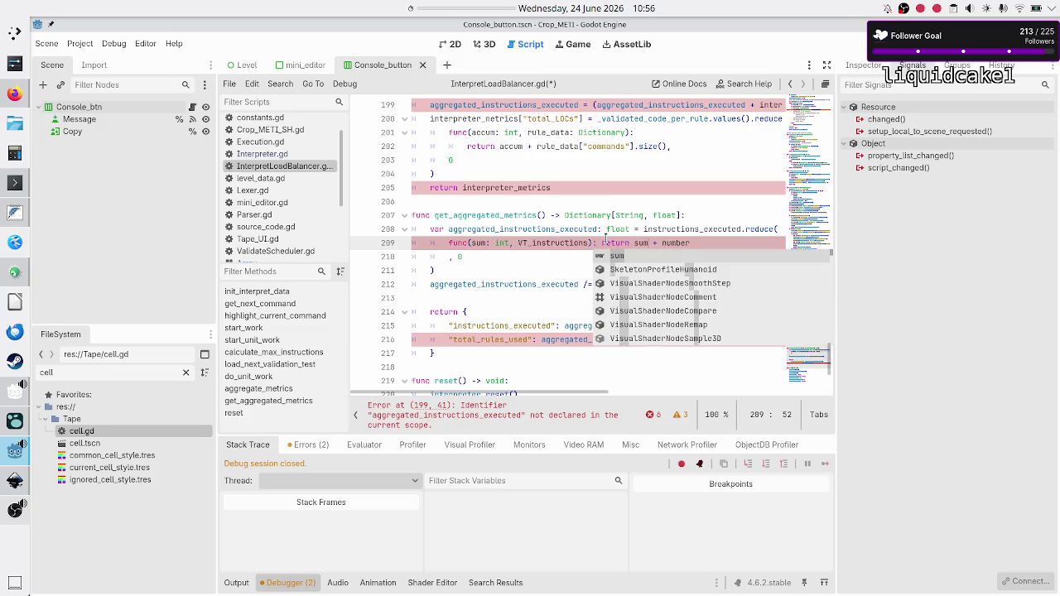
{"action": "key", "text": "Escape"}
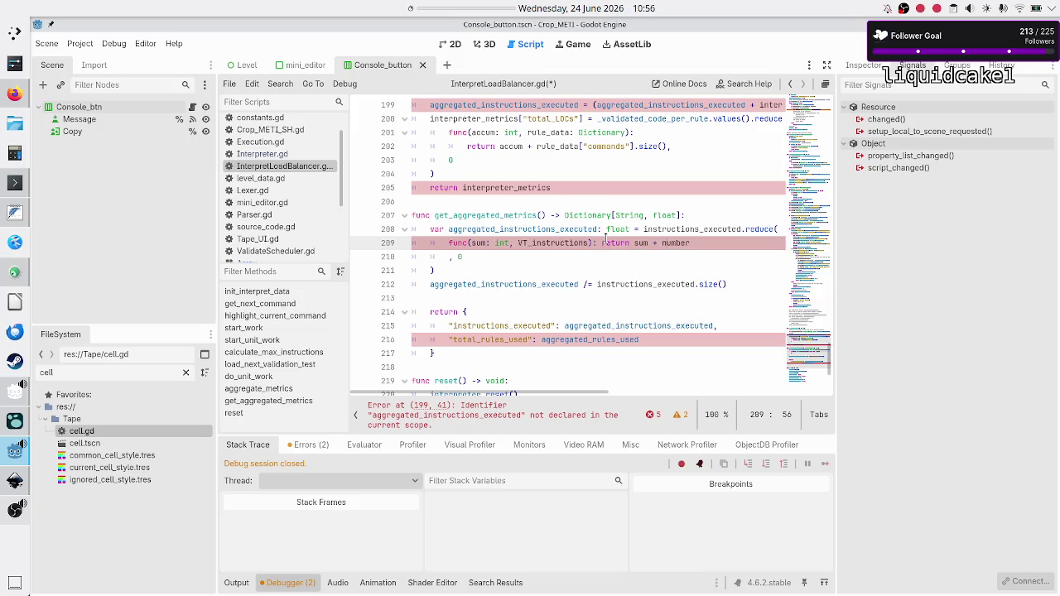
{"action": "key", "text": "End"}
{"action": "key", "text": "BackSpace"}
{"action": "key", "text": "BackSpace"}
{"action": "key", "text": "BackSpace"}
{"action": "type", "text": "VT_"}
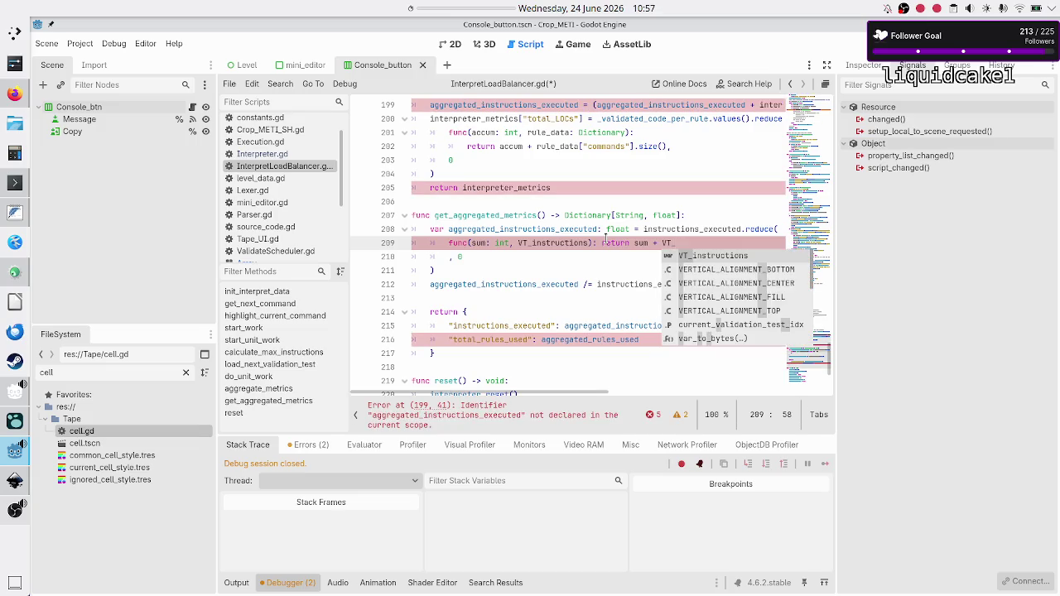
{"action": "key", "text": "Return"}
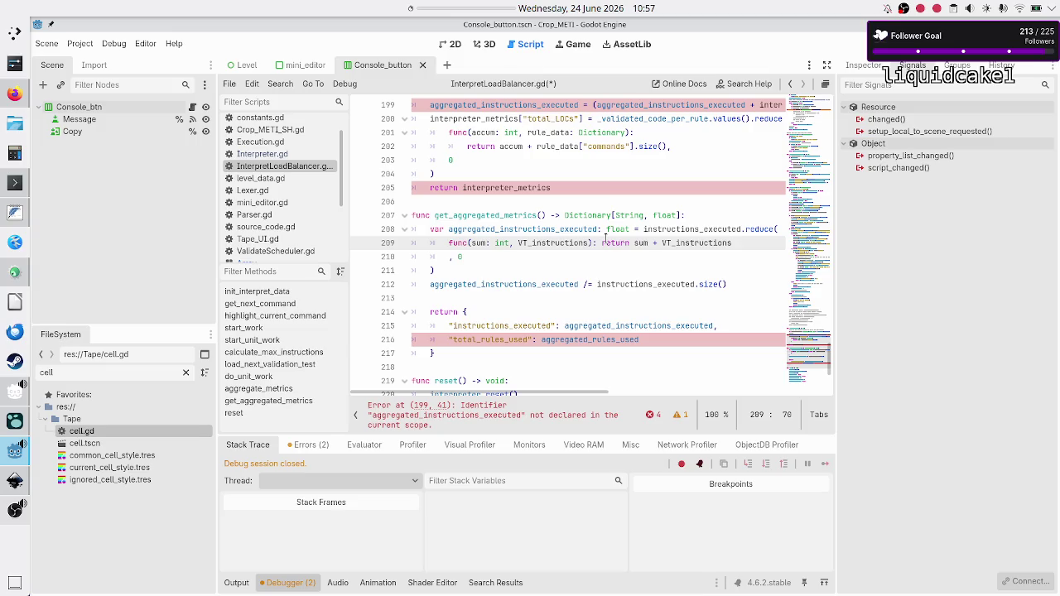
- Start a new var declaration on the empty line below the division
{"action": "key", "text": "Down"}
{"action": "key", "text": "Home"}
{"action": "key", "text": "Left"}
{"action": "key", "text": "Down"}
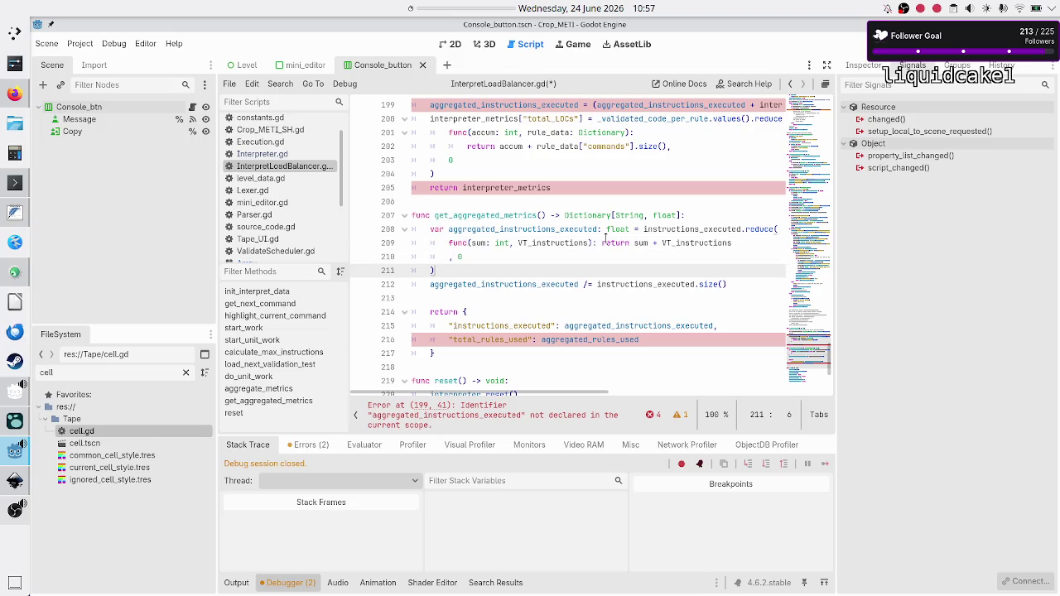
{"action": "key", "text": "Down"}
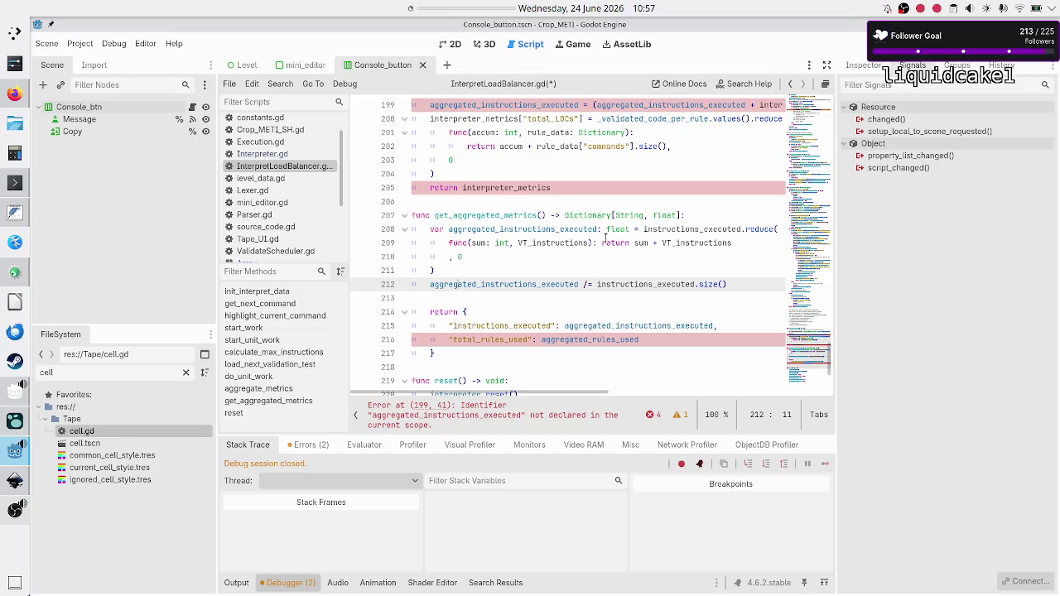
{"action": "key", "text": "Down"}
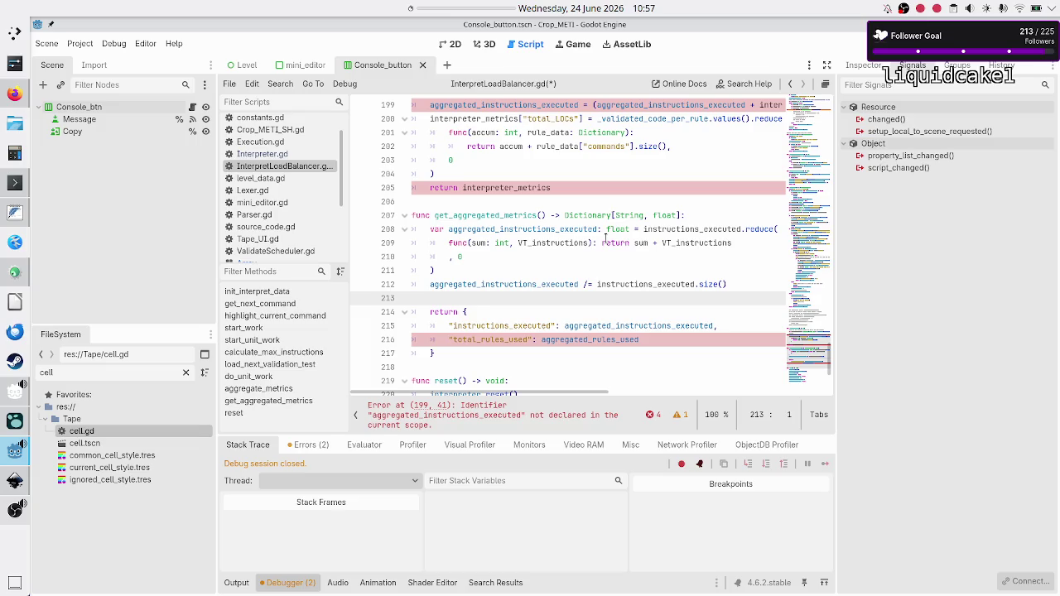
{"action": "type", "text": "var"}
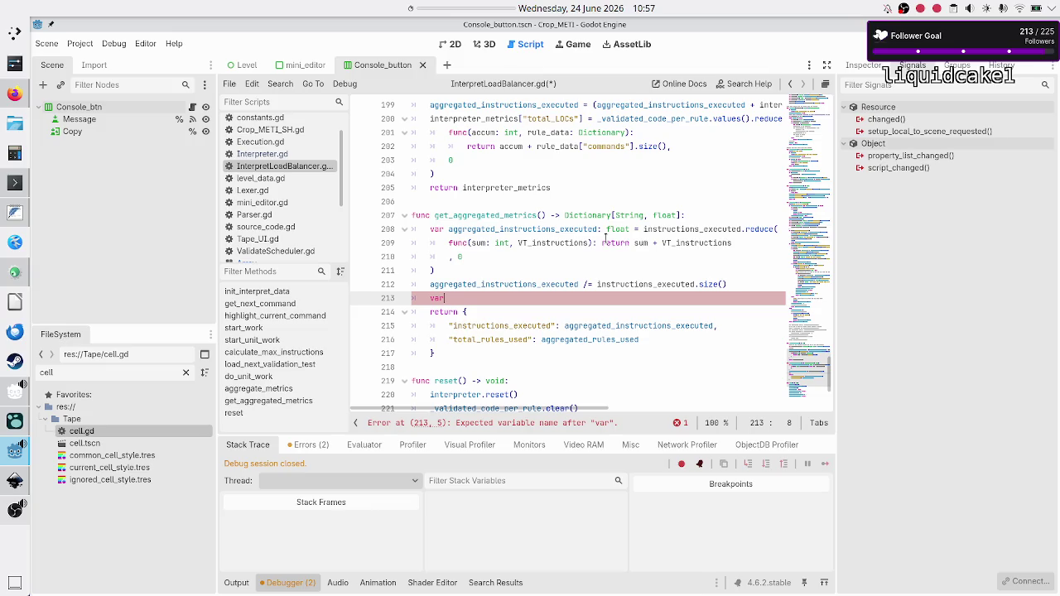
- Write the header func average(values: Array) on a new line above get_aggregated_metrics
{"action": "key", "text": "Up"}
{"action": "key", "text": "Up"}
{"action": "key", "text": "Up"}
{"action": "key", "text": "Return"}
{"action": "key", "text": "Return"}
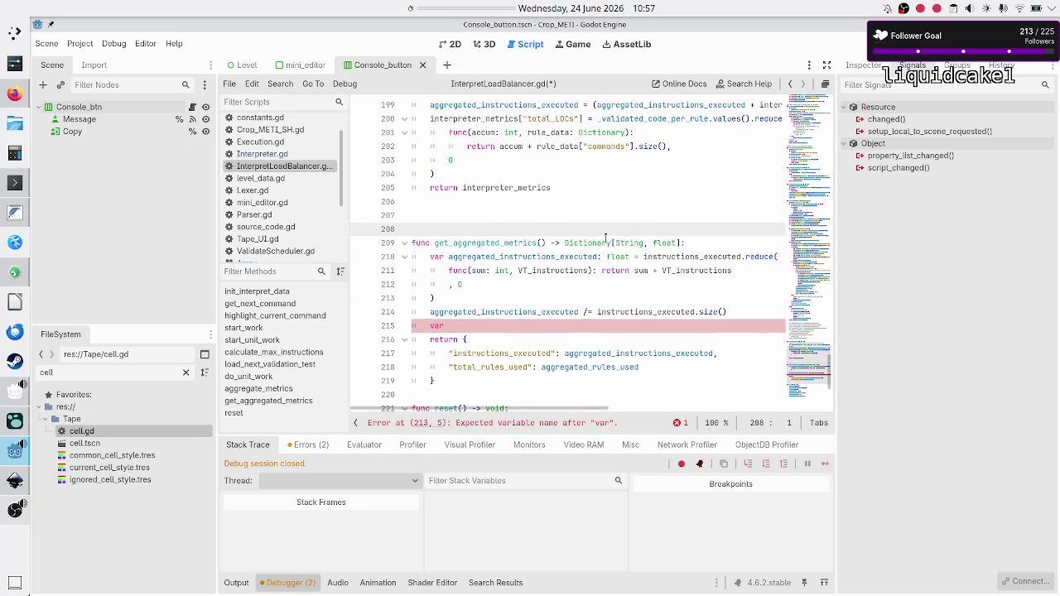
{"action": "key", "text": "Up"}
{"action": "type", "text": "func"}
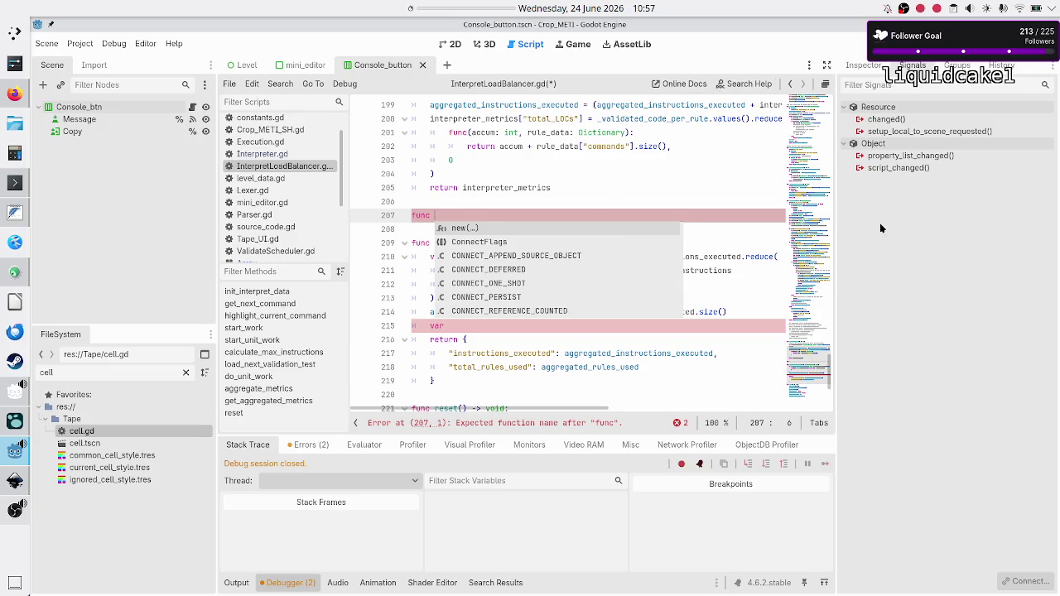
{"action": "type", "text": "average"}
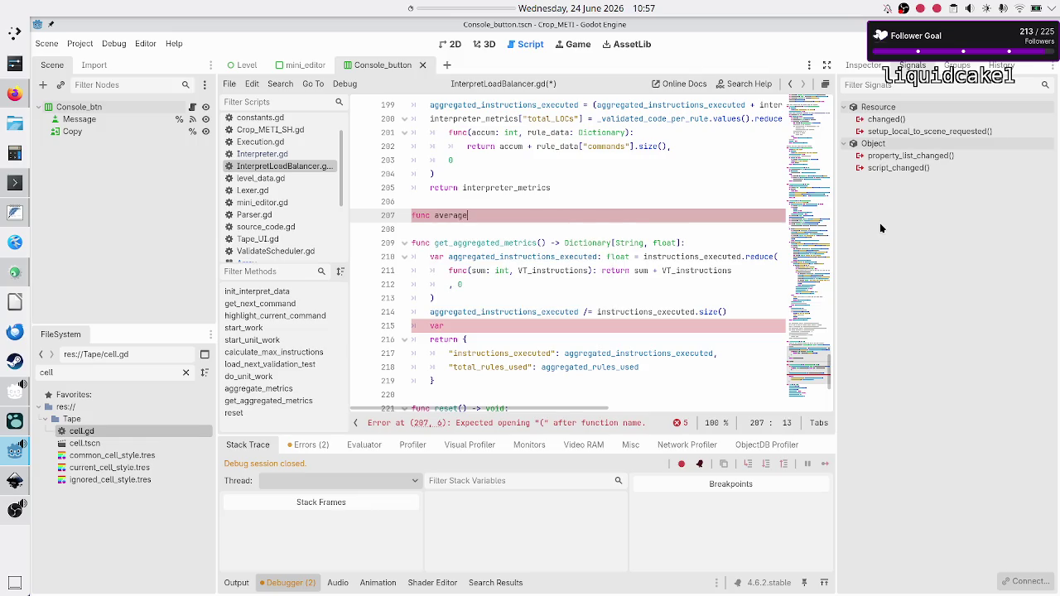
{"action": "type", "text": "(values: A"}
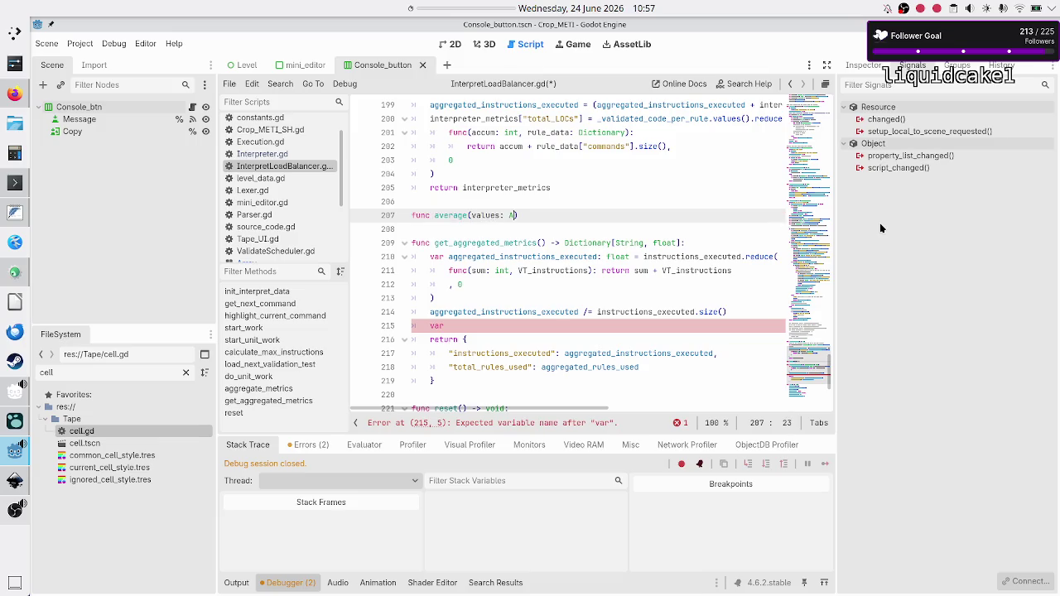
{"action": "type", "text": "rray)"}
{"action": "left_click", "coordinate": [15, 93]}
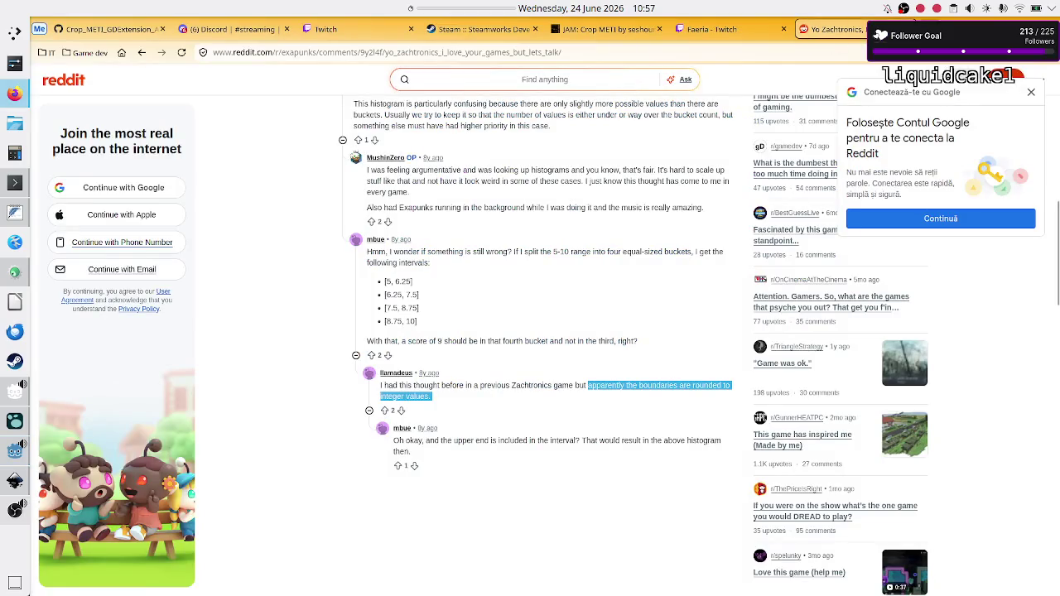
- Search DuckDuckGo for 'does godot not have average math method?' and return to Godot
{"action": "key", "text": "ctrl+t"}
{"action": "type", "text": "does g"}
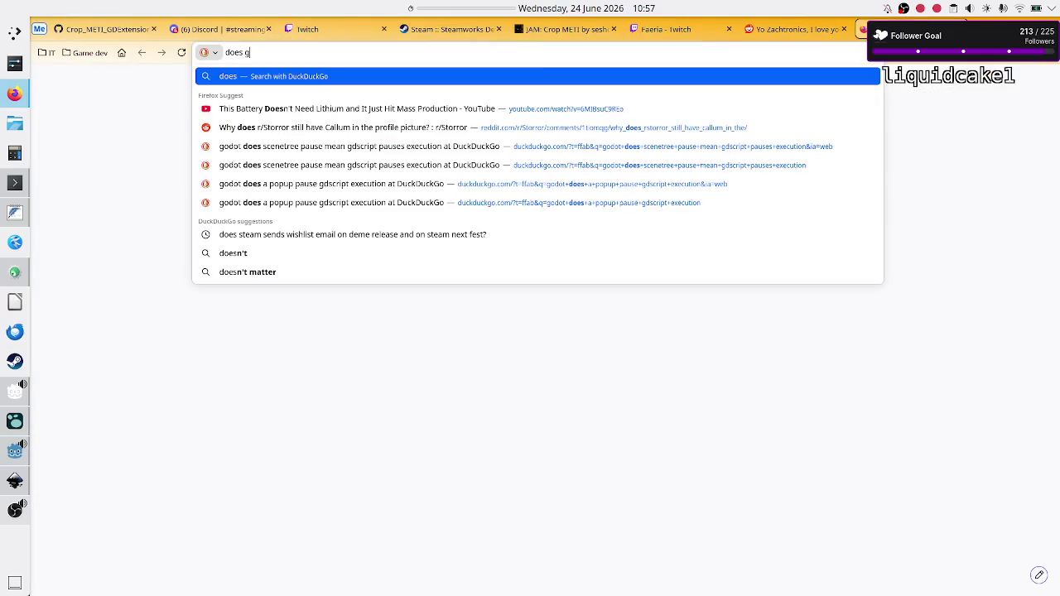
{"action": "type", "text": "odot not have "}
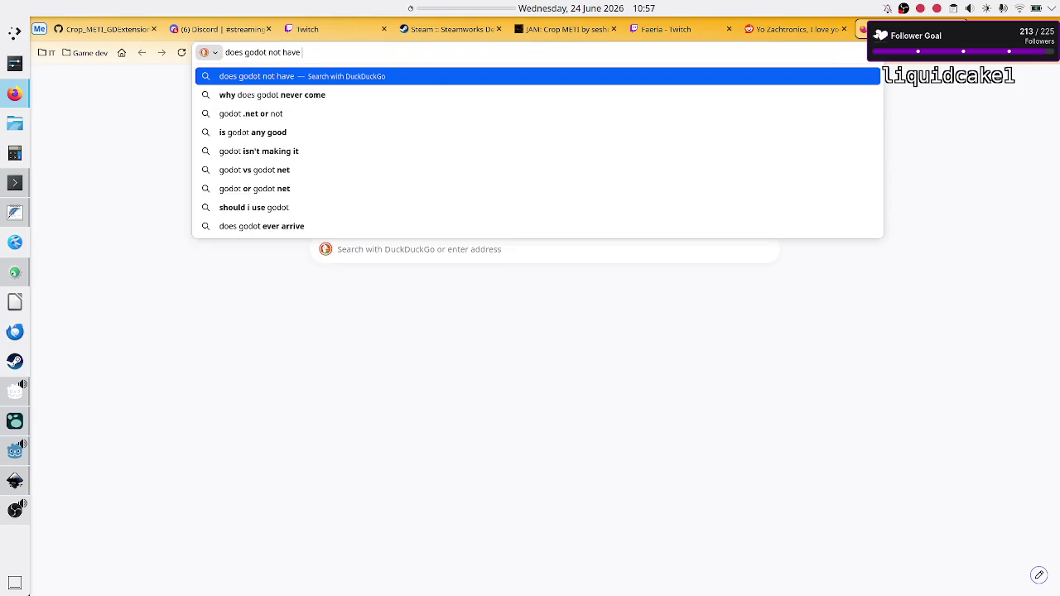
{"action": "type", "text": "aver"}
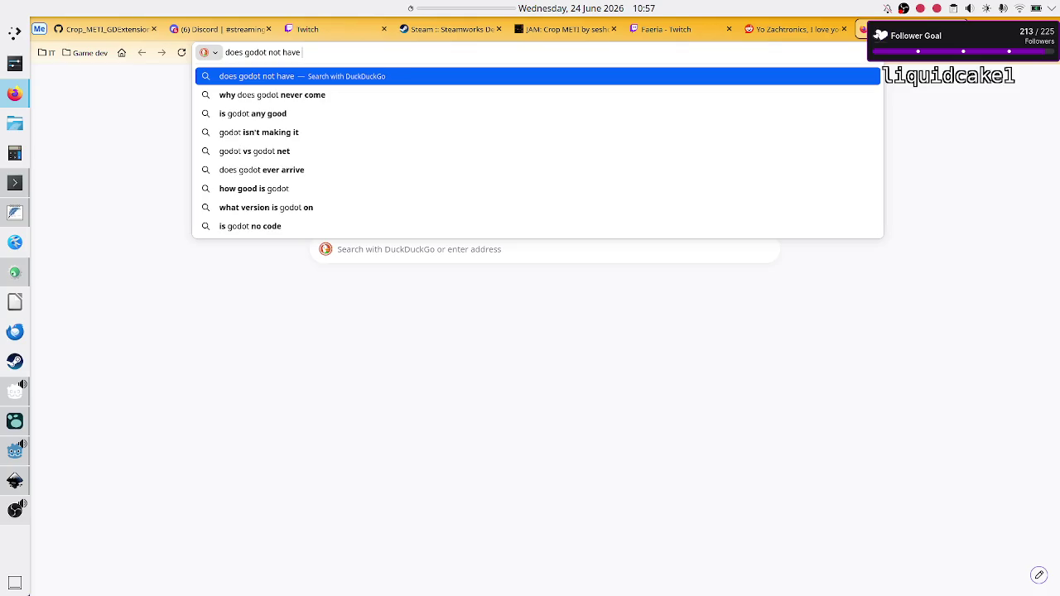
{"action": "type", "text": "age math me"}
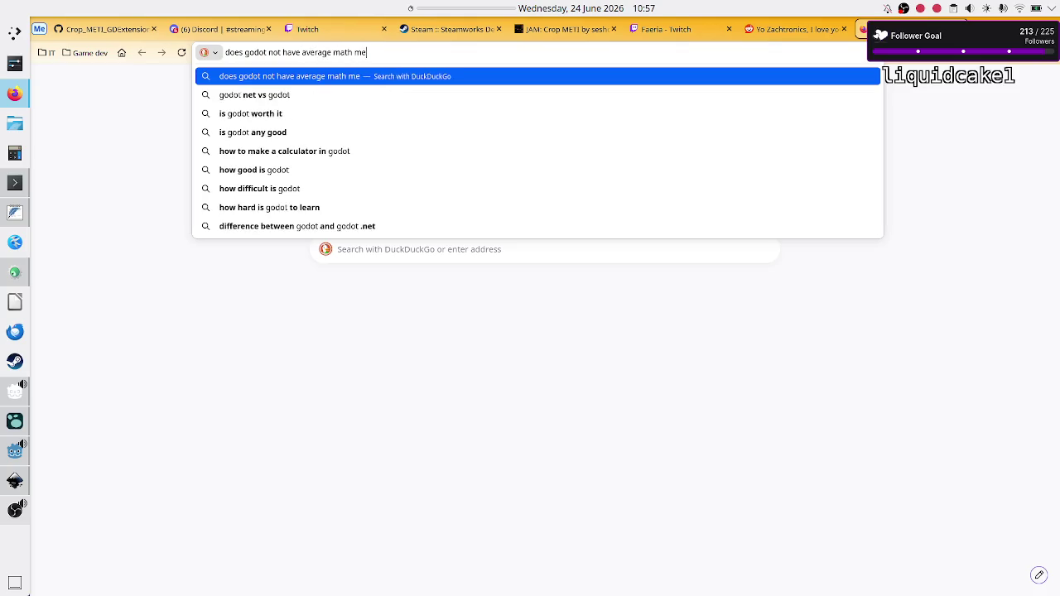
{"action": "type", "text": "thod?"}
{"action": "key", "text": "Return"}
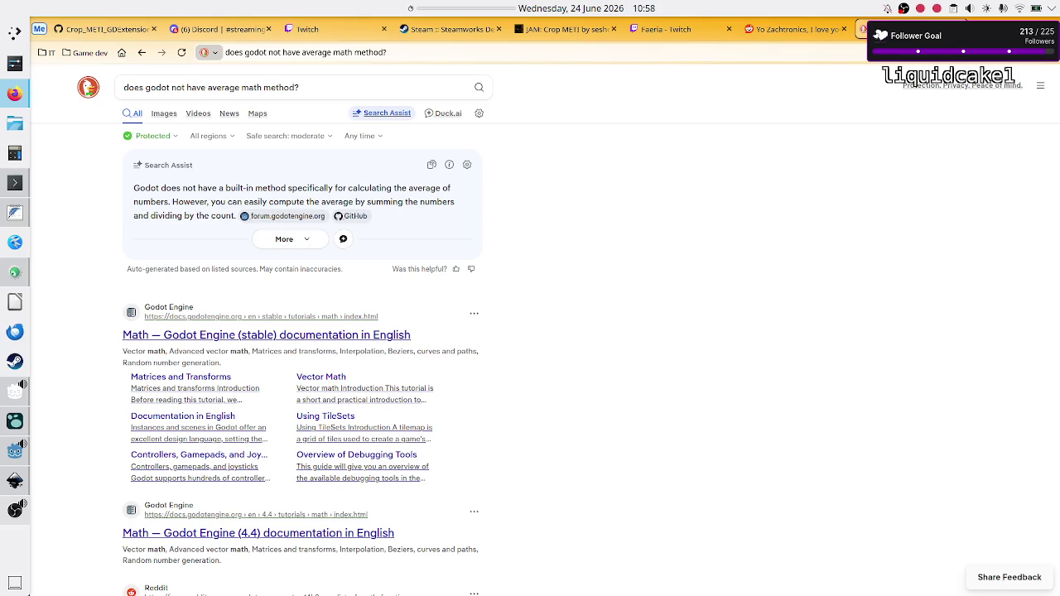
{"action": "key", "text": "alt+Tab"}
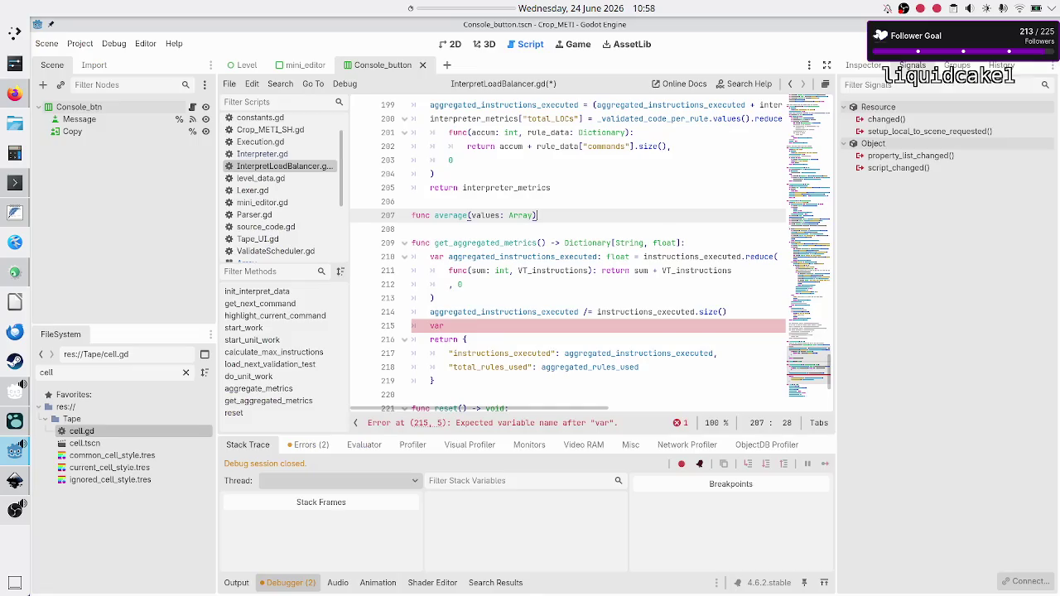
- Change the signature to func average(values: Array[int]) -> float: on line 207
{"action": "type", "text": " -> "}
{"action": "type", "text": "f"}
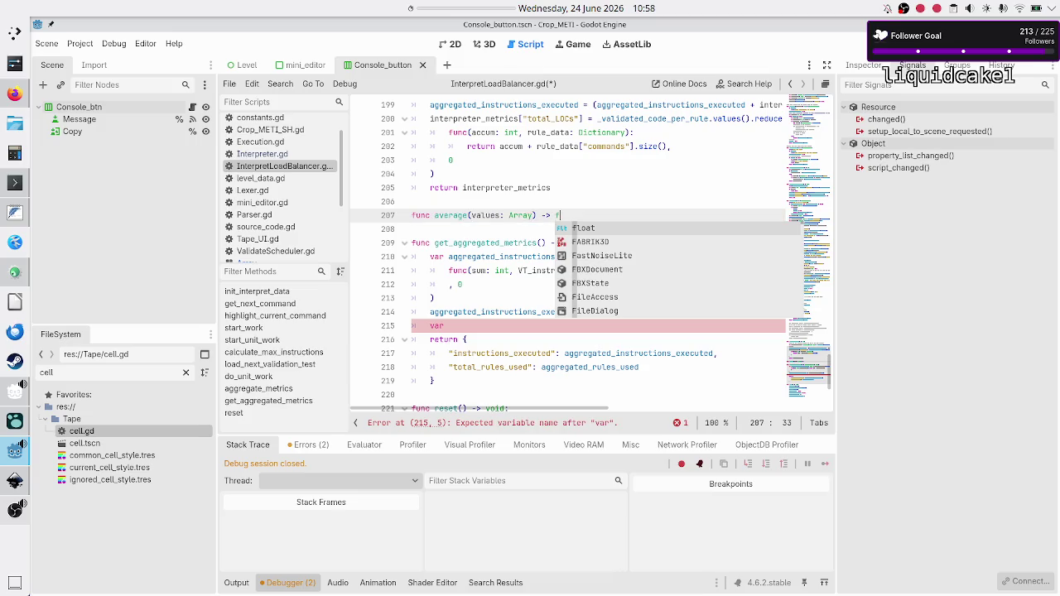
{"action": "type", "text": "loat:"}
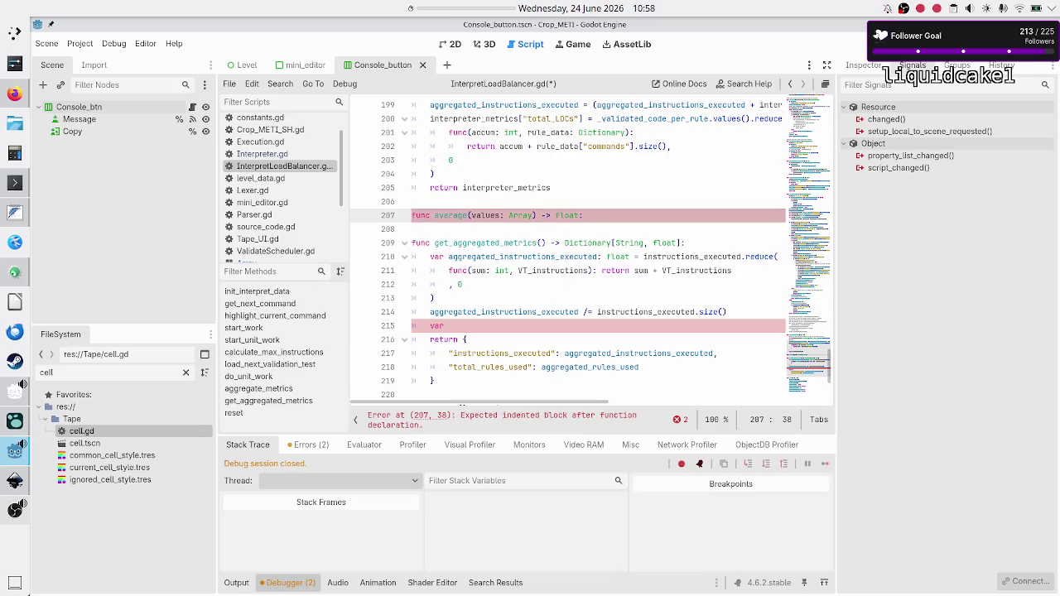
{"action": "left_click", "coordinate": [536, 215]}
{"action": "type", "text": "[int"}
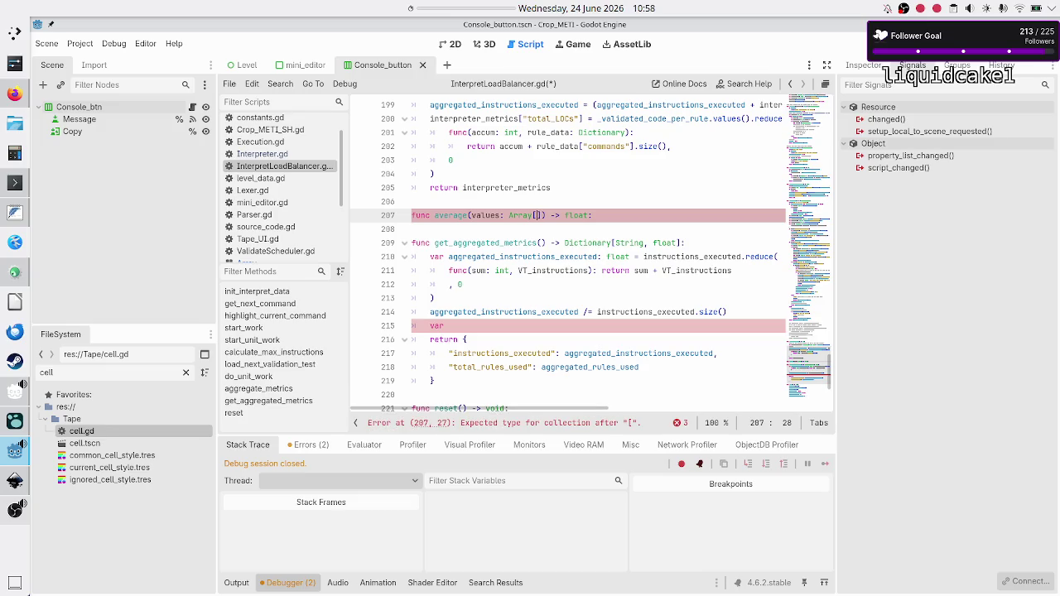
{"action": "type", "text": "])"}
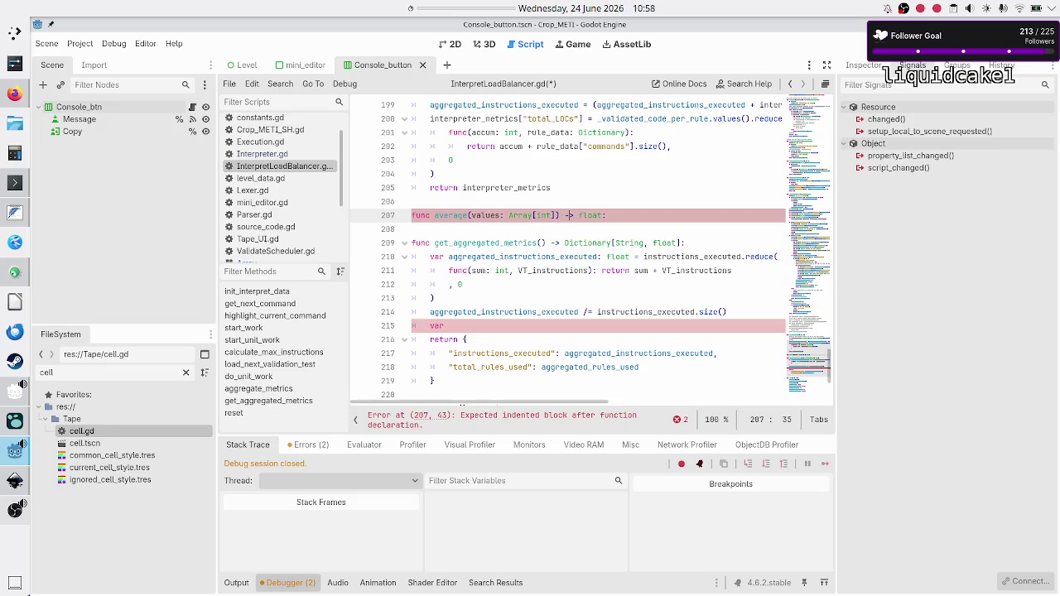
{"action": "left_click", "coordinate": [411, 215]}
{"action": "left_click", "coordinate": [470, 216]}
{"action": "left_click", "coordinate": [467, 215]}
{"action": "left_click", "coordinate": [504, 215]}
{"action": "left_click", "coordinate": [559, 215]}
- Select the summing reduce block on lines 210–213
{"action": "key", "text": "Down"}
{"action": "key", "text": "Down"}
{"action": "key", "text": "Down"}
{"action": "key", "text": "Up"}
{"action": "key", "text": "Up"}
{"action": "key", "text": "Down"}
{"action": "key", "text": "Down"}
{"action": "key", "text": "Down"}
{"action": "key", "text": "Down"}
{"action": "key", "text": "Down"}
{"action": "key", "text": "Home"}
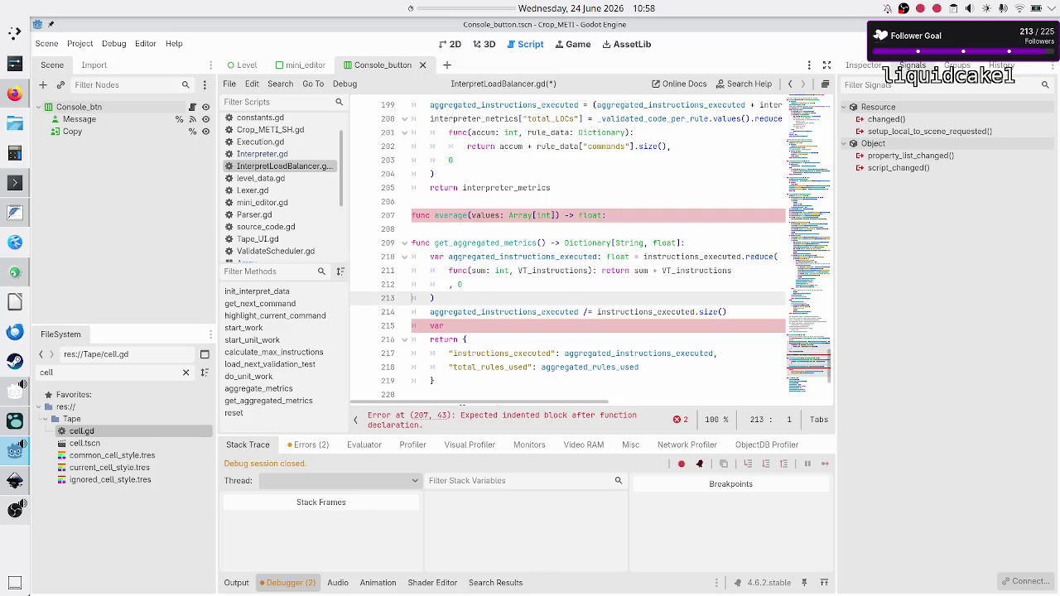
{"action": "key", "text": "Up"}
{"action": "key", "text": "Up"}
{"action": "key", "text": "Up"}
{"action": "key", "text": "Home"}
{"action": "key", "text": "shift+Down"}
{"action": "key", "text": "shift+Down"}
{"action": "key", "text": "shift+Down"}
{"action": "key", "text": "shift+Left"}
{"action": "key", "text": "shift+Left"}
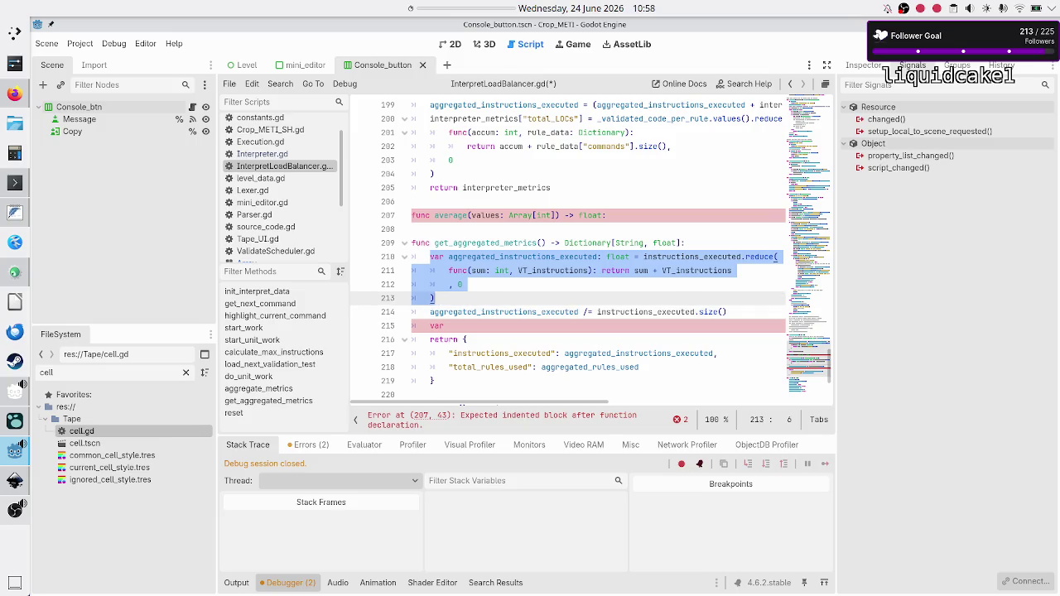
- Paste the reduce-sum and divide-by-size lines under func average and indent them
{"action": "key", "text": "shift+Down"}
{"action": "key", "text": "shift+End"}
{"action": "key", "text": "ctrl+c"}
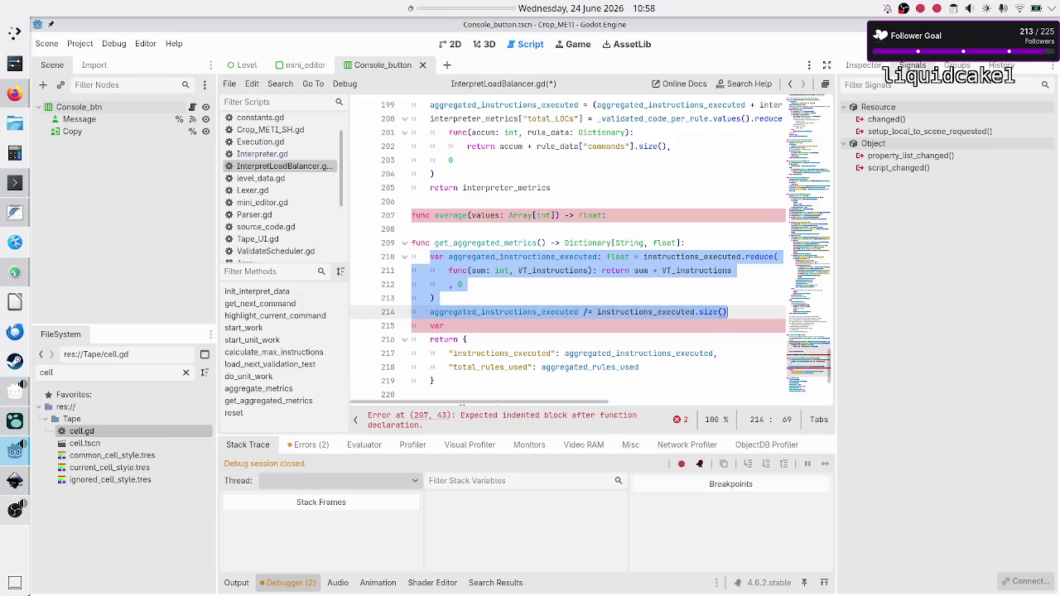
{"action": "key", "text": "Up"}
{"action": "key", "text": "Up"}
{"action": "key", "text": "Up"}
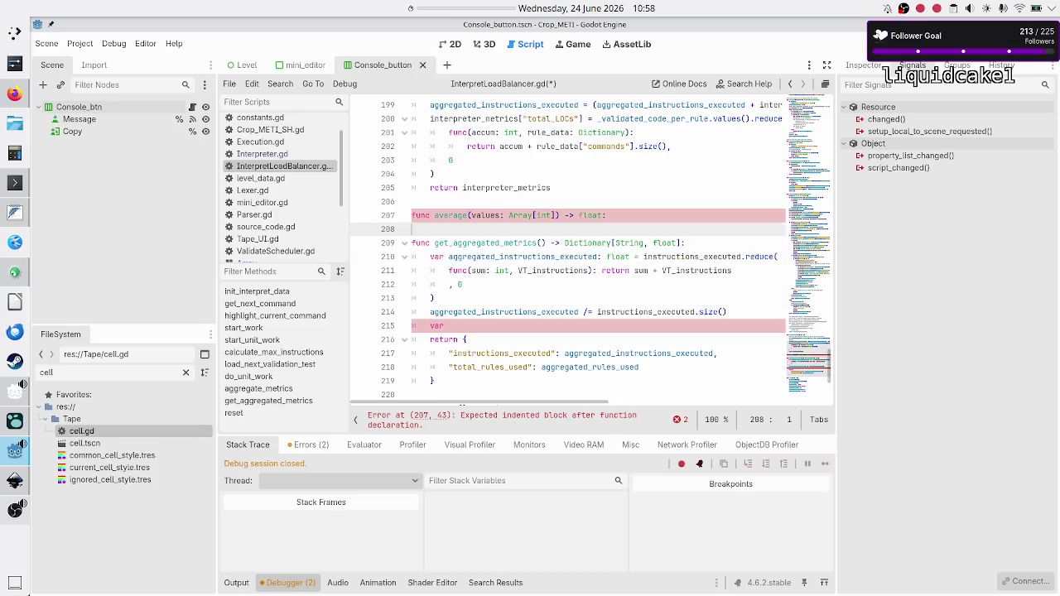
{"action": "key", "text": "Return"}
{"action": "key", "text": "Return"}
{"action": "key", "text": "Up"}
{"action": "key", "text": "Up"}
{"action": "key", "text": "ctrl+v"}
{"action": "key", "text": "Up"}
{"action": "key", "text": "Up"}
{"action": "key", "text": "Up"}
{"action": "key", "text": "Up"}
{"action": "key", "text": "Up"}
{"action": "key", "text": "Up"}
{"action": "key", "text": "Down"}
{"action": "key", "text": "Down"}
{"action": "key", "text": "Down"}
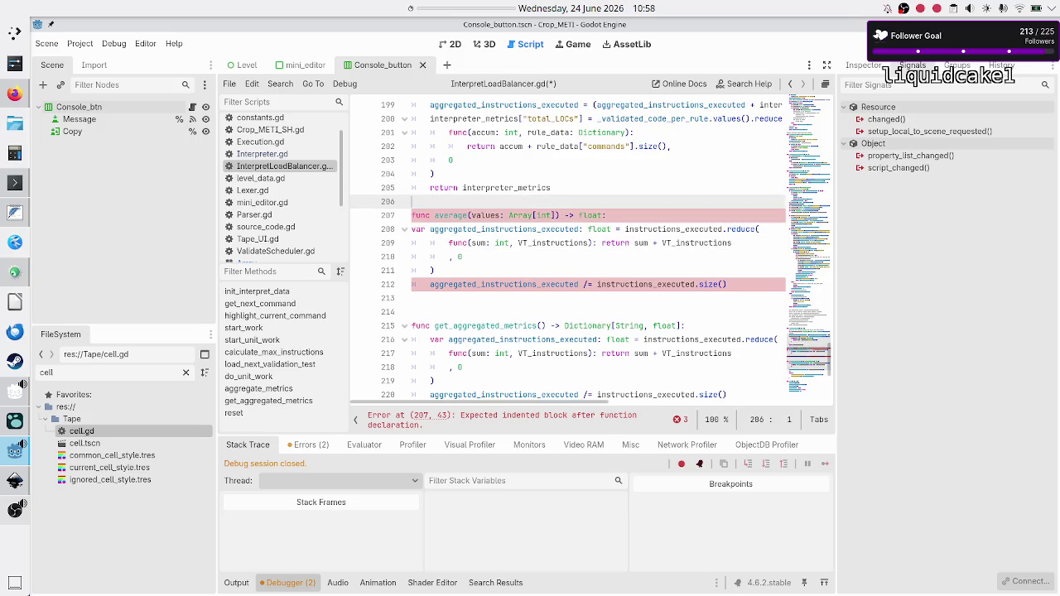
{"action": "key", "text": "Home"}
{"action": "key", "text": "Tab"}
- Review the new average body and reselect its reduce block on lines 208–211
{"action": "key", "text": "Down"}
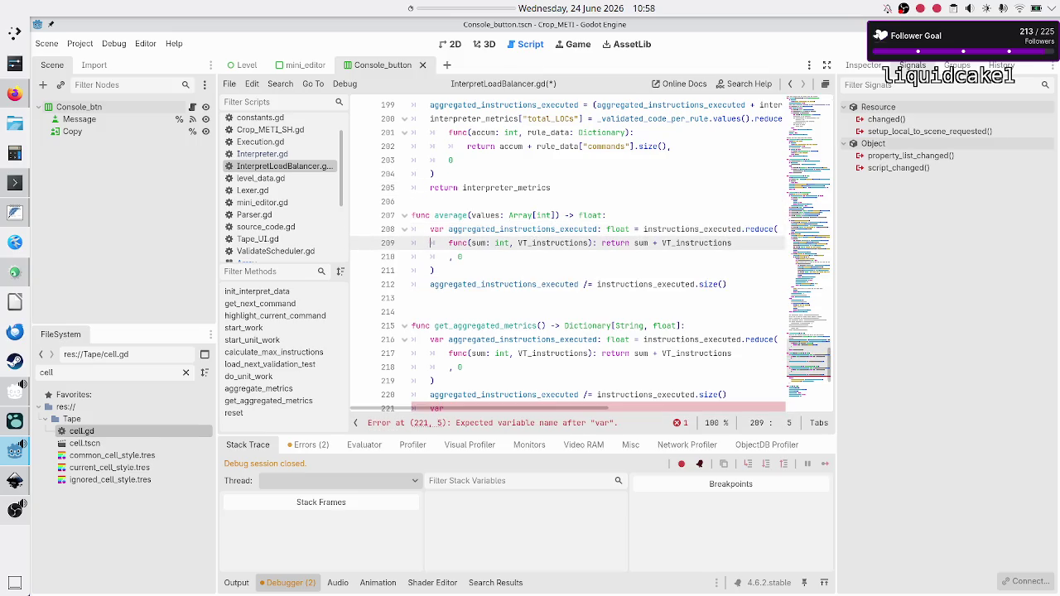
{"action": "key", "text": "Up"}
{"action": "key", "text": "Down"}
{"action": "key", "text": "Down"}
{"action": "key", "text": "Down"}
{"action": "key", "text": "Up"}
{"action": "key", "text": "Up"}
{"action": "key", "text": "Up"}
{"action": "left_click", "coordinate": [514, 229]}
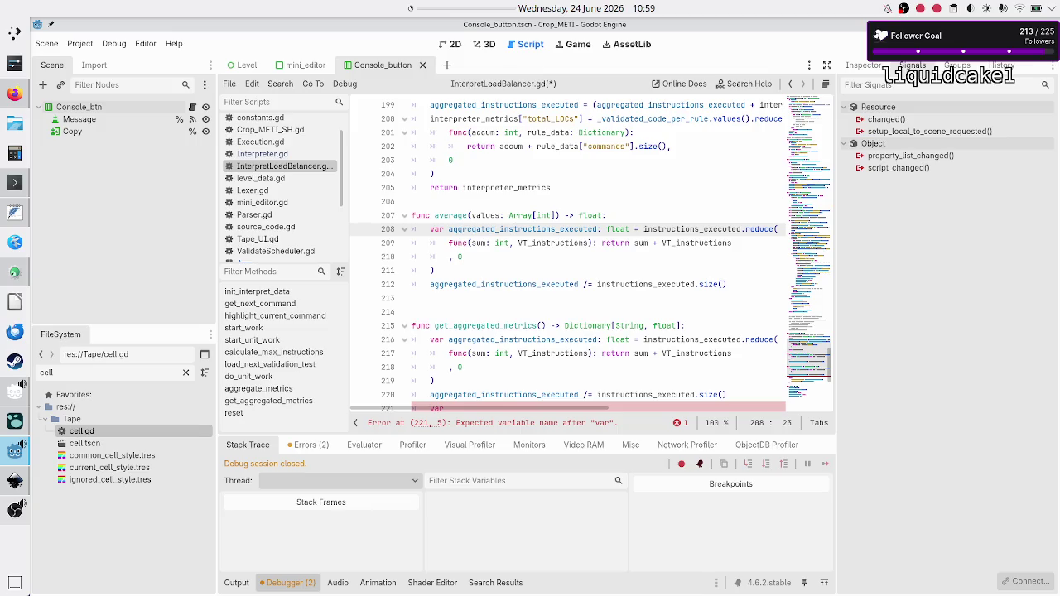
{"action": "key", "text": "Right"}
{"action": "key", "text": "Right"}
{"action": "key", "text": "Right"}
{"action": "key", "text": "shift+Right"}
{"action": "key", "text": "shift+Right"}
{"action": "key", "text": "shift+Right"}
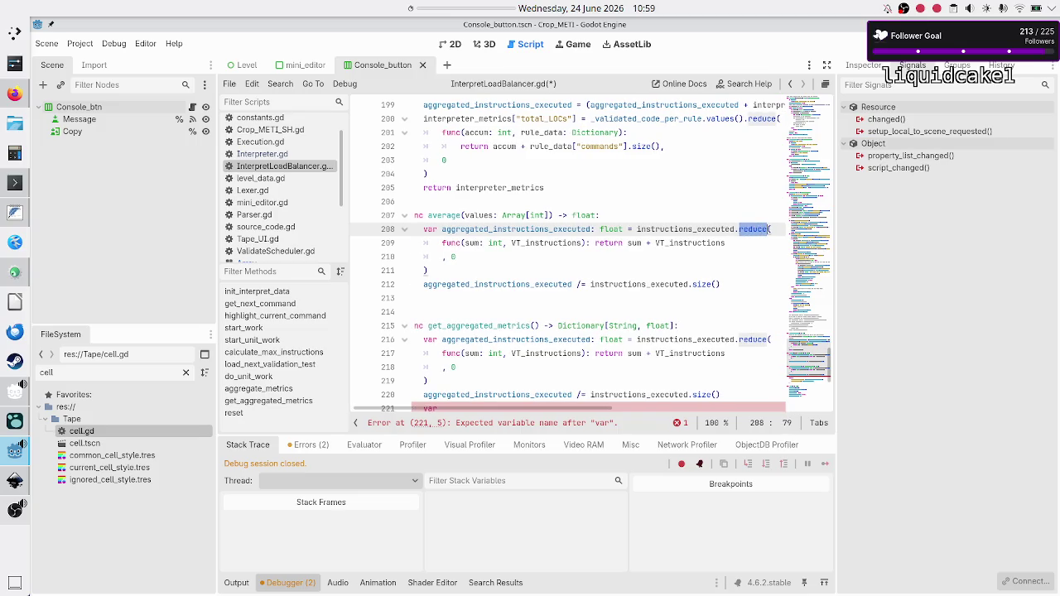
{"action": "key", "text": "Home"}
{"action": "key", "text": "Home"}
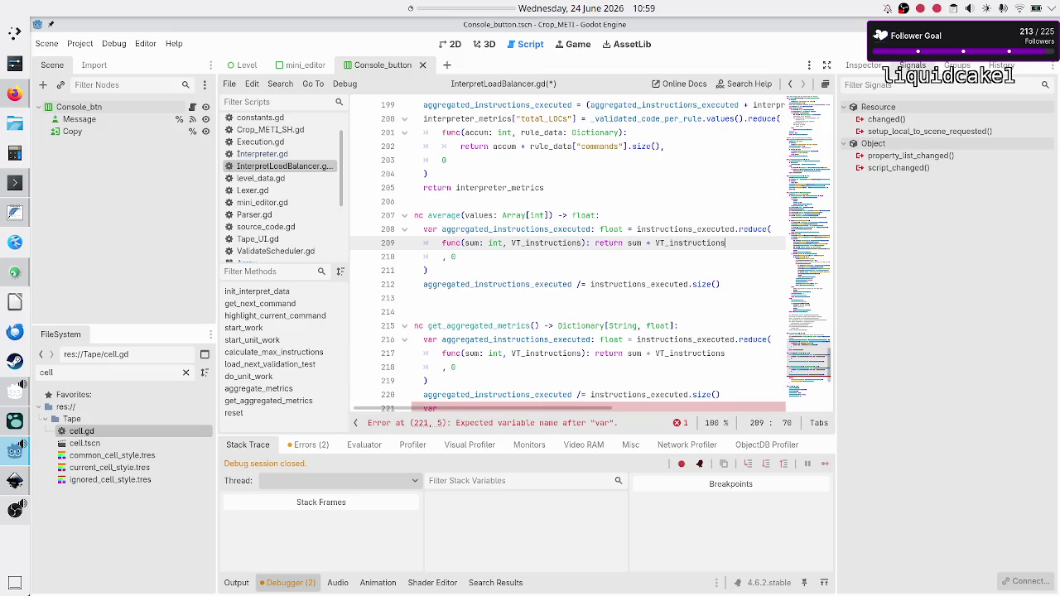
{"action": "key", "text": "shift+Down"}
{"action": "key", "text": "shift+Down"}
{"action": "key", "text": "shift+Down"}
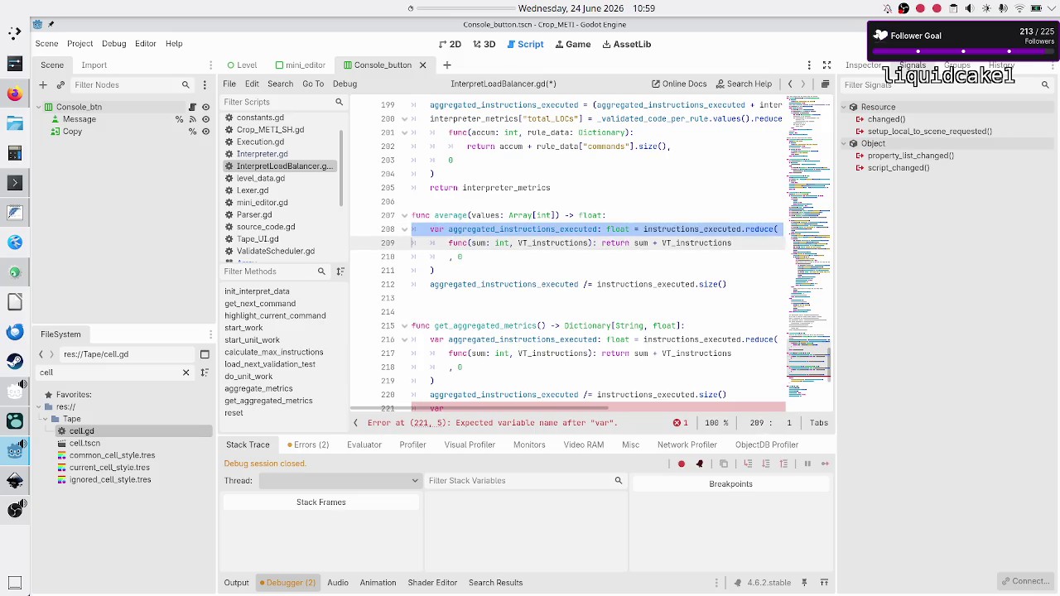
{"action": "key", "text": "Left"}
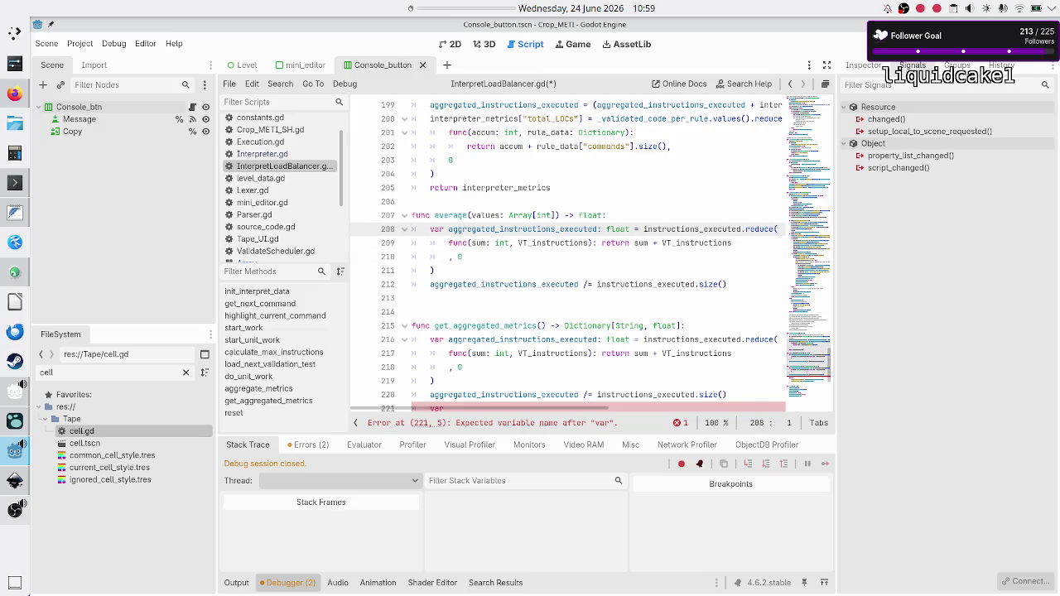
{"action": "key", "text": "shift+Down"}
{"action": "key", "text": "shift+Down"}
{"action": "key", "text": "shift+Down"}
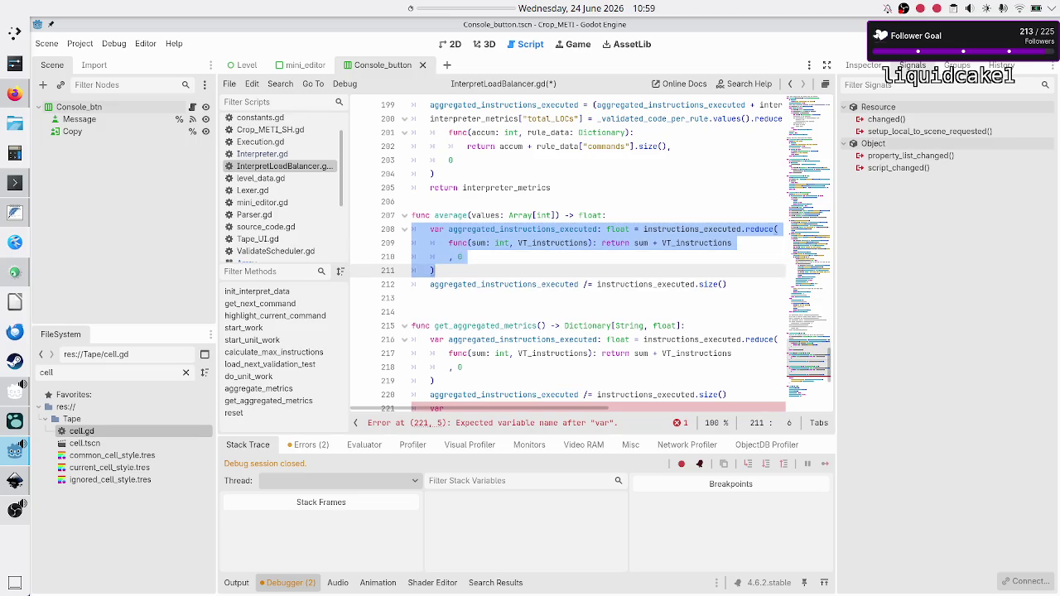
{"action": "key", "text": "alt+Tab"}
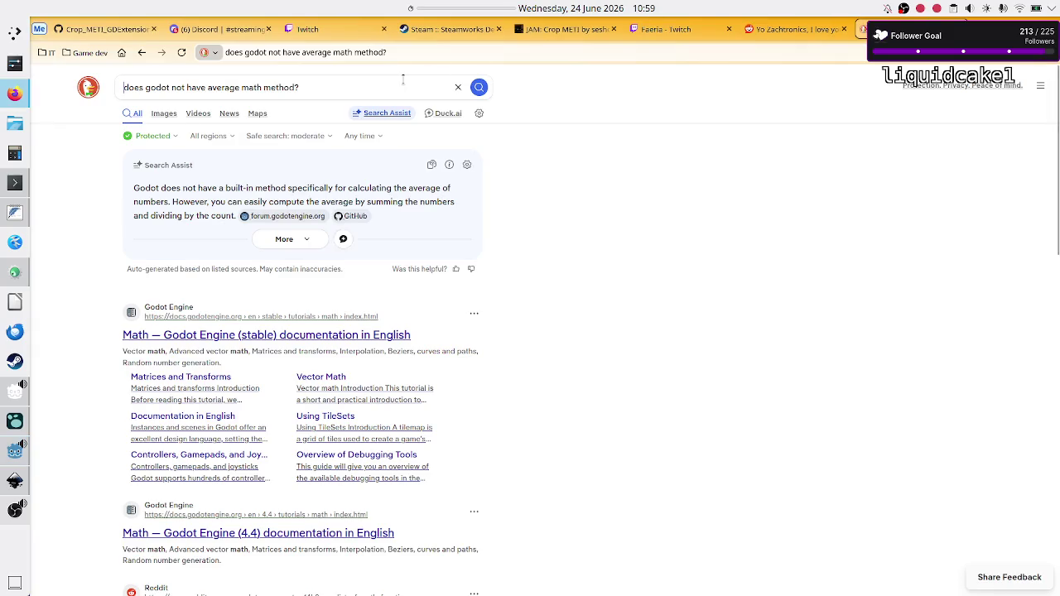
- Search DuckDuckGo for 'does godot array reduce have an advantage over array manual loop?' and read the answer
{"action": "left_click", "coordinate": [403, 78]}
{"action": "key", "text": "ctrl+a"}
{"action": "type", "text": "does godot "}
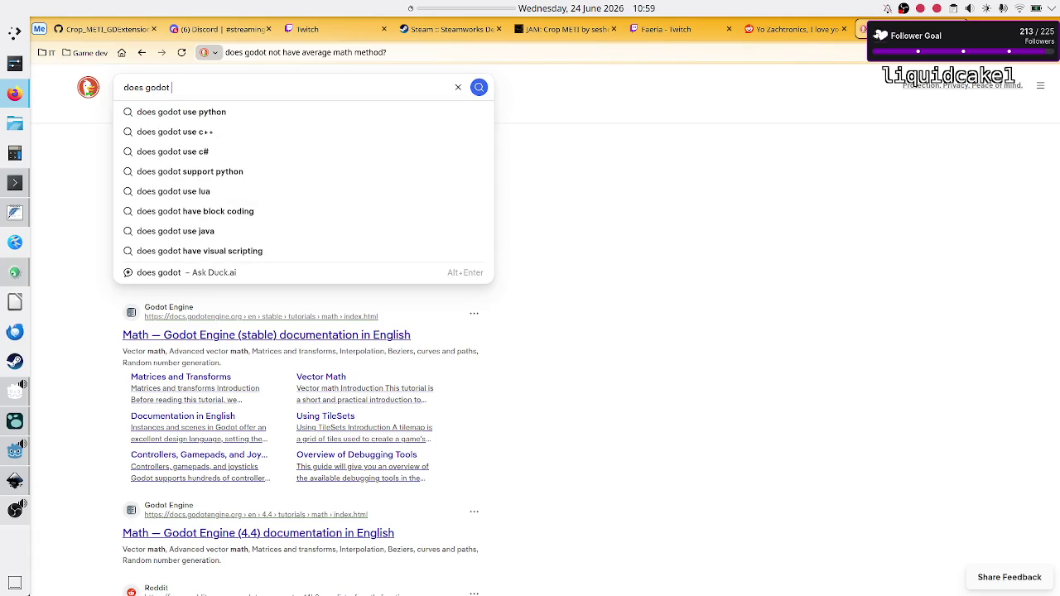
{"action": "type", "text": "array"}
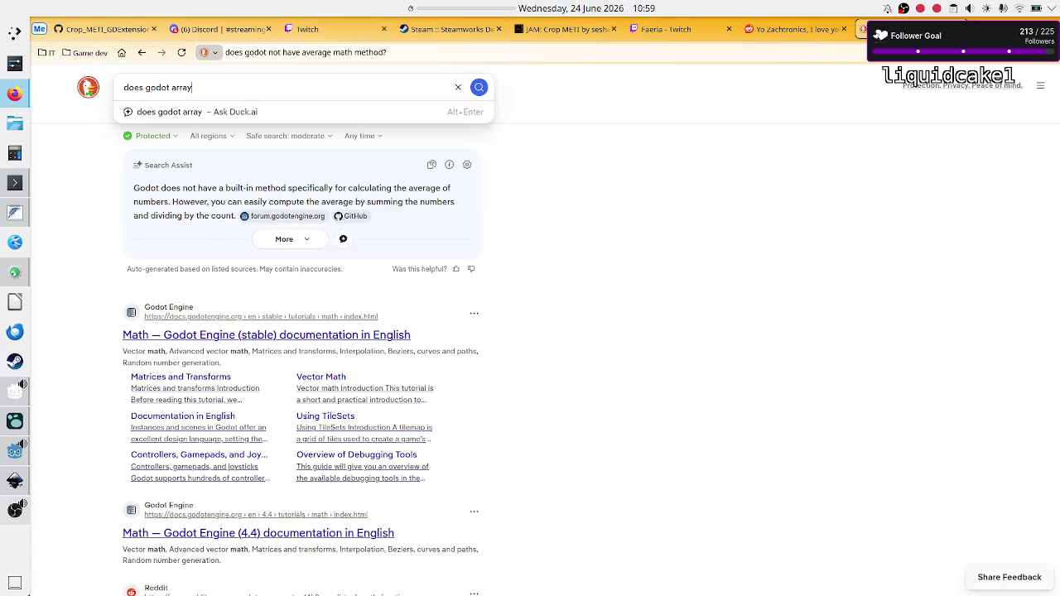
{"action": "type", "text": " reduce have "}
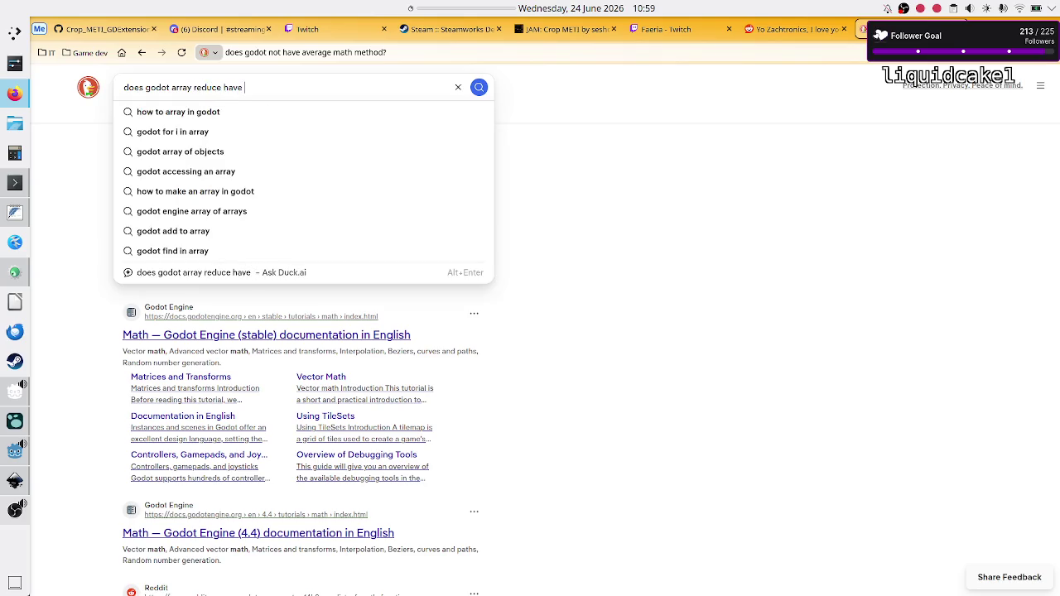
{"action": "type", "text": "an advantage o"}
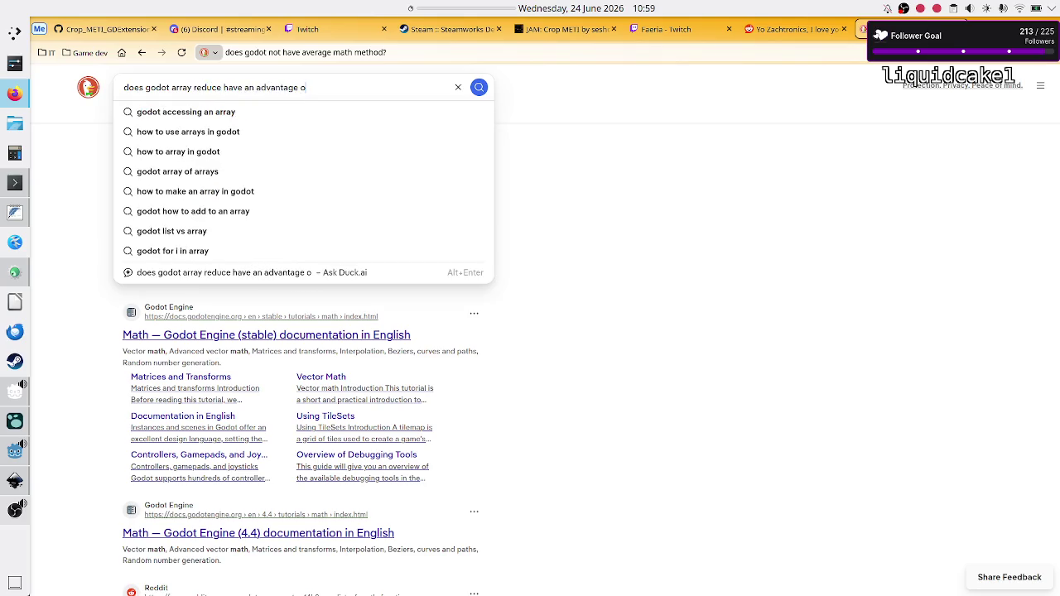
{"action": "type", "text": "ver array man"}
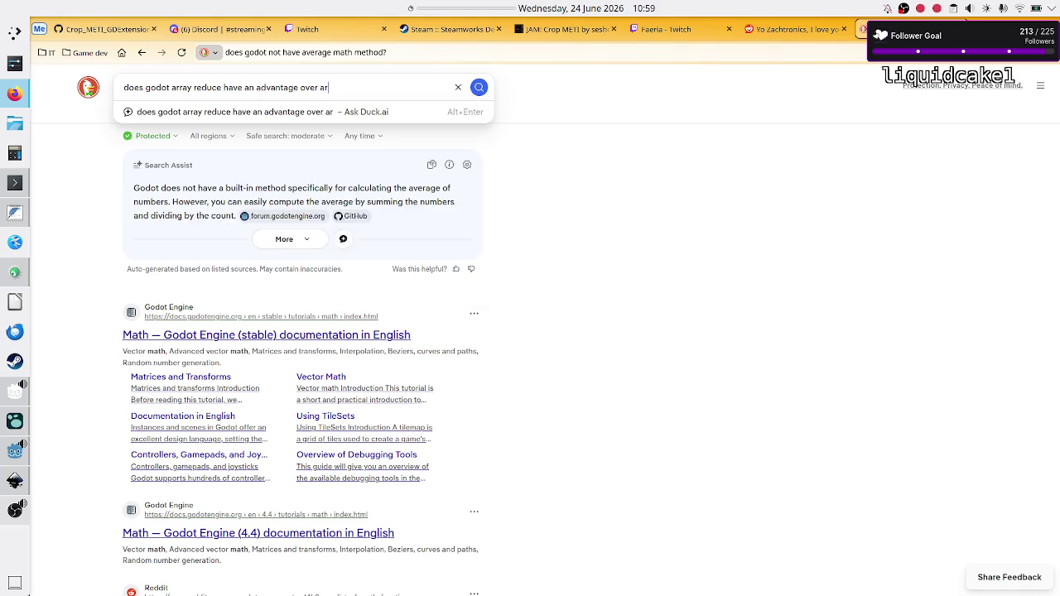
{"action": "type", "text": "ual loop?"}
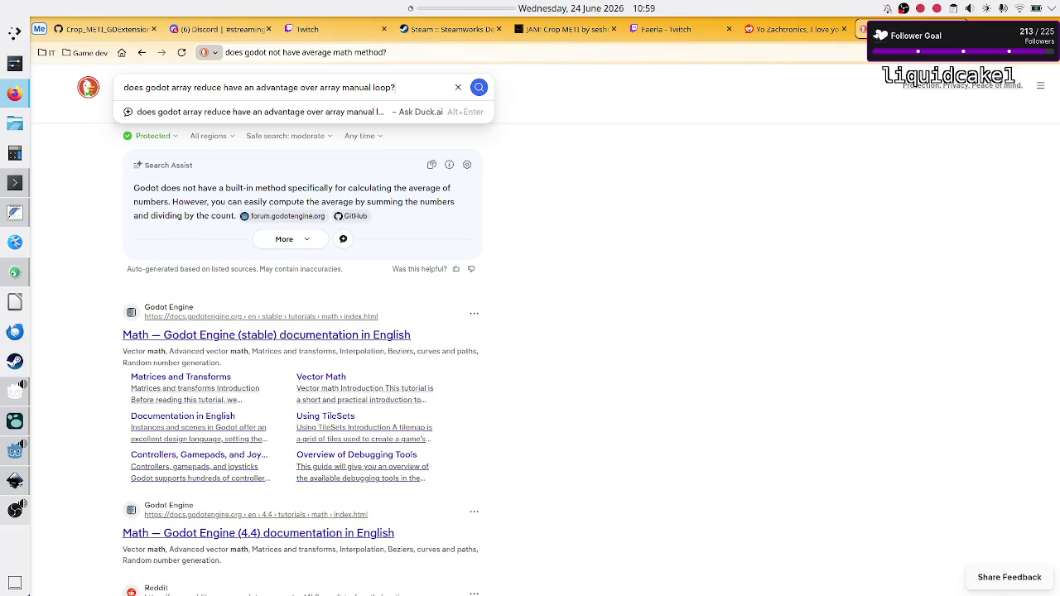
{"action": "key", "text": "Return"}
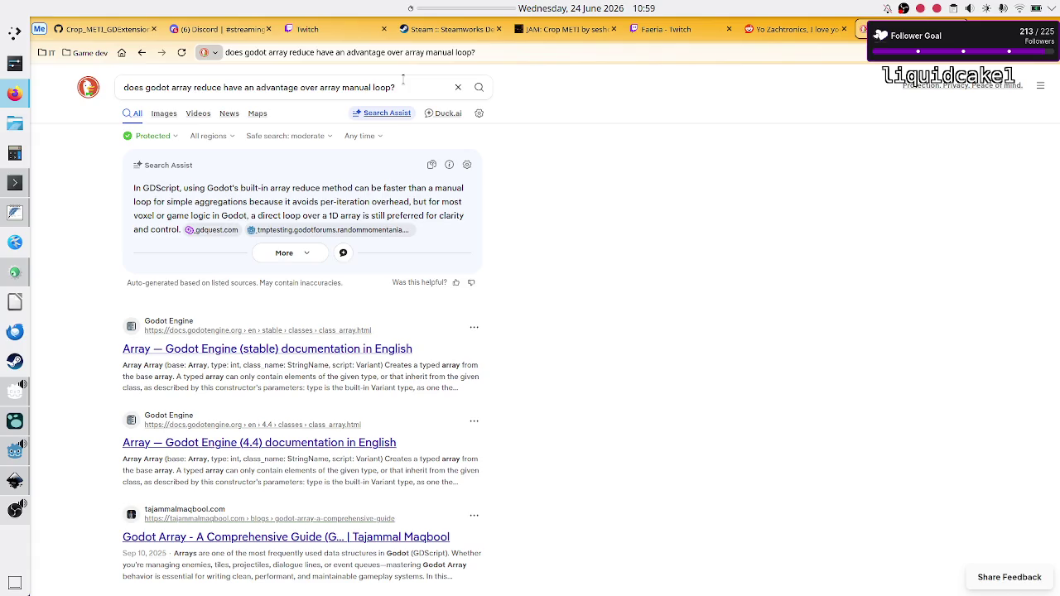
{"action": "double_click", "coordinate": [139, 214]}
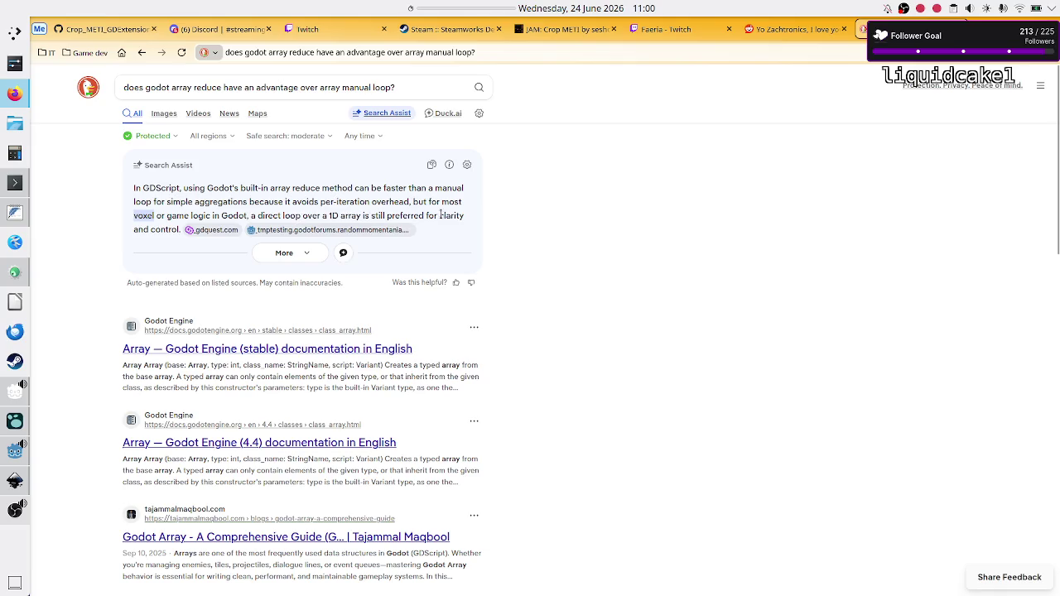
{"action": "double_click", "coordinate": [164, 230]}
{"action": "key", "text": "alt+Tab"}
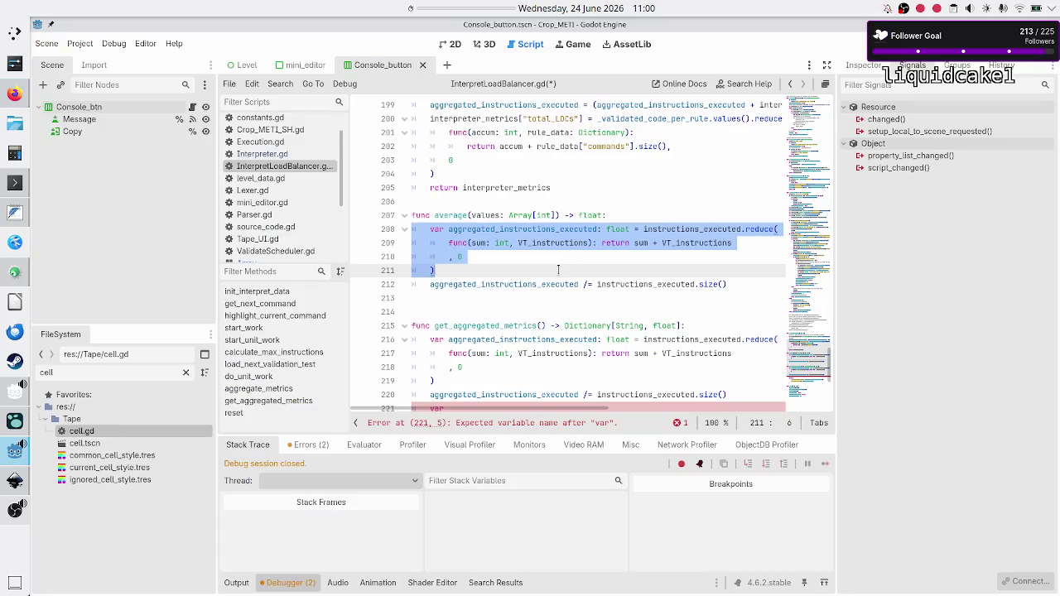
- Select the reduce-based summing block (lines 208–211) in average() and delete it
{"action": "left_click", "coordinate": [559, 269]}
{"action": "key", "text": "Up"}
{"action": "key", "text": "Up"}
{"action": "key", "text": "Up"}
{"action": "key", "text": "shift+Down"}
{"action": "key", "text": "shift+Down"}
{"action": "key", "text": "shift+Down"}
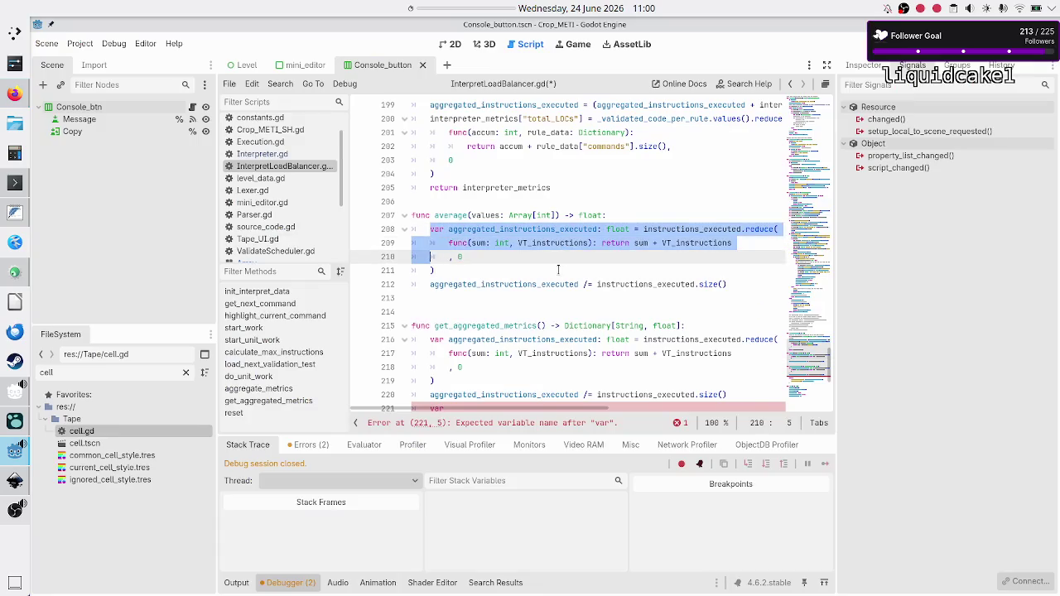
{"action": "key", "text": "shift+End"}
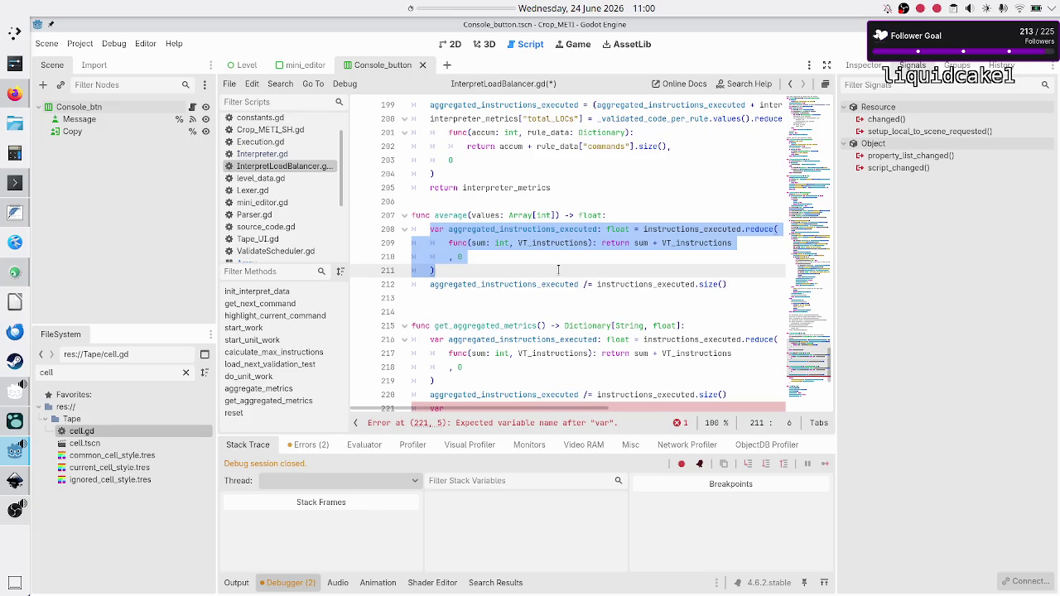
{"action": "key", "text": "Up"}
{"action": "key", "text": "Up"}
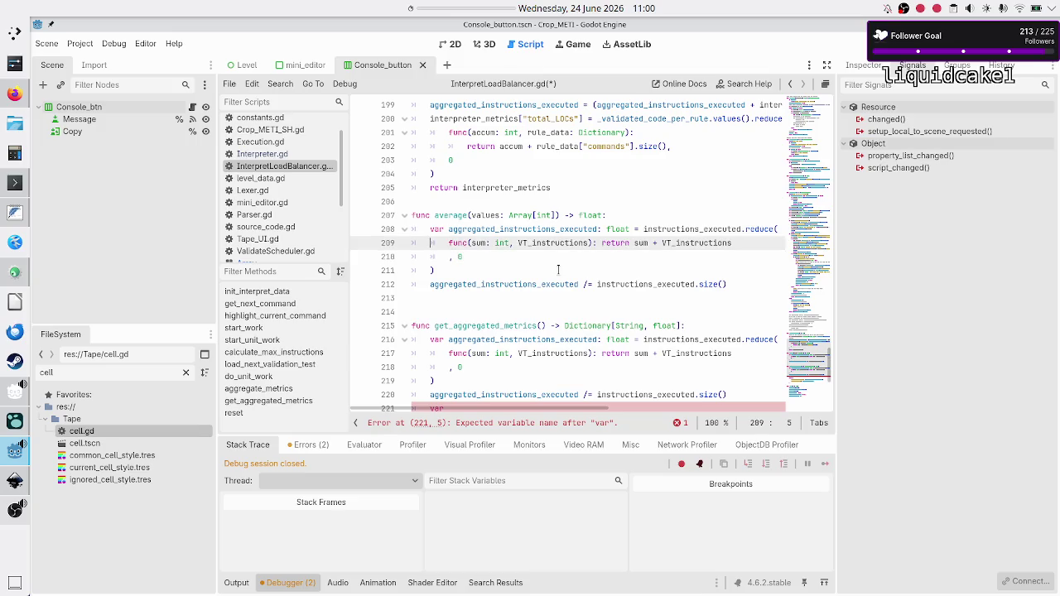
{"action": "key", "text": "shift+Down"}
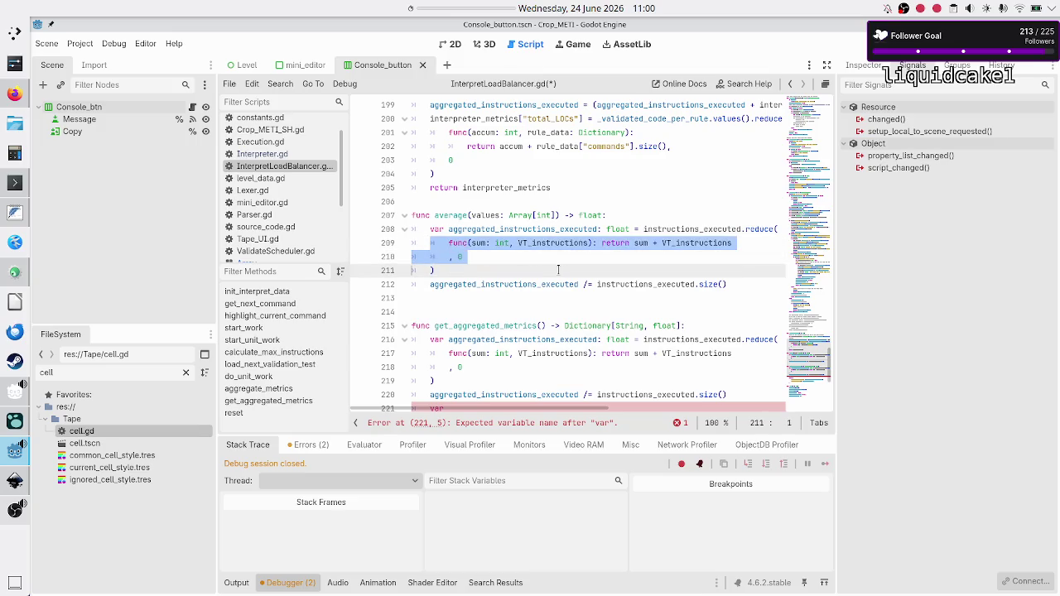
{"action": "key", "text": "shift+End"}
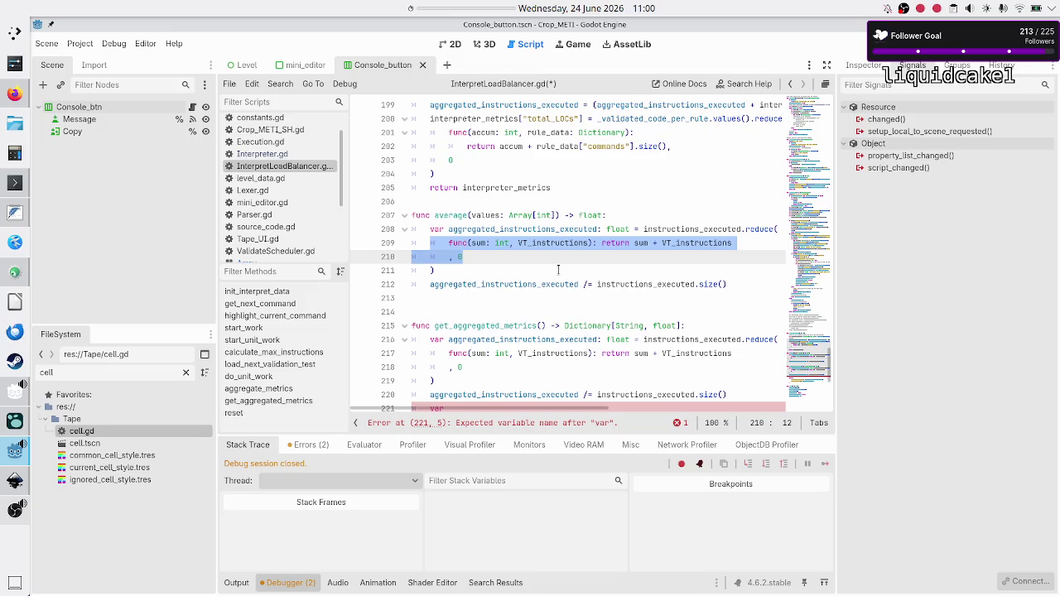
{"action": "key", "text": "Up"}
{"action": "key", "text": "Up"}
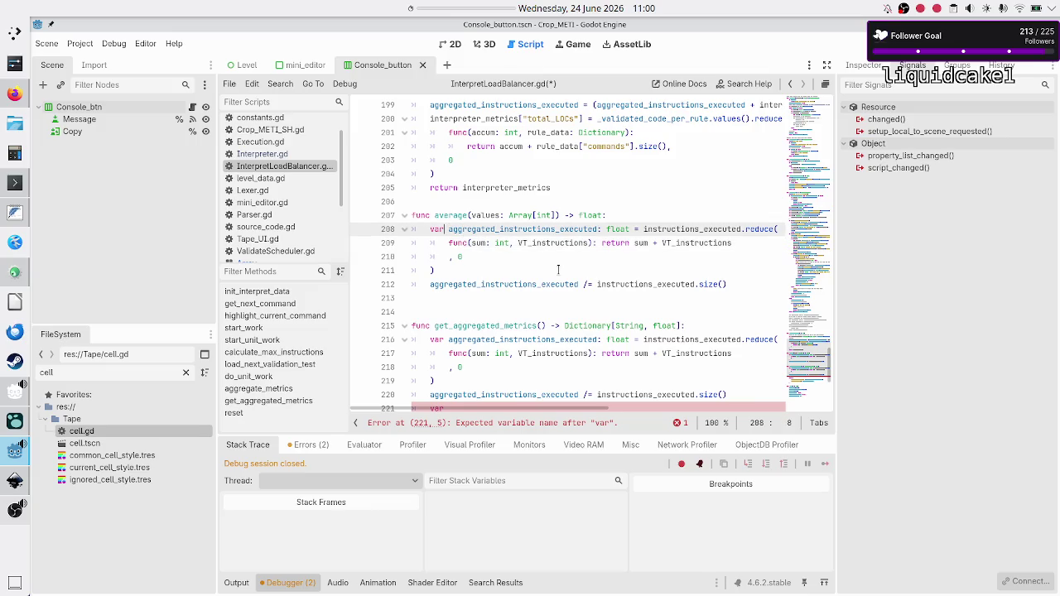
{"action": "key", "text": "shift+Down"}
{"action": "key", "text": "shift+Down"}
{"action": "key", "text": "shift+Down"}
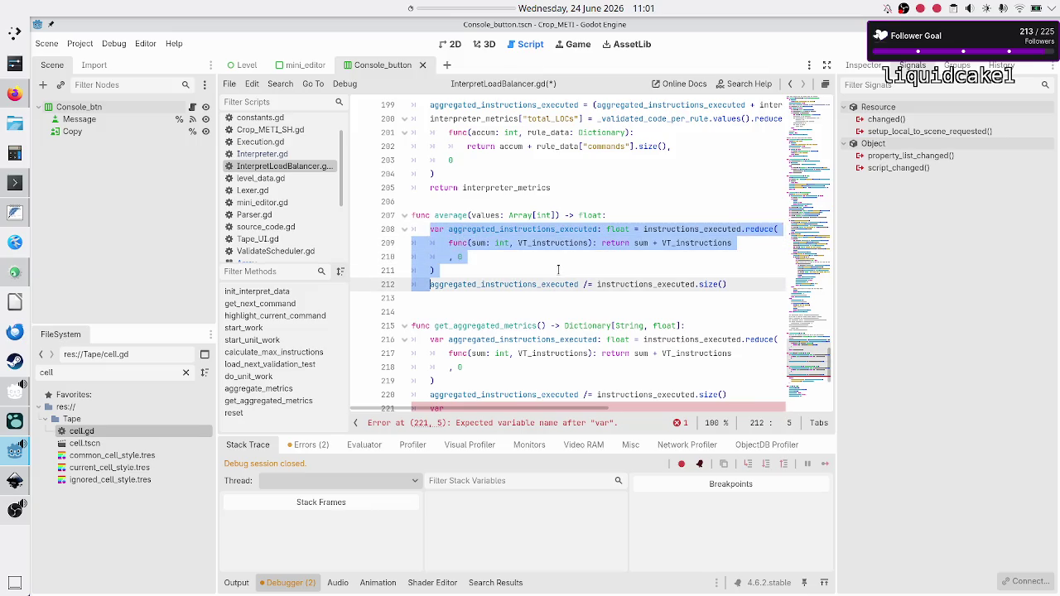
{"action": "key", "text": "shift+Up"}
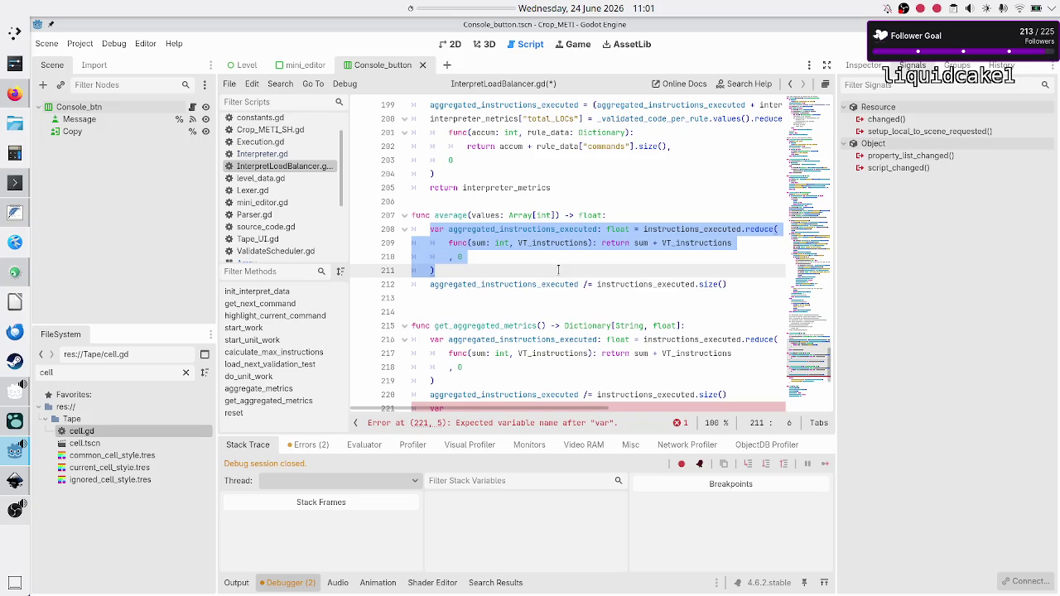
{"action": "key", "text": "Delete"}
{"action": "key", "text": "Up"}
{"action": "key", "text": "Up"}
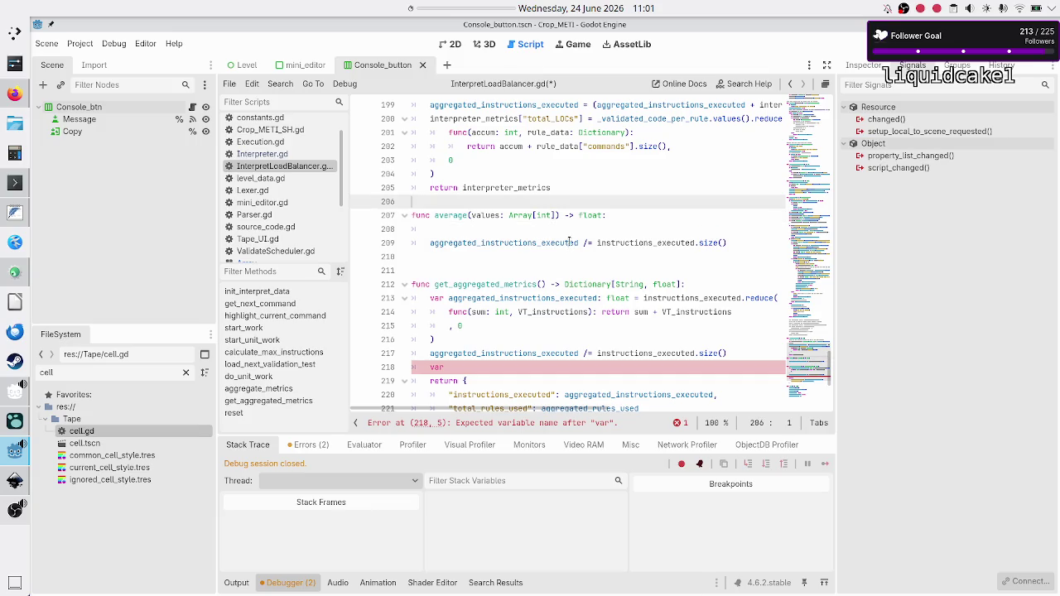
- Write 'var sum: int = 0' and a 'for value: int in values:' loop doing 'sum += value' in average()
{"action": "left_click", "coordinate": [569, 241]}
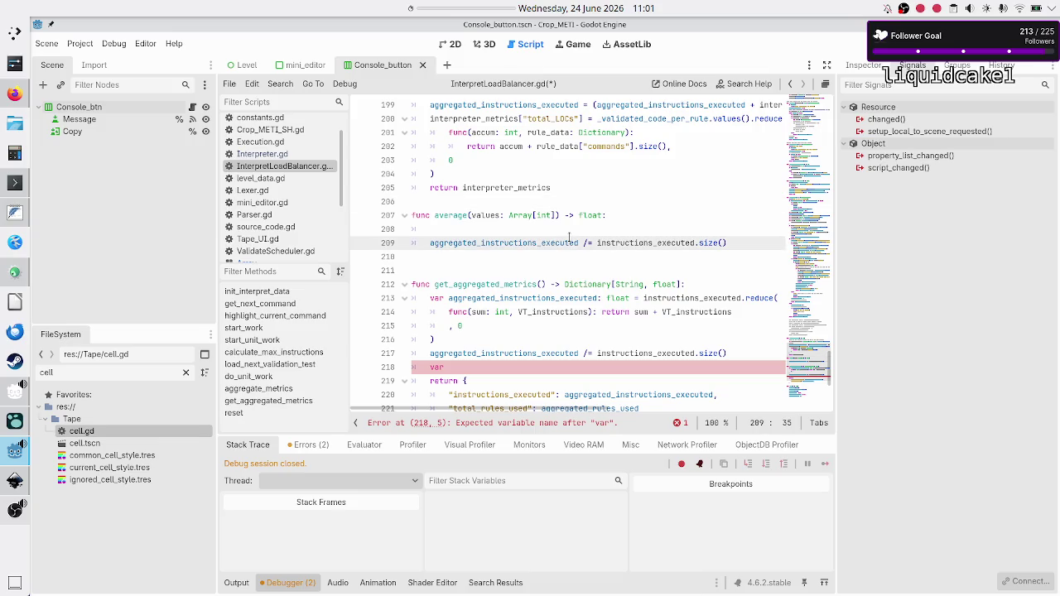
{"action": "key", "text": "Up"}
{"action": "type", "text": "var sum:"}
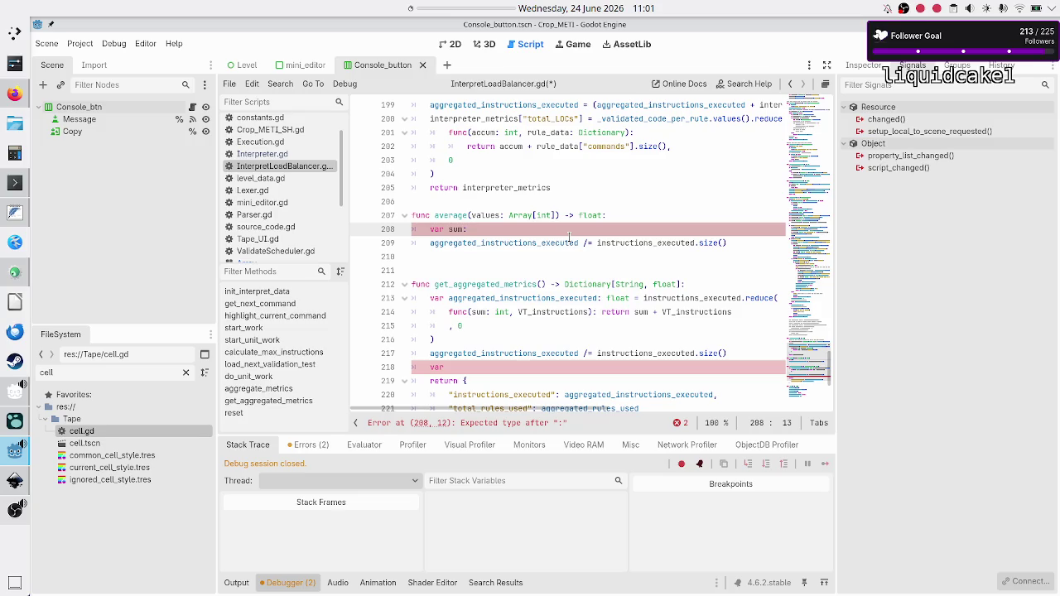
{"action": "type", "text": " int"}
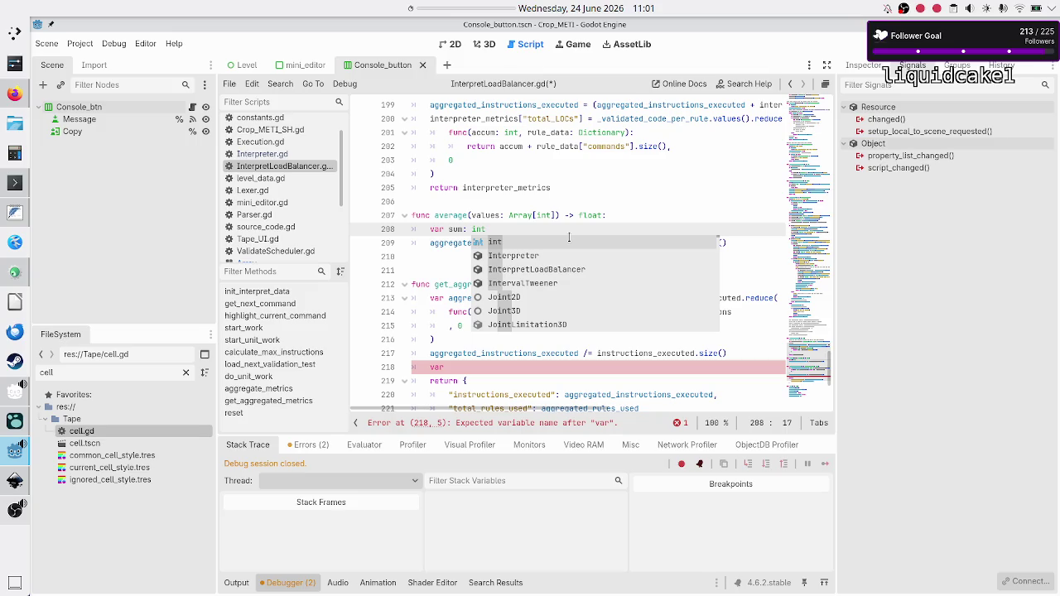
{"action": "type", "text": " = 0"}
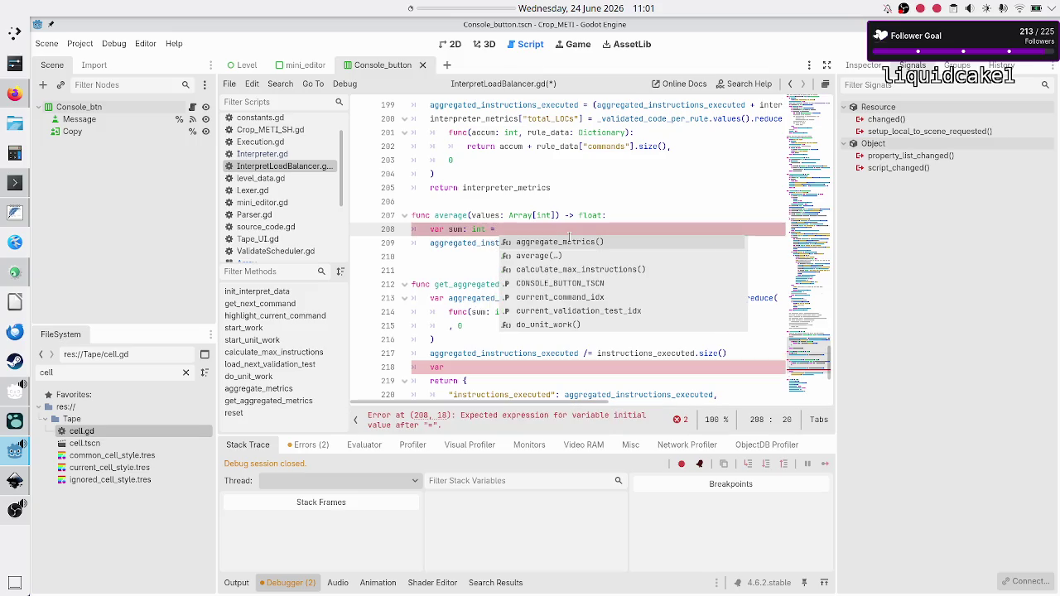
{"action": "key", "text": "Return"}
{"action": "type", "text": "for "}
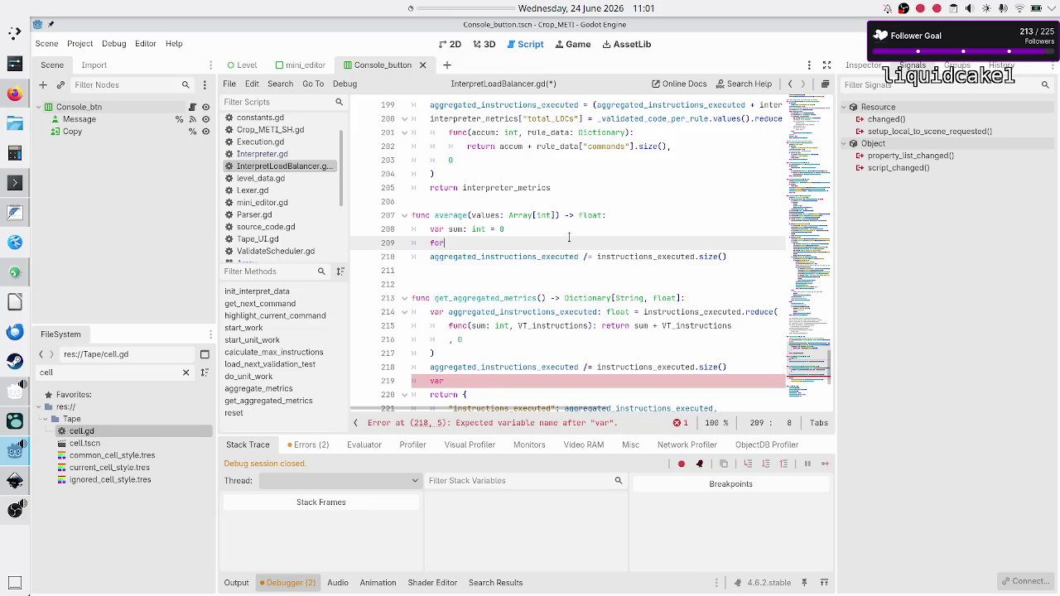
{"action": "type", "text": "value"}
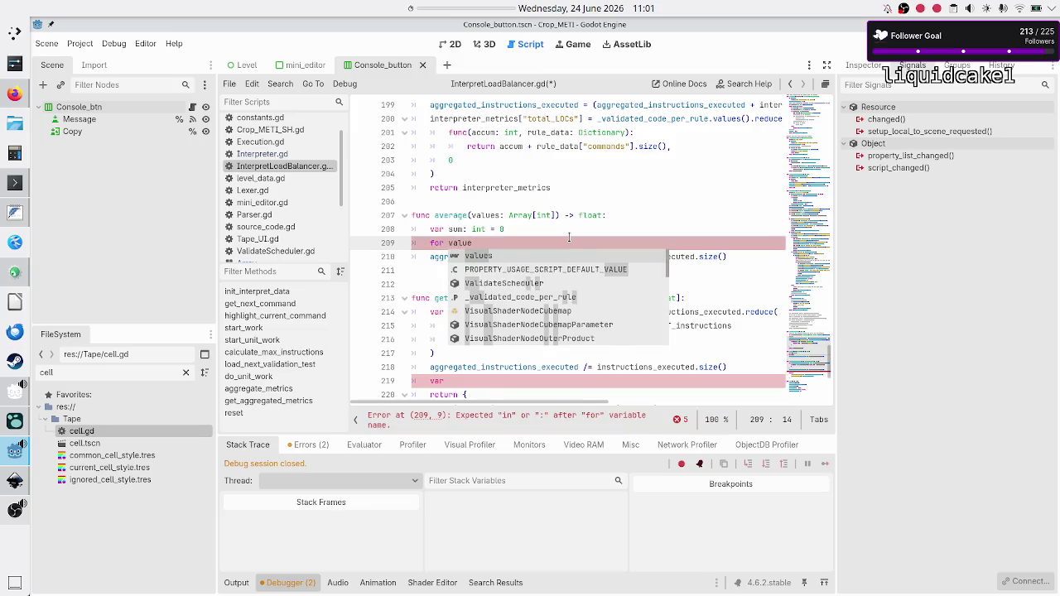
{"action": "type", "text": ": int in values:"}
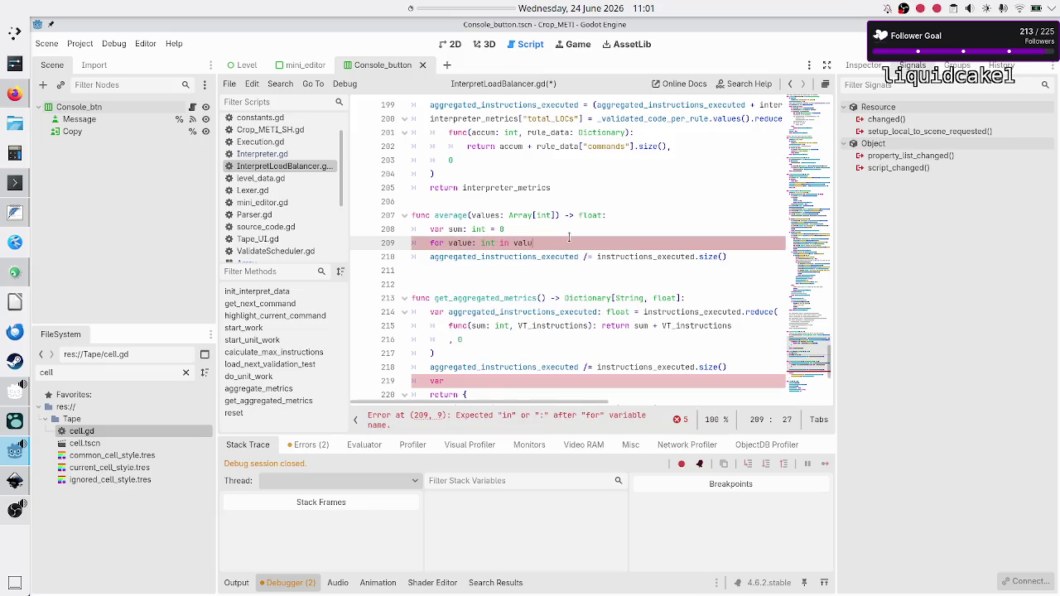
{"action": "key", "text": "Return"}
{"action": "type", "text": "s"}
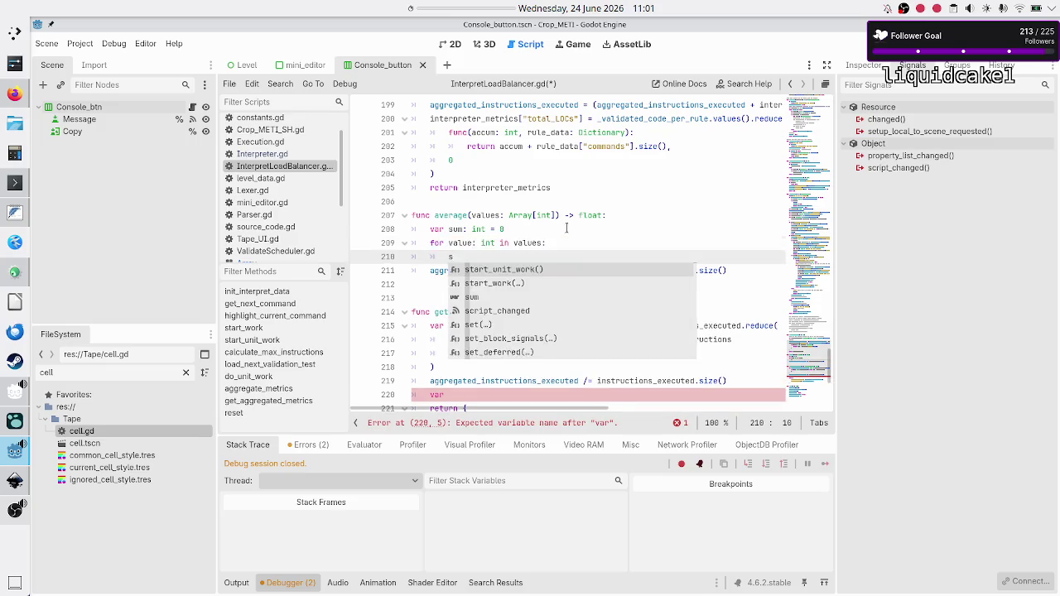
{"action": "type", "text": "um += value"}
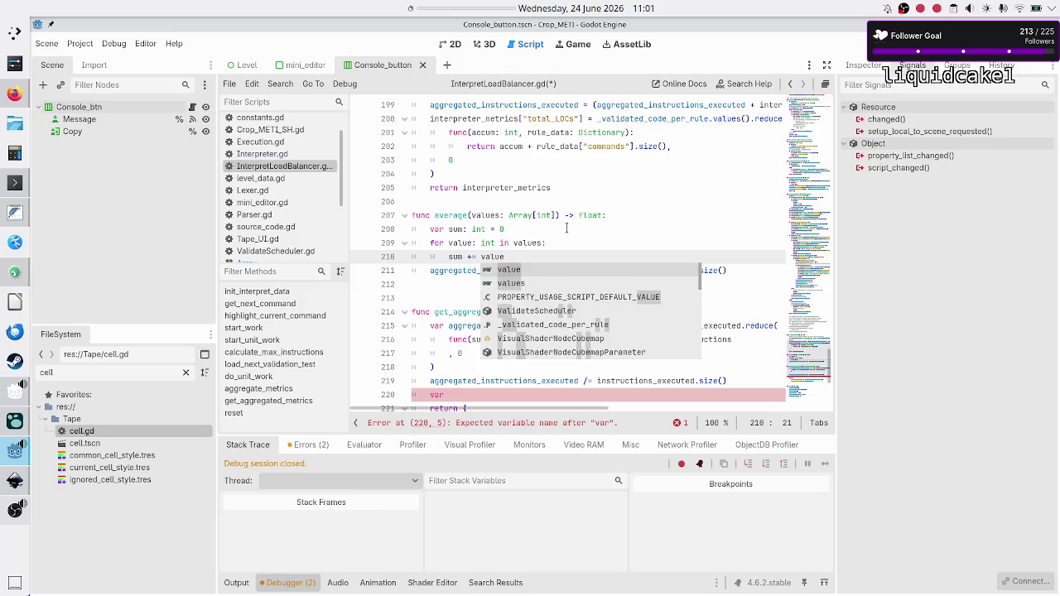
{"action": "key", "text": "Escape"}
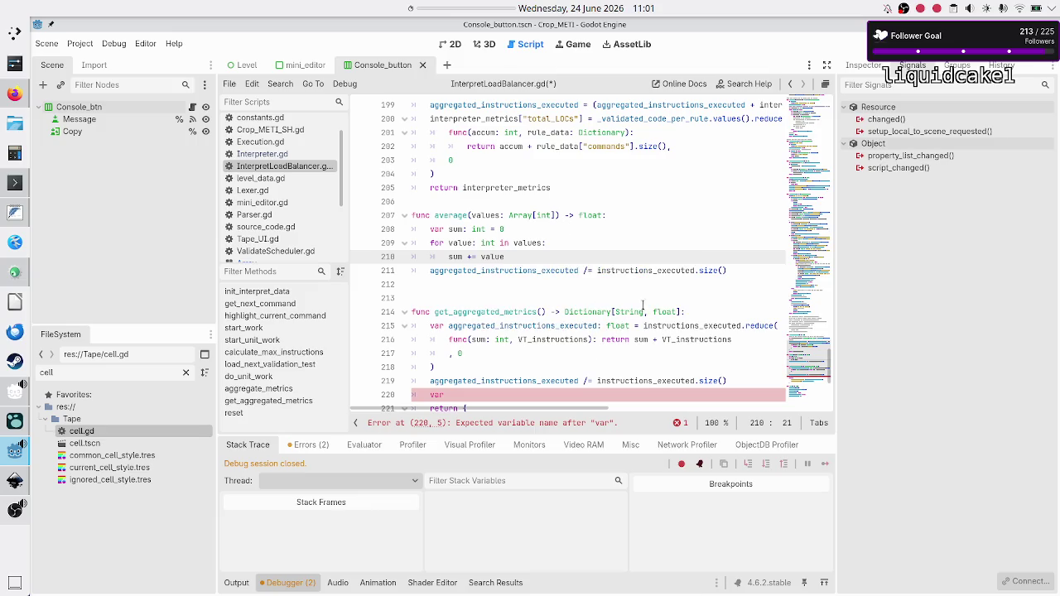
- Compare the reduce call and its initial value 0 in get_aggregated_metrics with the new loop
{"action": "mouse_move", "coordinate": [681, 324]}
{"action": "left_mouse_down"}
{"action": "mouse_move", "coordinate": [726, 339]}
{"action": "mouse_move", "coordinate": [497, 353]}
{"action": "mouse_move", "coordinate": [461, 342]}
{"action": "mouse_move", "coordinate": [609, 341]}
{"action": "left_mouse_up"}
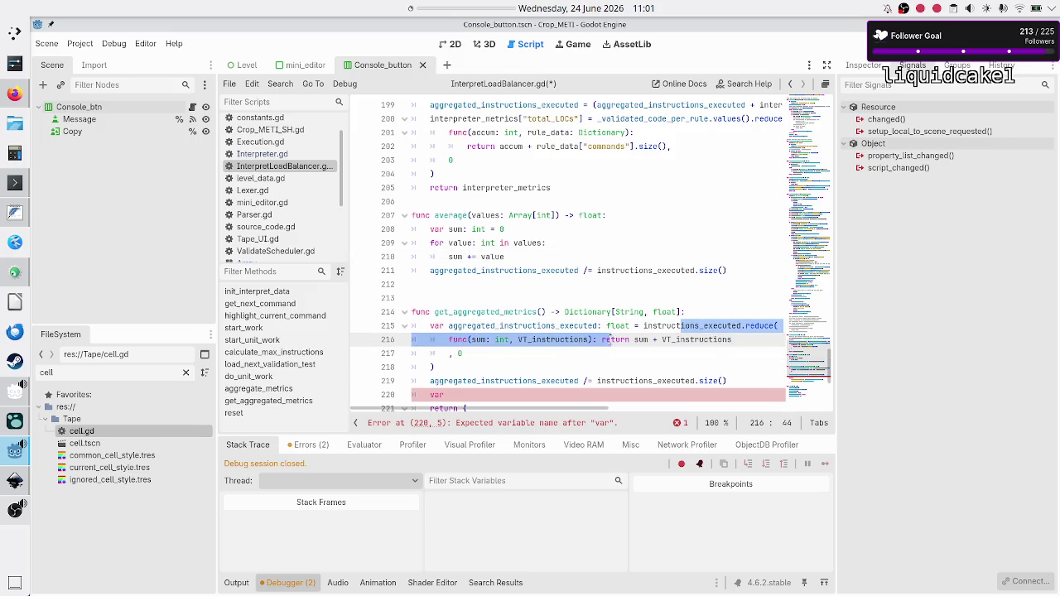
{"action": "left_click", "coordinate": [609, 341]}
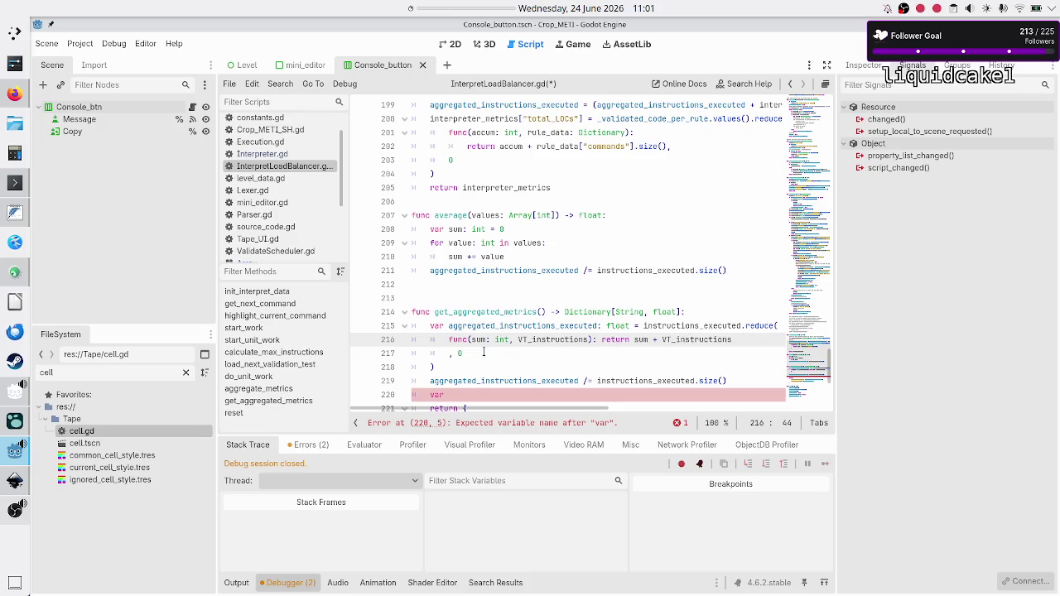
{"action": "left_click", "coordinate": [484, 353]}
{"action": "key", "text": "shift+Home"}
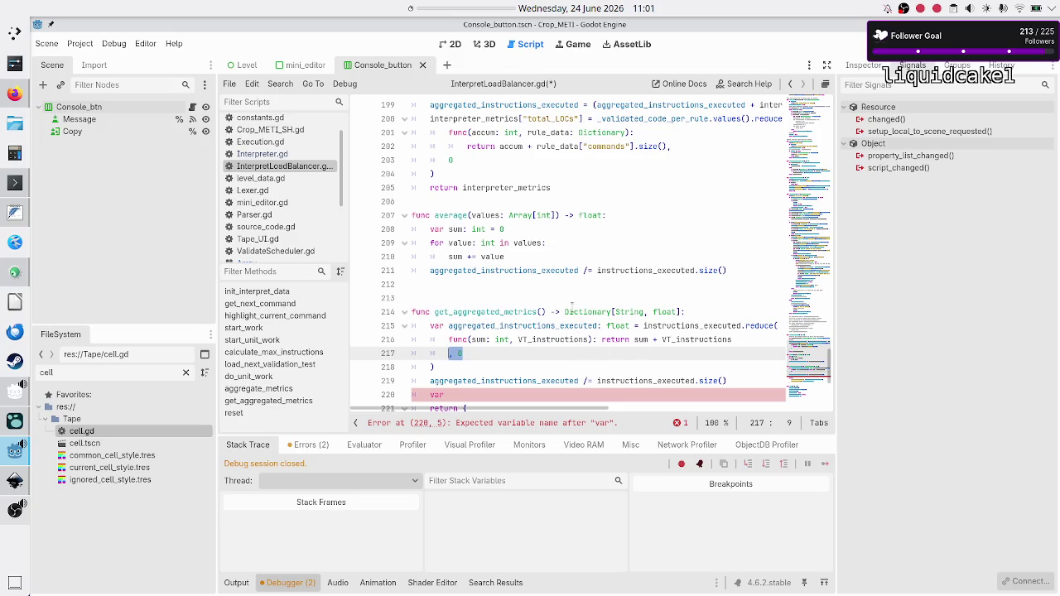
{"action": "left_click_drag", "start_coordinate": [536, 257], "coordinate": [430, 229]}
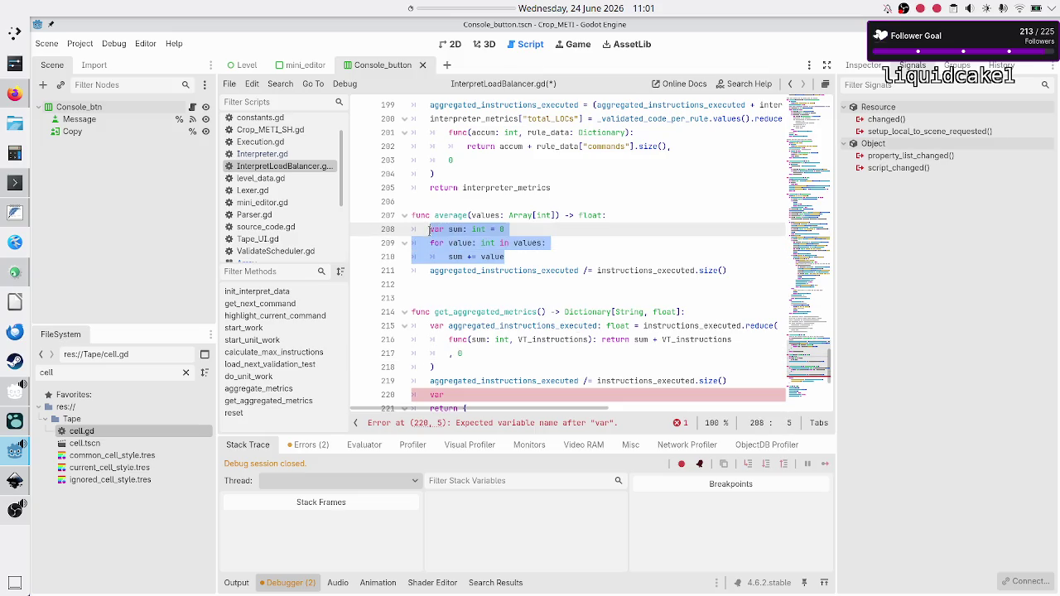
{"action": "mouse_move", "coordinate": [627, 325]}
{"action": "left_mouse_down"}
{"action": "mouse_move", "coordinate": [654, 345]}
{"action": "mouse_move", "coordinate": [581, 366]}
{"action": "left_mouse_up"}
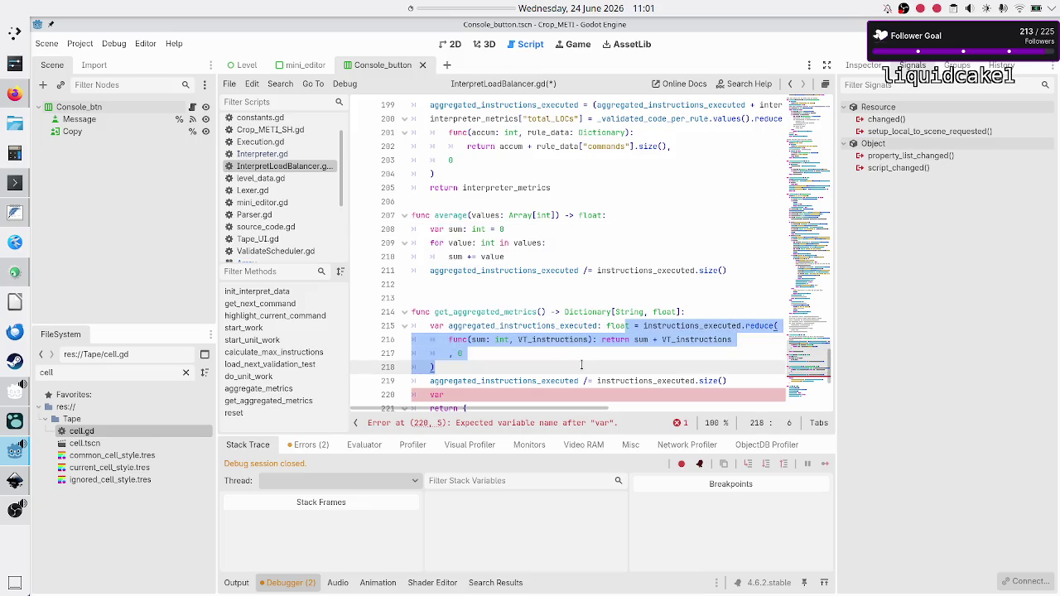
{"action": "left_click", "coordinate": [583, 354]}
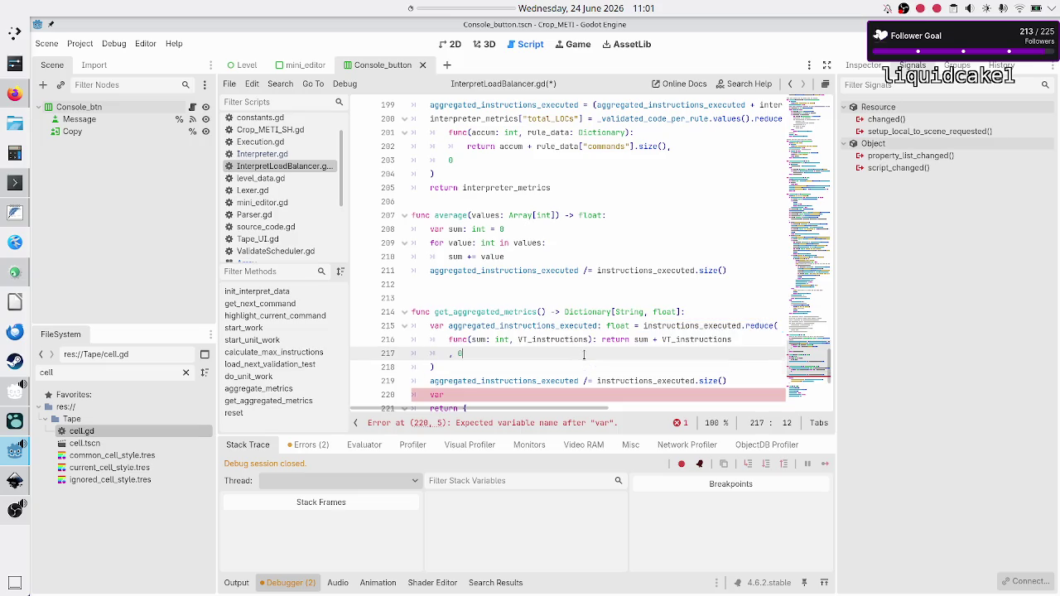
- Try shifting the for loop lines up and down, leaving them in their original place
{"action": "left_click", "coordinate": [598, 243]}
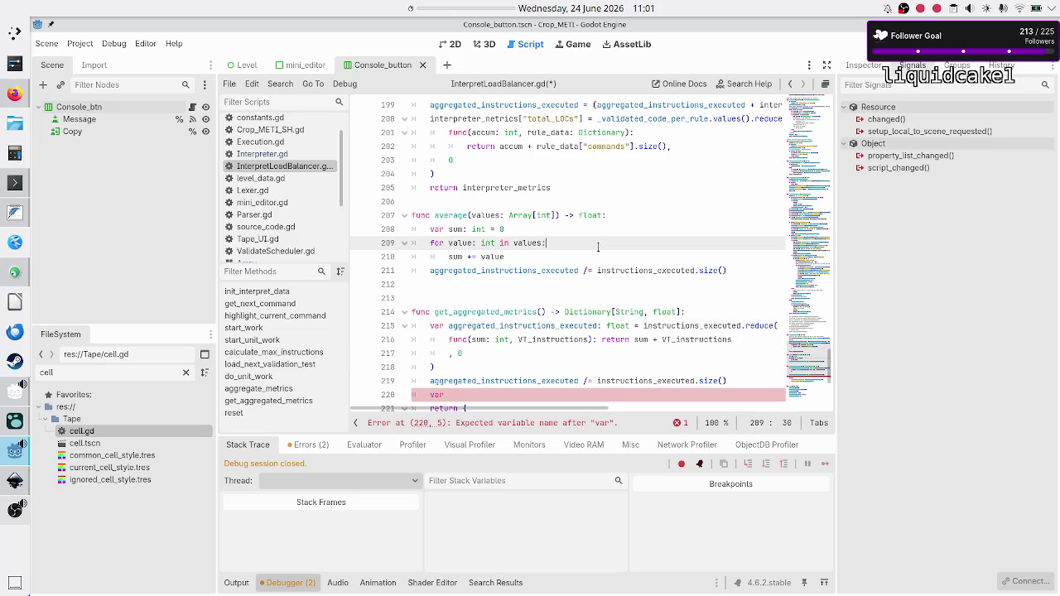
{"action": "key", "text": "Up"}
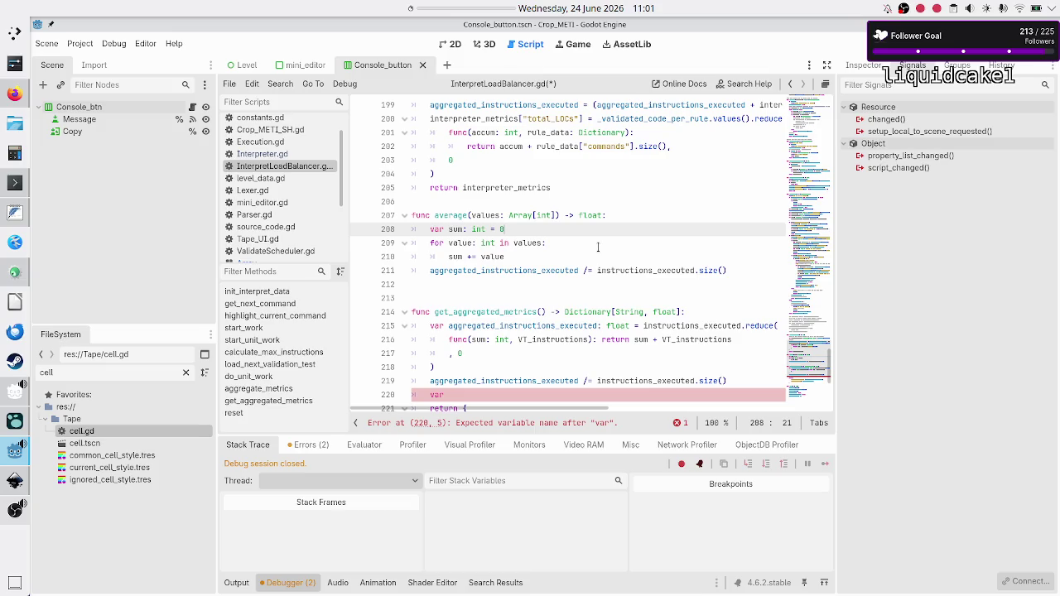
{"action": "key", "text": "Down"}
{"action": "key", "text": "Home"}
{"action": "key", "text": "shift+Down"}
{"action": "key", "text": "shift+Down"}
{"action": "key", "text": "shift+Left"}
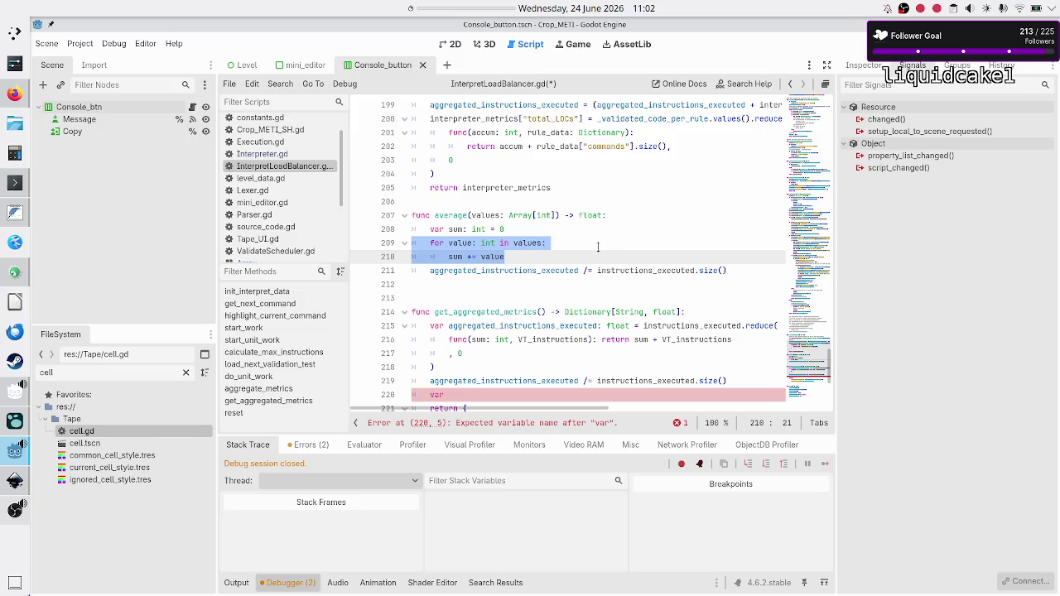
{"action": "key", "text": "alt+Up"}
{"action": "key", "text": "alt+Down"}
{"action": "key", "text": "alt+Down"}
{"action": "key", "text": "alt+Up"}
{"action": "key", "text": "Up"}
{"action": "key", "text": "Up"}
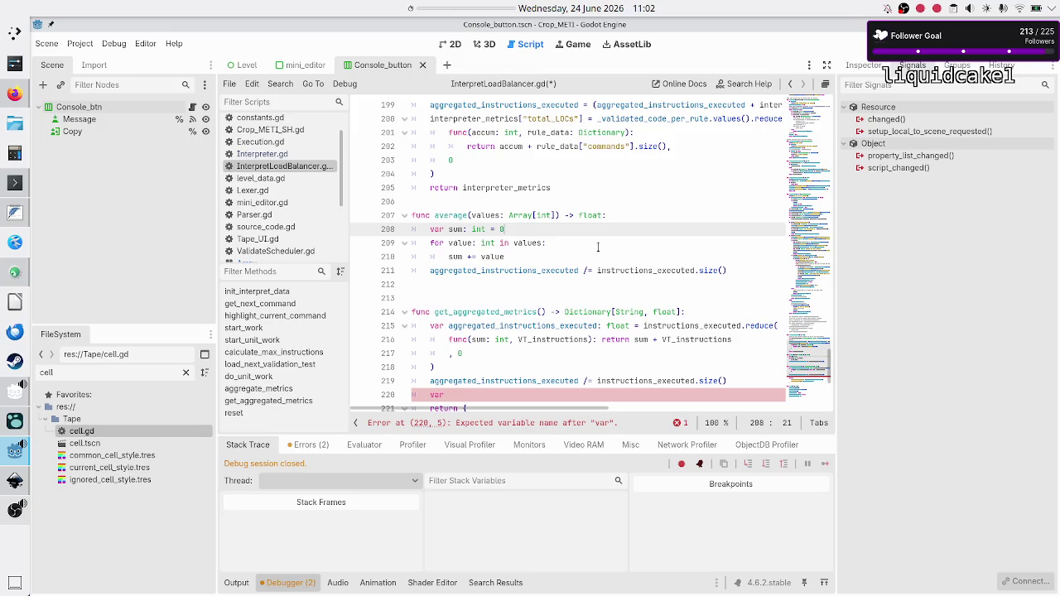
{"action": "key", "text": "Down"}
{"action": "key", "text": "Down"}
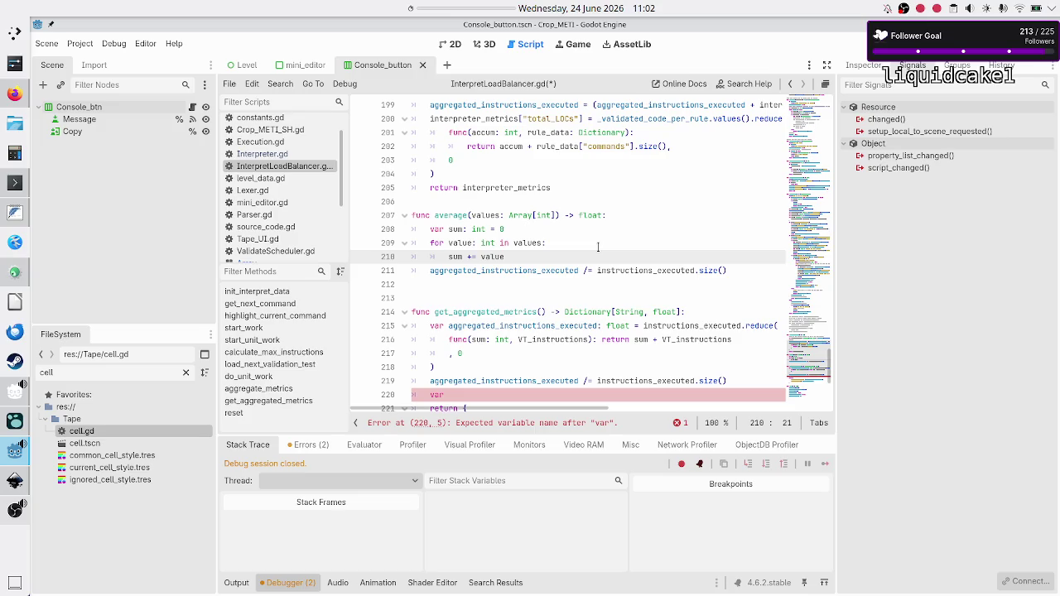
{"action": "key", "text": "Right"}
{"action": "key", "text": "Left"}
{"action": "key", "text": "Right"}
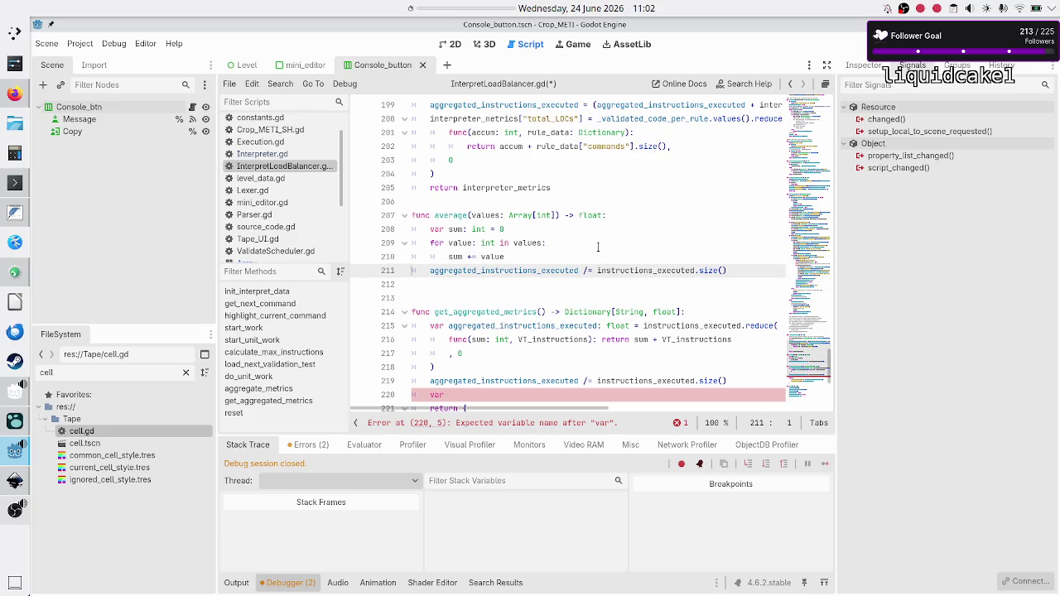
- Replace the old division line with 'return sum / float(values.size())'
{"action": "key", "text": "shift+End"}
{"action": "key", "text": "BackSpace"}
{"action": "type", "text": "return su"}
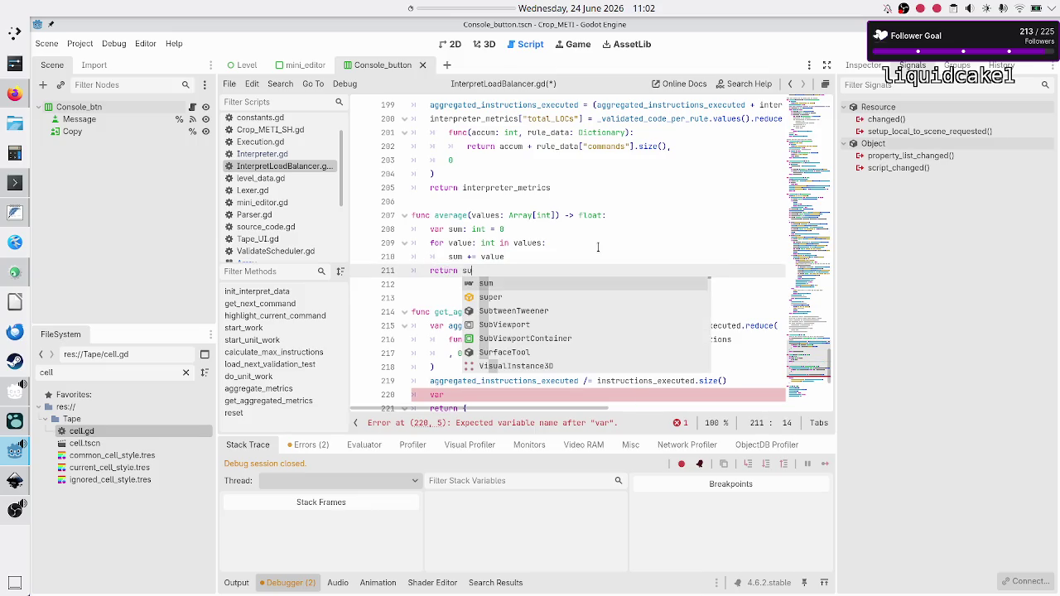
{"action": "key", "text": "BackSpace"}
{"action": "key", "text": "BackSpace"}
{"action": "type", "text": "float(su"}
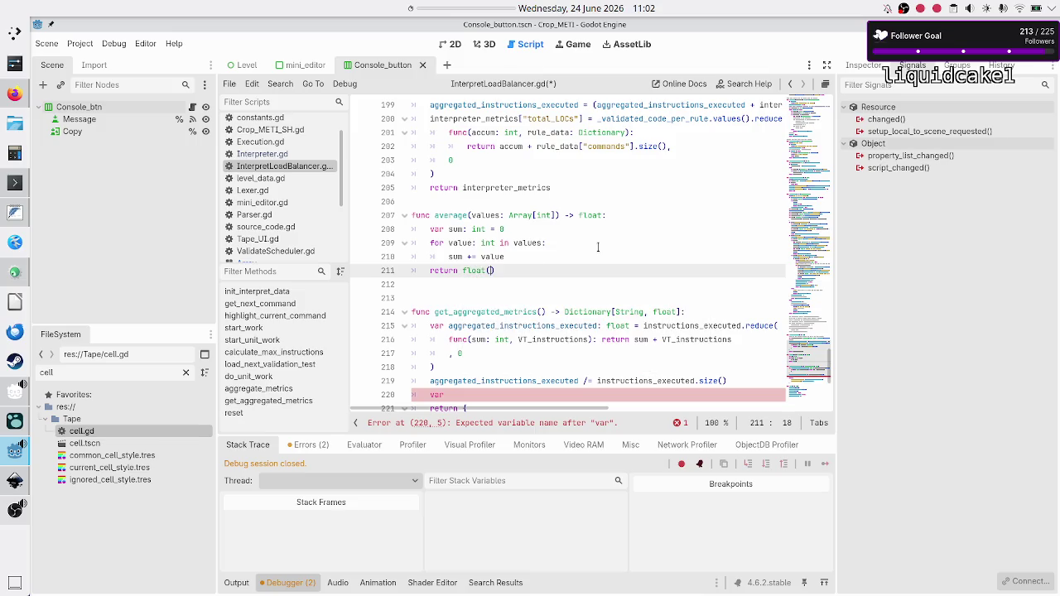
{"action": "type", "text": "m / "}
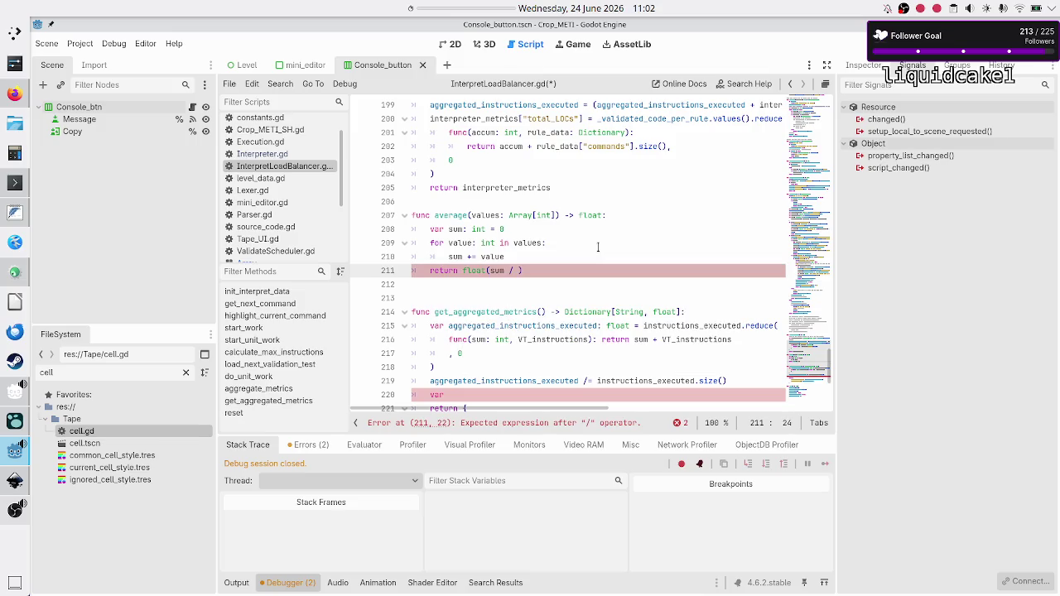
{"action": "type", "text": "values.size"}
{"action": "type", "text": "()"}
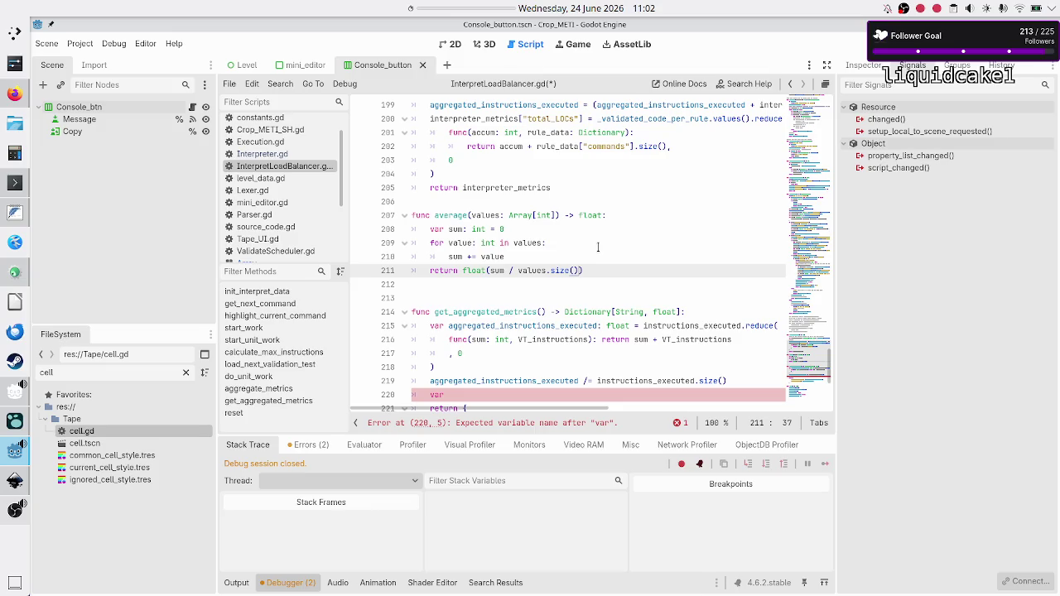
{"action": "key", "text": "Left"}
{"action": "key", "text": "ctrl+Left"}
{"action": "key", "text": "ctrl+Left"}
{"action": "key", "text": "ctrl+Left"}
{"action": "key", "text": "BackSpace"}
{"action": "key", "text": "BackSpace"}
{"action": "key", "text": "BackSpace"}
{"action": "key", "text": "ctrl+Right"}
{"action": "key", "text": "ctrl+Right"}
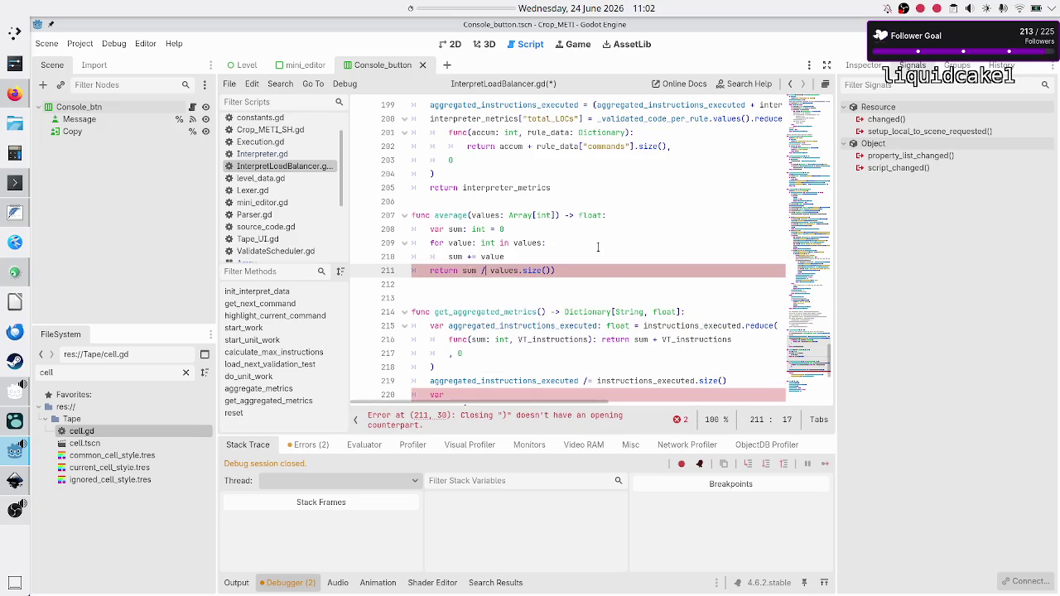
{"action": "type", "text": "float("}
{"action": "key", "text": "Down"}
{"action": "key", "text": "Left"}
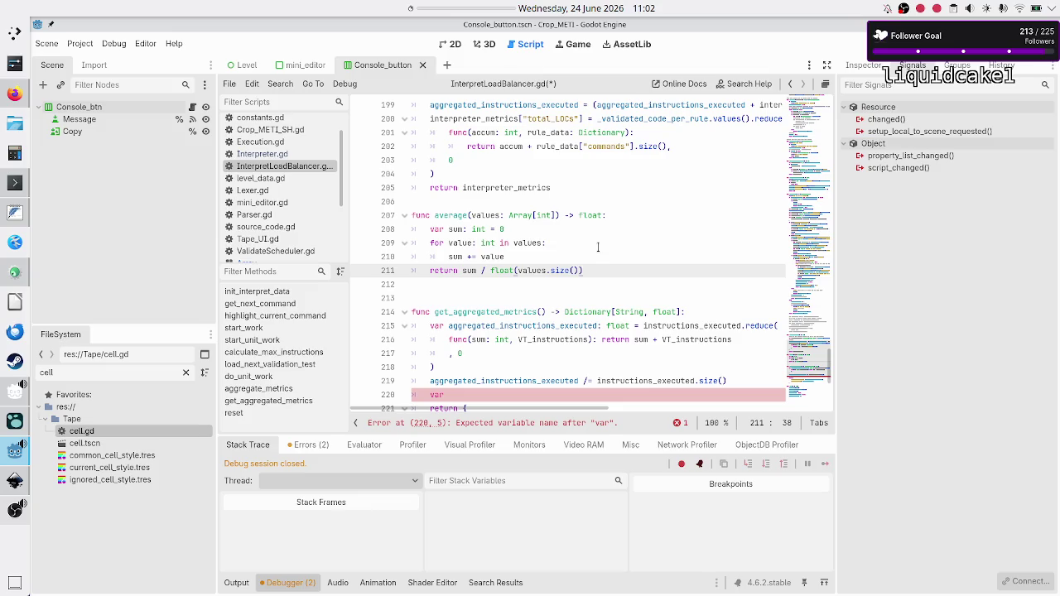
- Delete the extra blank line before get_aggregated_metrics
{"action": "key", "text": "Down"}
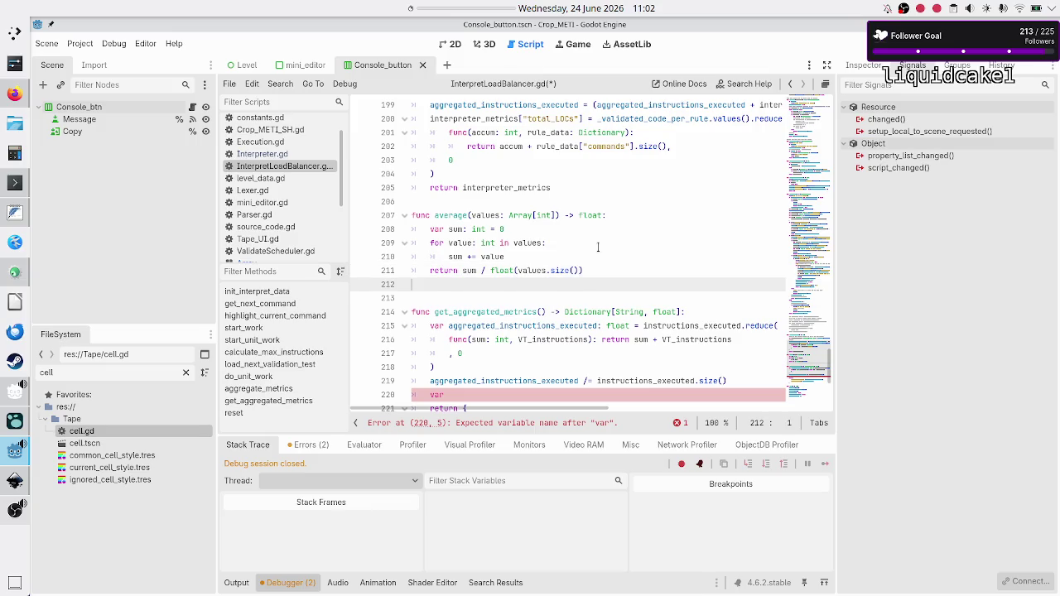
{"action": "key", "text": "Down"}
{"action": "key", "text": "BackSpace"}
{"action": "key", "text": "Down"}
{"action": "key", "text": "Down"}
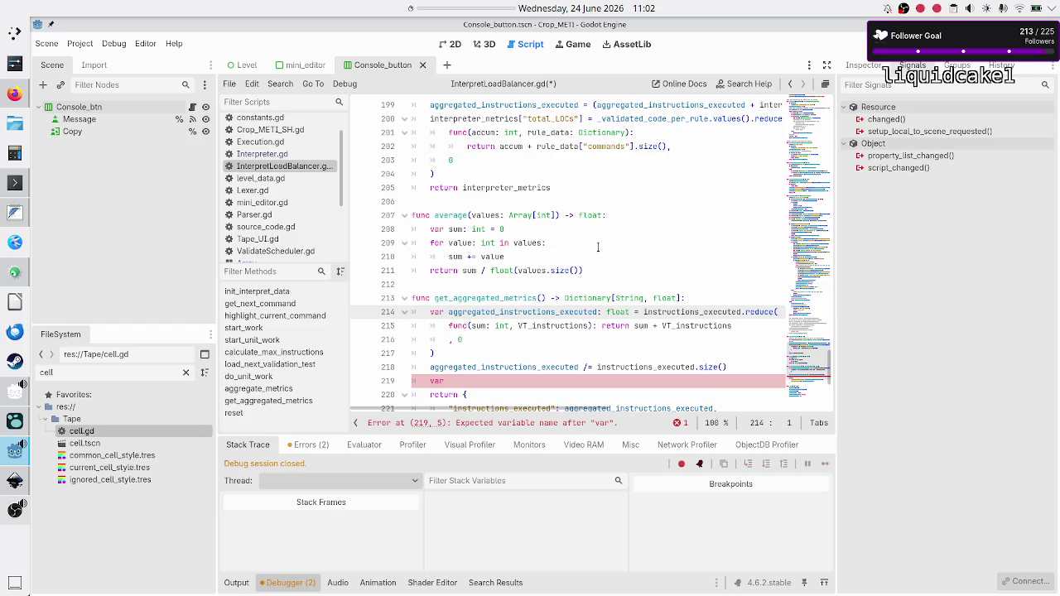
- Delete the old reduce-based averaging code in get_aggregated_metrics, including the stray var
{"action": "key", "text": "shift+Down"}
{"action": "key", "text": "shift+Down"}
{"action": "key", "text": "shift+Down"}
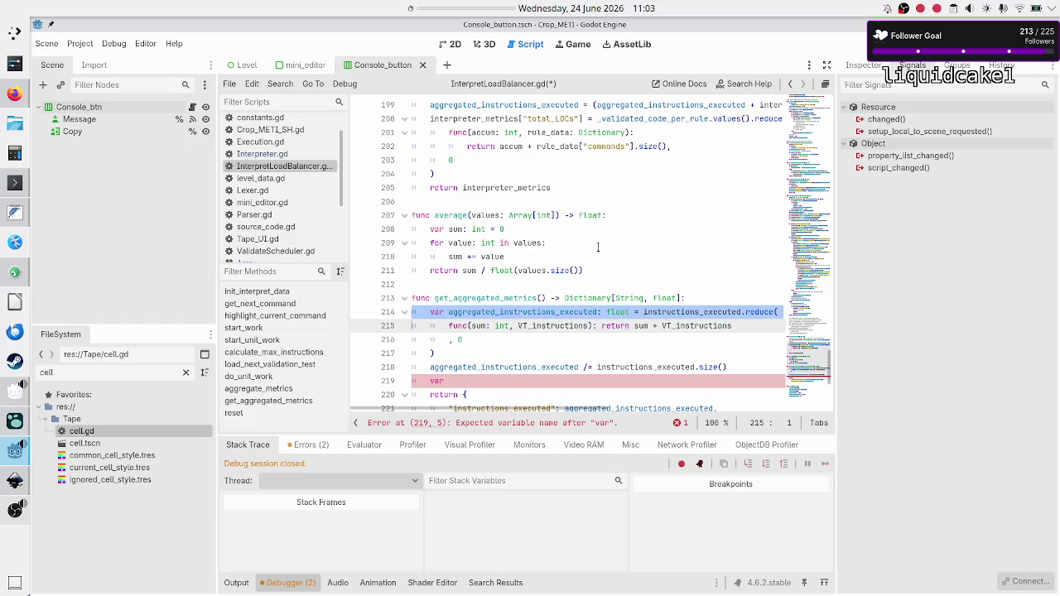
{"action": "key", "text": "shift+Left"}
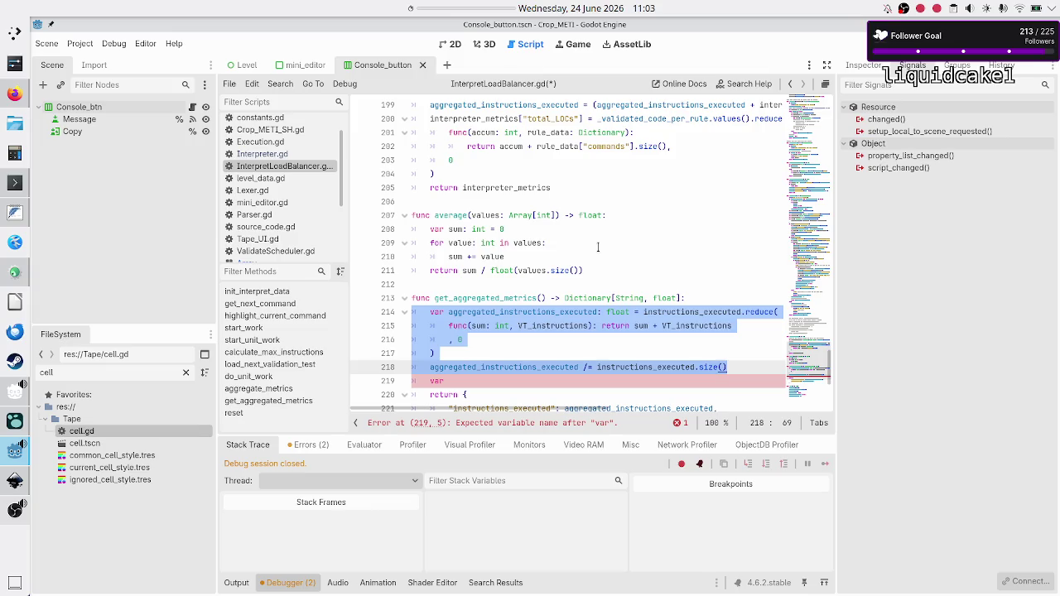
{"action": "key", "text": "shift+Down"}
{"action": "key", "text": "BackSpace"}
{"action": "key", "text": "BackSpace"}
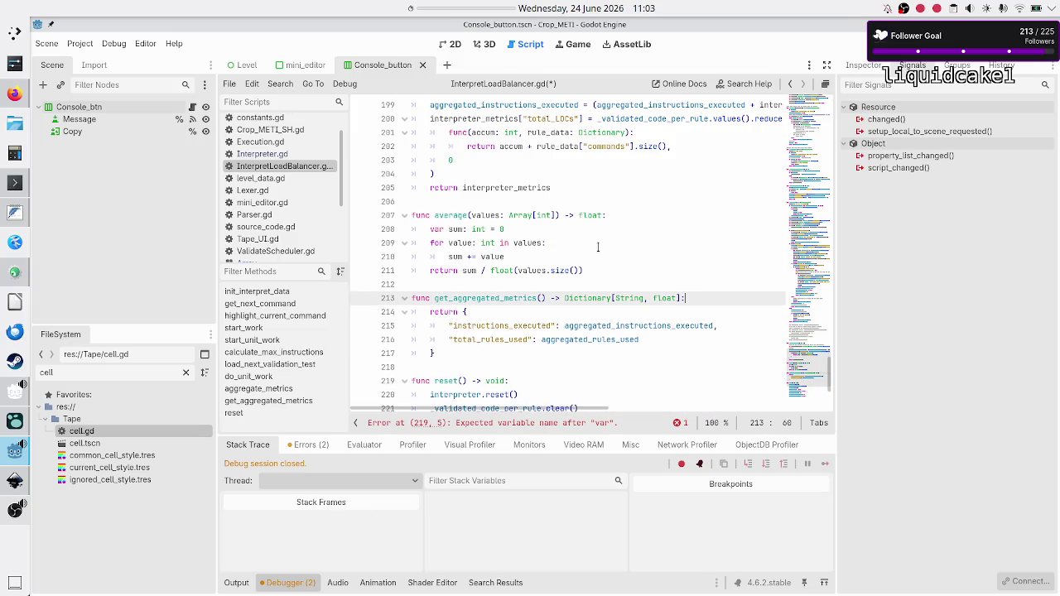
- Change the dictionary's instructions_executed value from aggregated_instructions_executed to instructions_executed
{"action": "key", "text": "Down"}
{"action": "key", "text": "Down"}
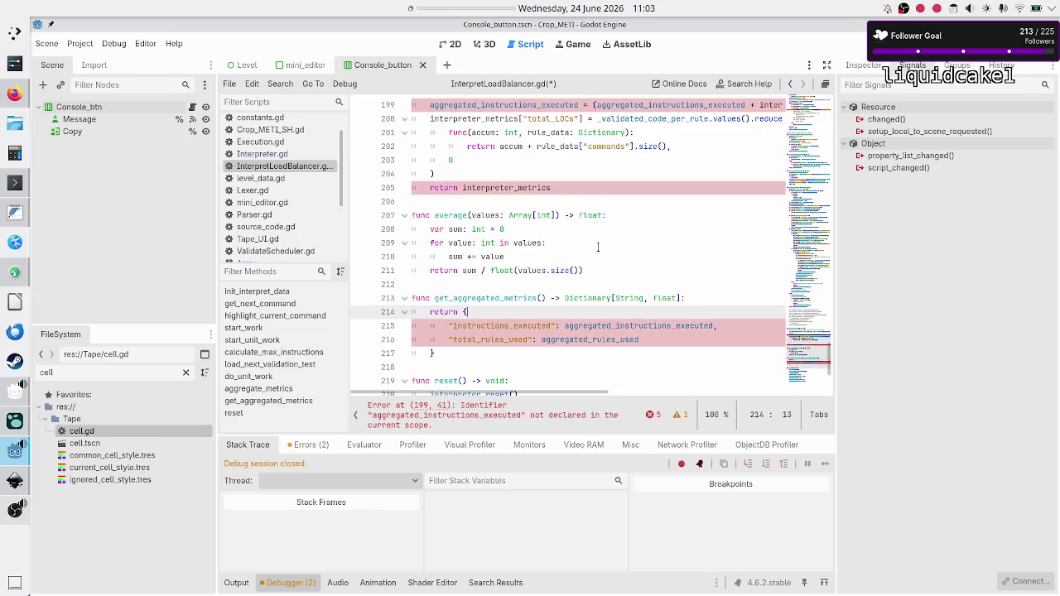
{"action": "key", "text": "End"}
{"action": "key", "text": "Left"}
{"action": "key", "text": "Left"}
{"action": "key", "text": "Left"}
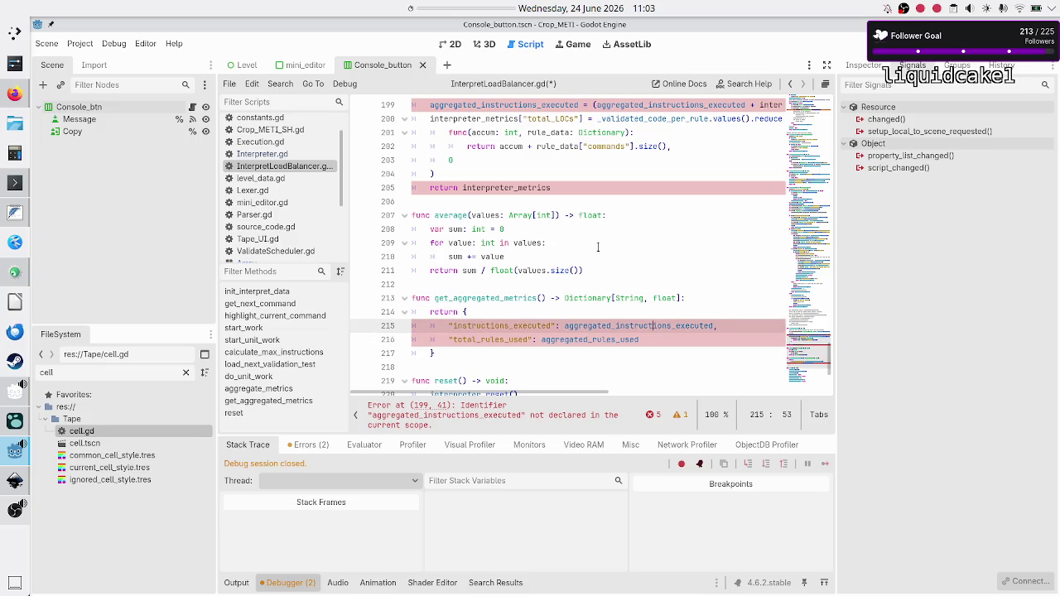
{"action": "key", "text": "BackSpace"}
{"action": "key", "text": "BackSpace"}
{"action": "key", "text": "BackSpace"}
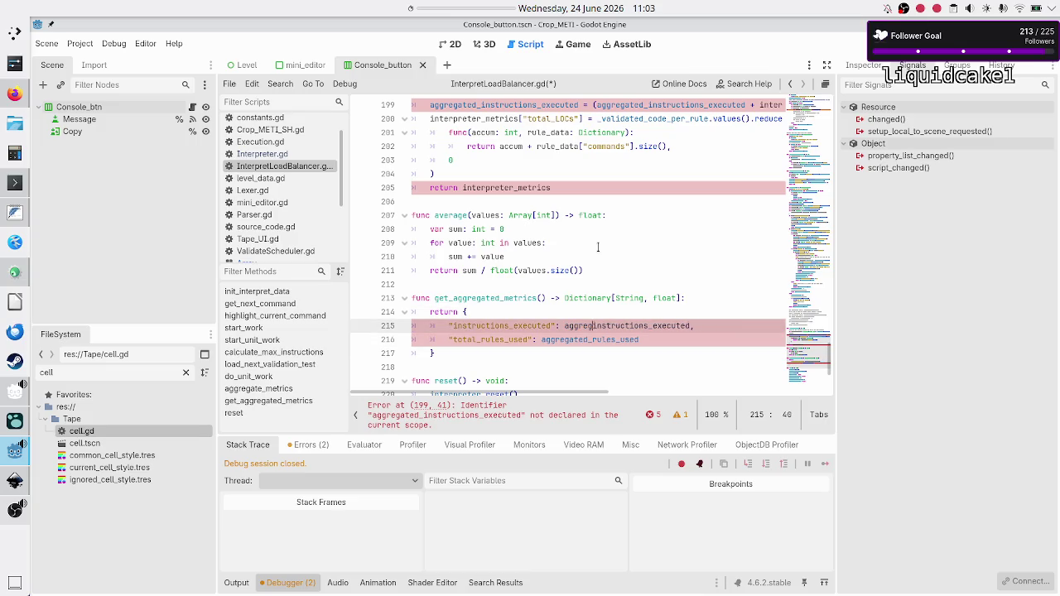
{"action": "key", "text": "Down"}
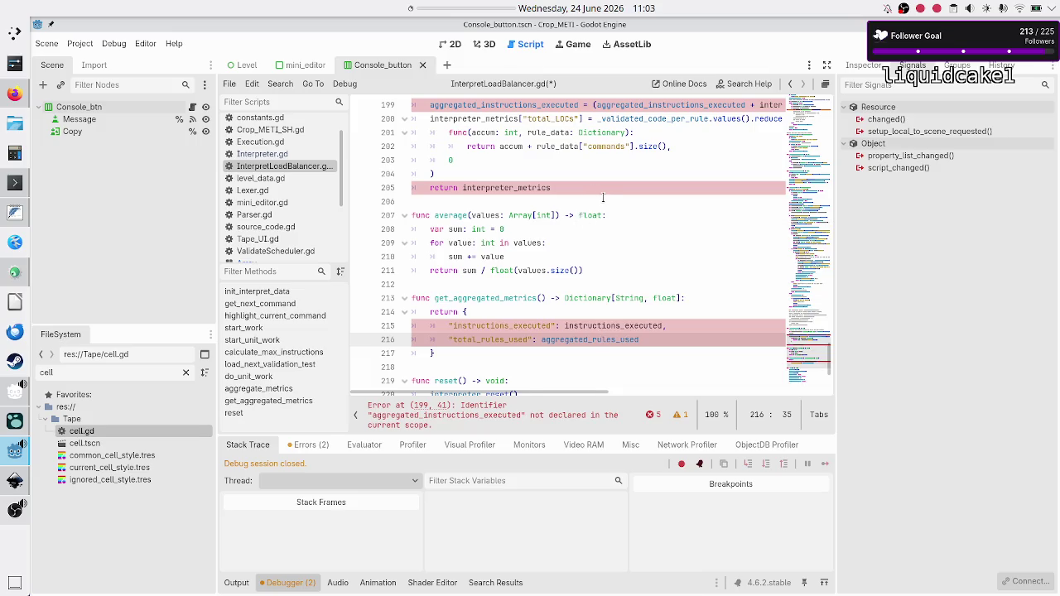
{"action": "scroll", "coordinate": [603, 198], "scroll_direction": "up", "scroll_amount": 3}
{"action": "scroll", "coordinate": [603, 199], "scroll_direction": "down", "scroll_amount": 1}
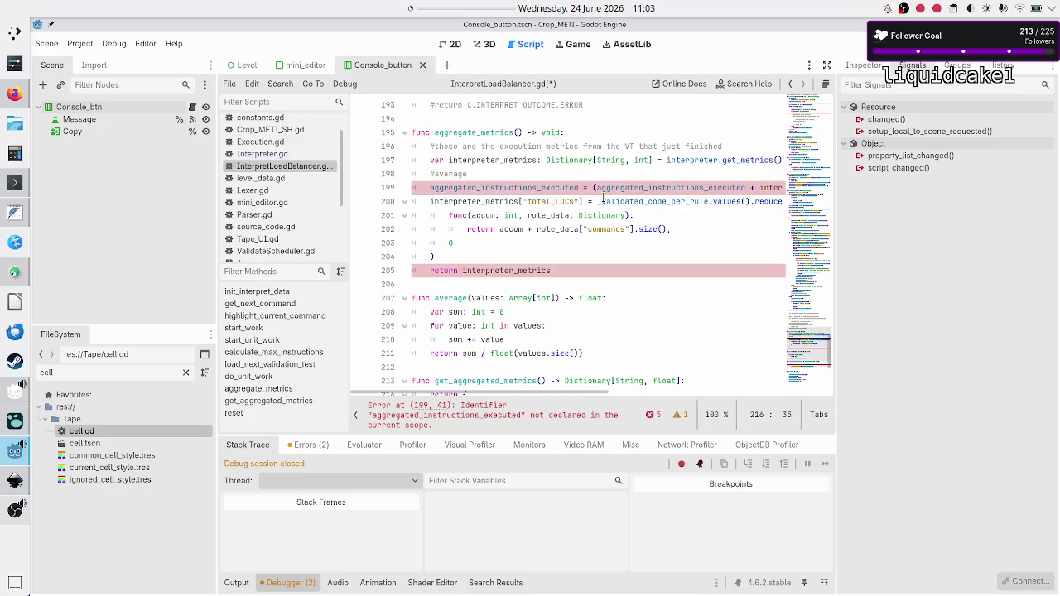
- Remove the total_LOCs reduce calculation and its leftover blank line from the metrics function
{"action": "left_click", "coordinate": [604, 187]}
{"action": "key", "text": "Up"}
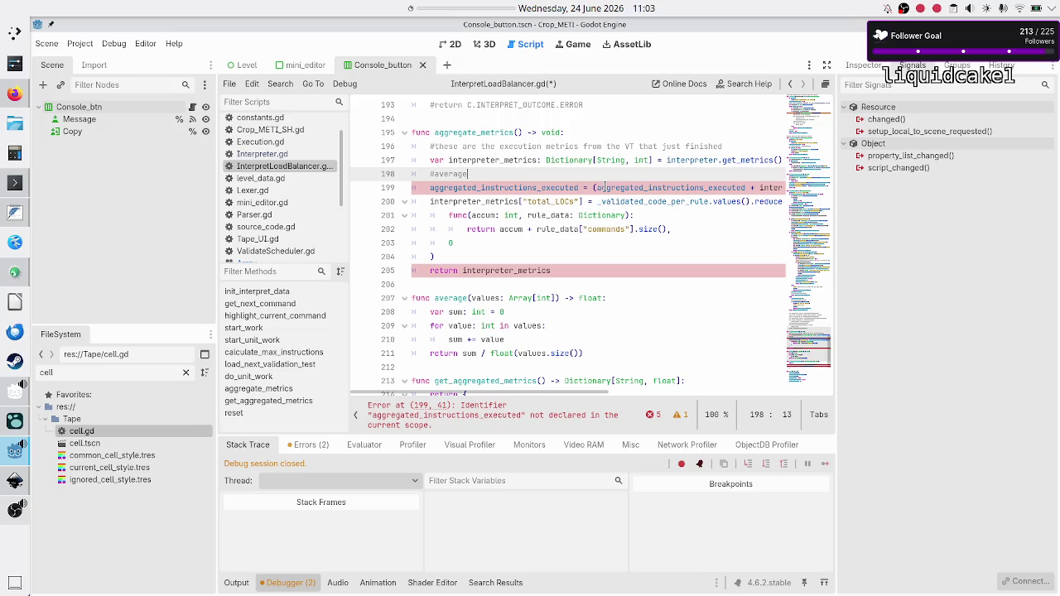
{"action": "key", "text": "Up"}
{"action": "key", "text": "Home"}
{"action": "key", "text": "shift+End"}
{"action": "key", "text": "Right"}
{"action": "key", "text": "Down"}
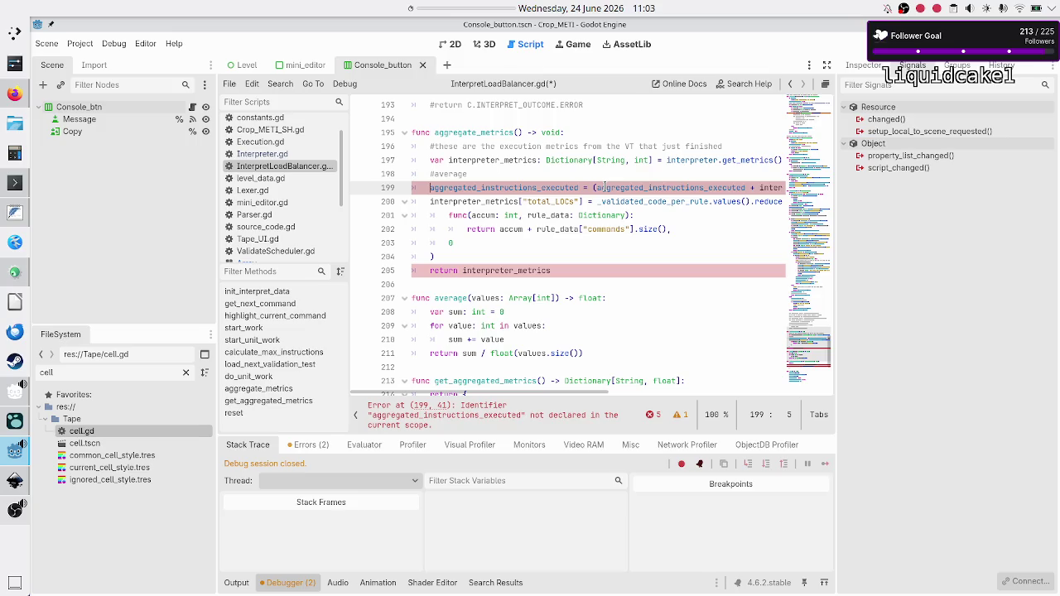
{"action": "key", "text": "Down"}
{"action": "key", "text": "shift+Down"}
{"action": "key", "text": "shift+Down"}
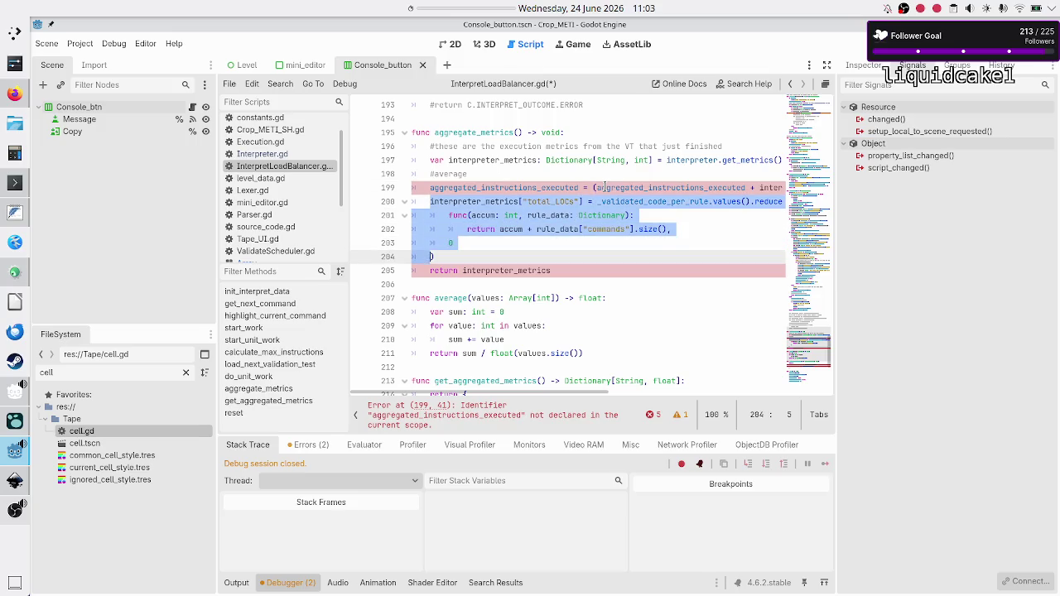
{"action": "key", "text": "BackSpace"}
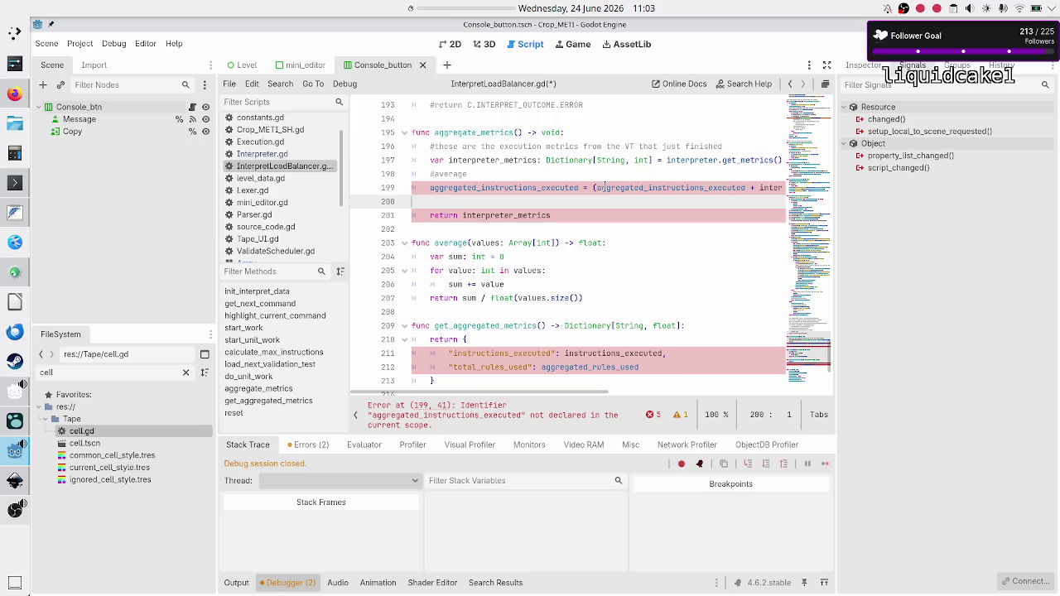
{"action": "key", "text": "BackSpace"}
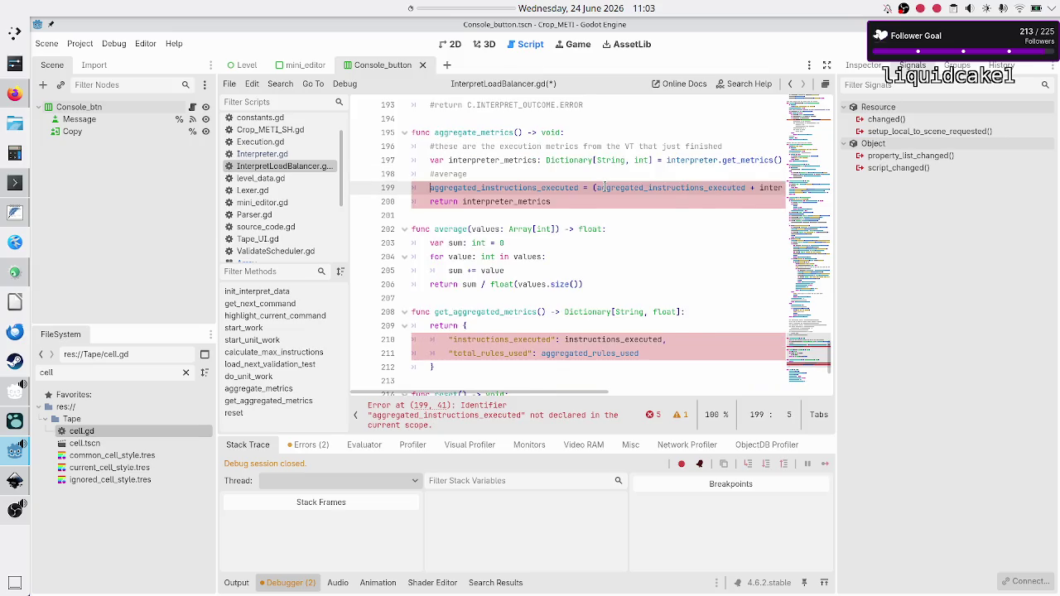
{"action": "key", "text": "shift+End"}
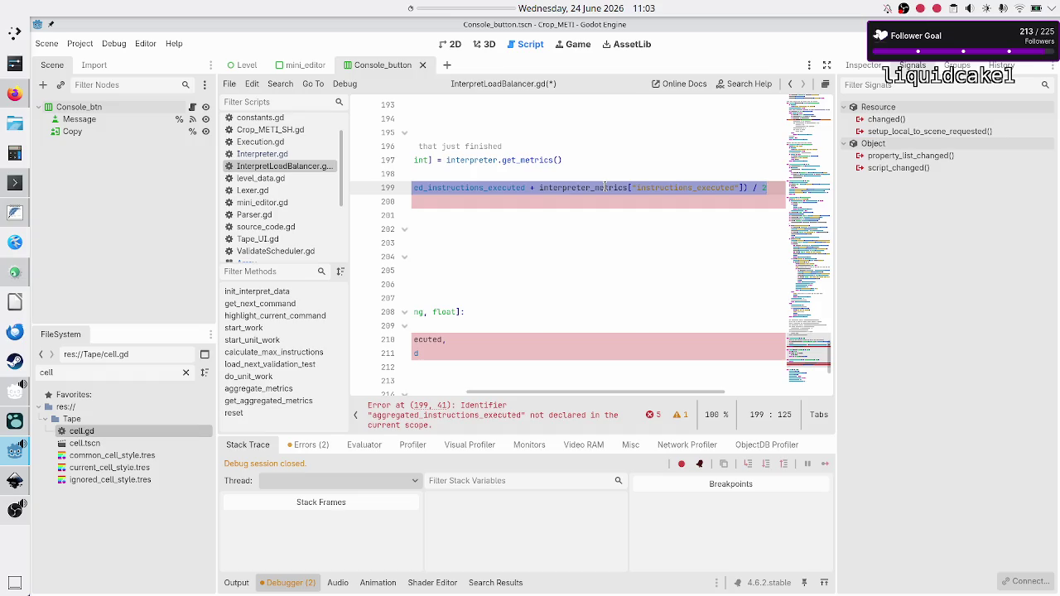
{"action": "key", "text": "ctrl+z"}
{"action": "key", "text": "ctrl+z"}
{"action": "key", "text": "ctrl+z"}
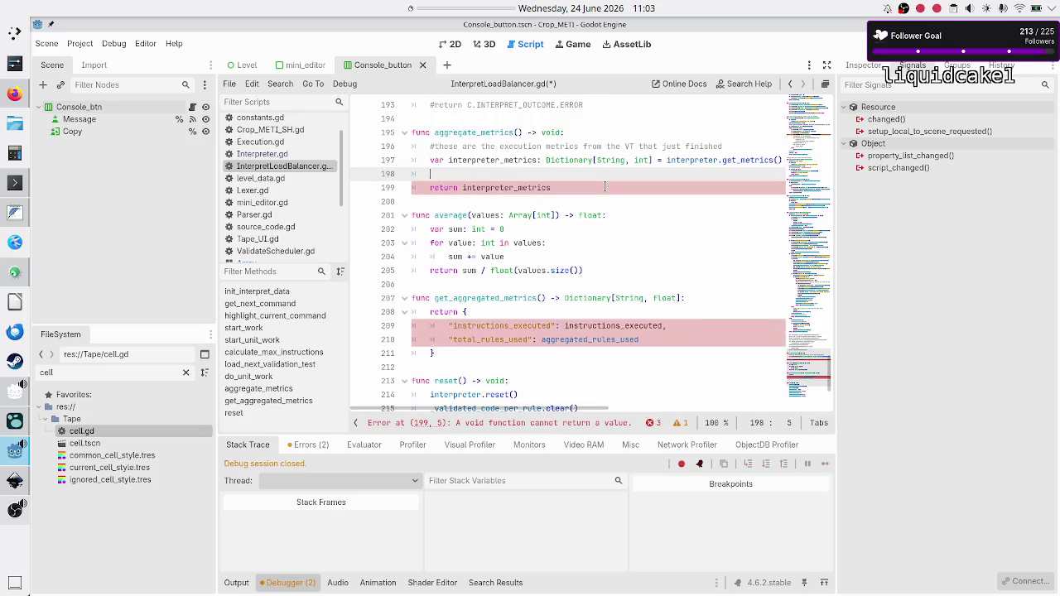
- Rename the function aggregate_metrics to save_metrics
{"action": "key", "text": "Up"}
{"action": "key", "text": "Up"}
{"action": "key", "text": "Up"}
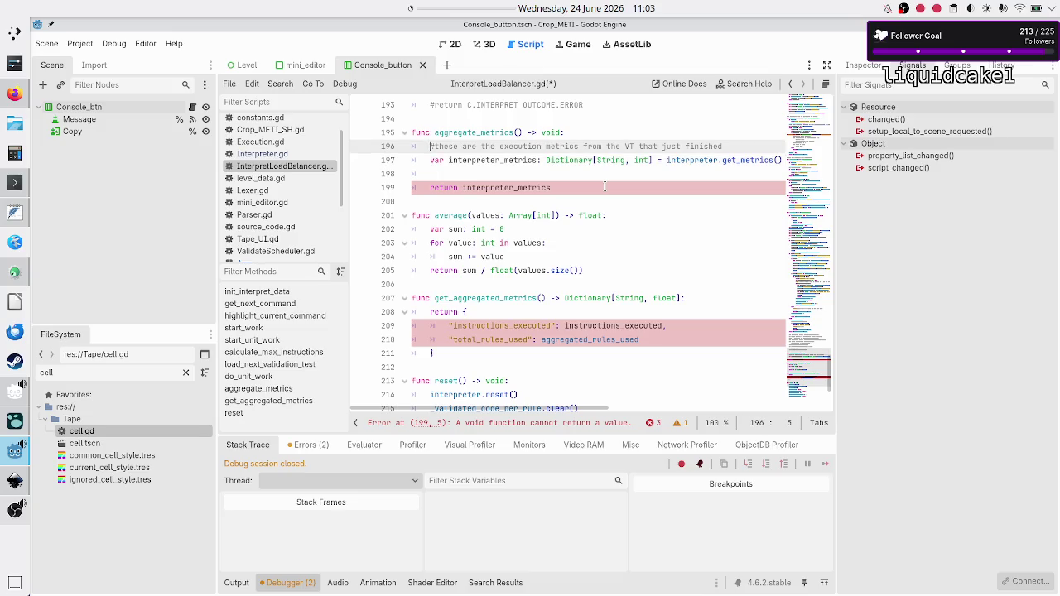
{"action": "key", "text": "Left"}
{"action": "key", "text": "Left"}
{"action": "key", "text": "Left"}
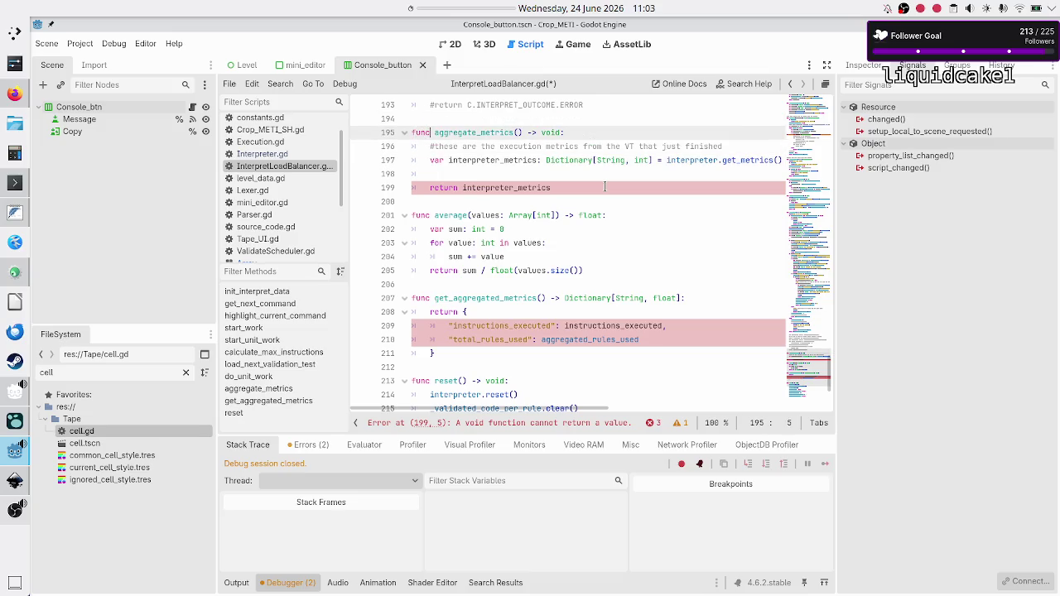
{"action": "key", "text": "shift+Right"}
{"action": "key", "text": "shift+Right"}
{"action": "key", "text": "shift+Right"}
{"action": "type", "text": "save"}
- Add 'instructions_executed.push_back(interpreter_metrics[])' with autocomplete, then open Interpreter.gd
{"action": "key", "text": "Down"}
{"action": "key", "text": "Down"}
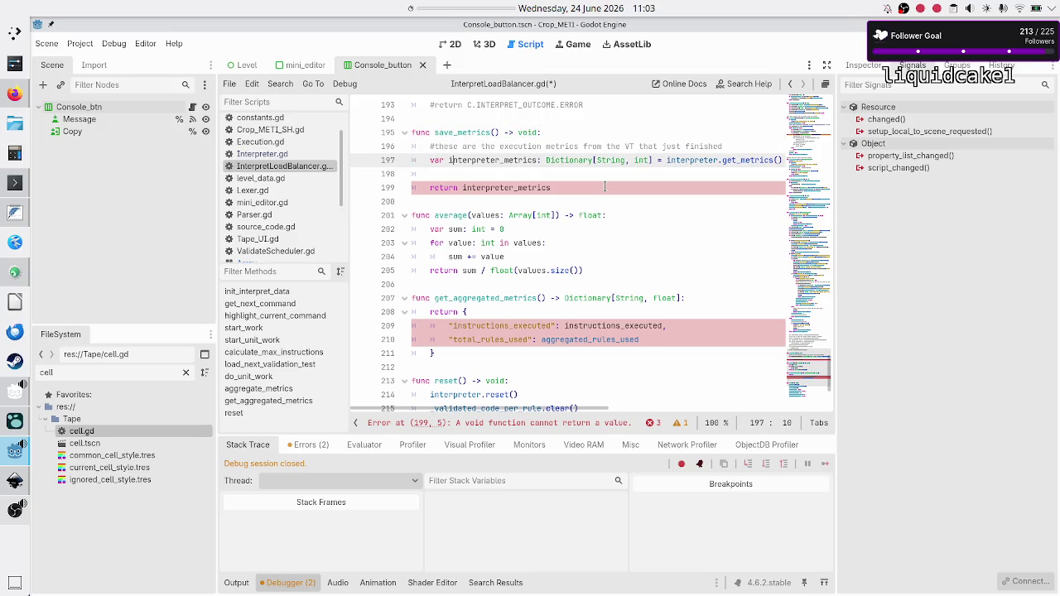
{"action": "key", "text": "Down"}
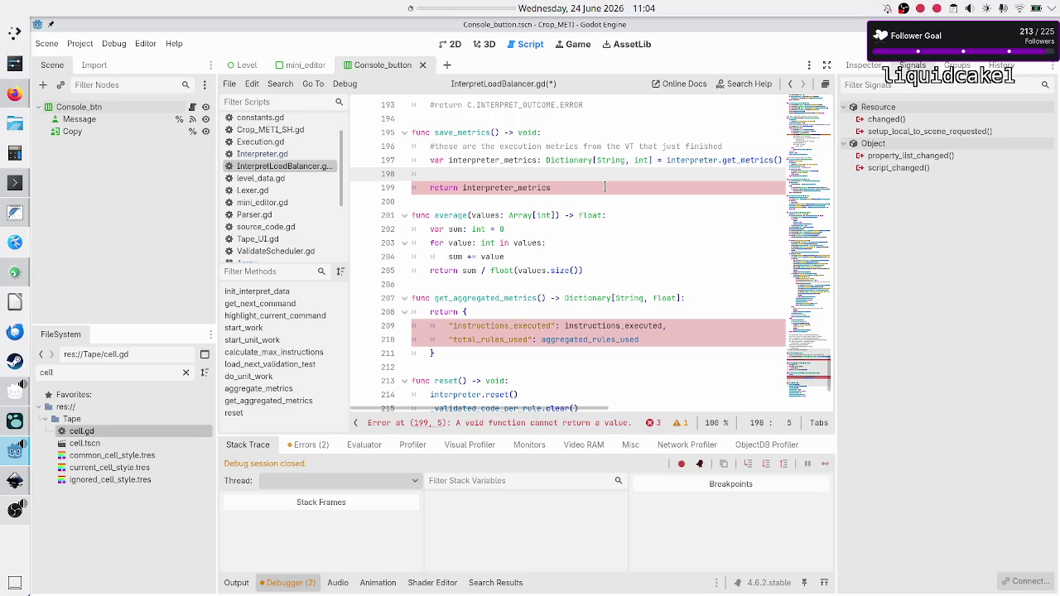
{"action": "type", "text": "instr"}
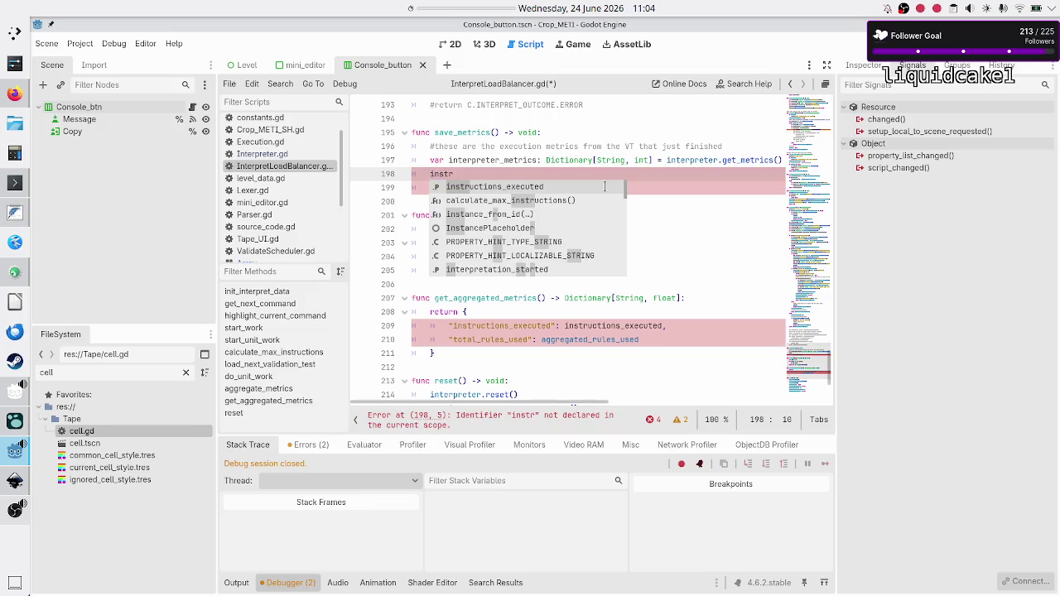
{"action": "key", "text": "Return"}
{"action": "type", "text": ".push"}
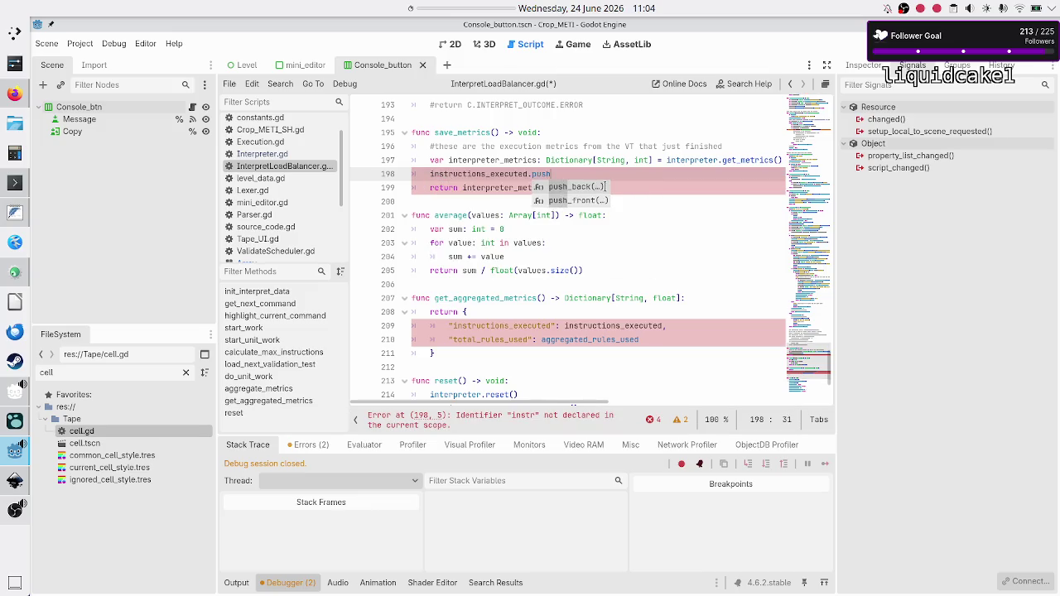
{"action": "key", "text": "Return"}
{"action": "type", "text": "inter"}
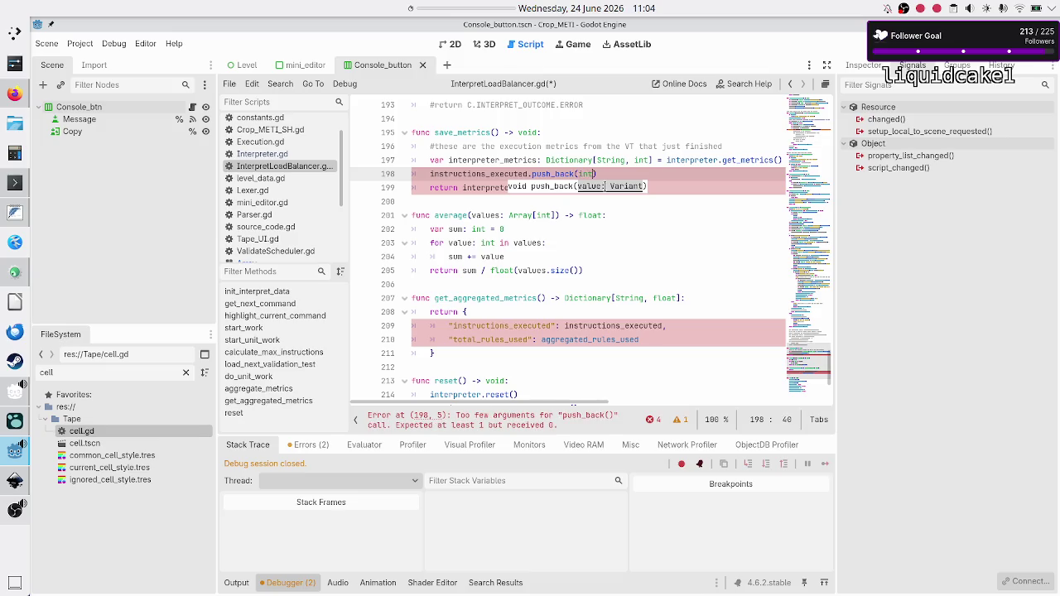
{"action": "key", "text": "Down"}
{"action": "key", "text": "Down"}
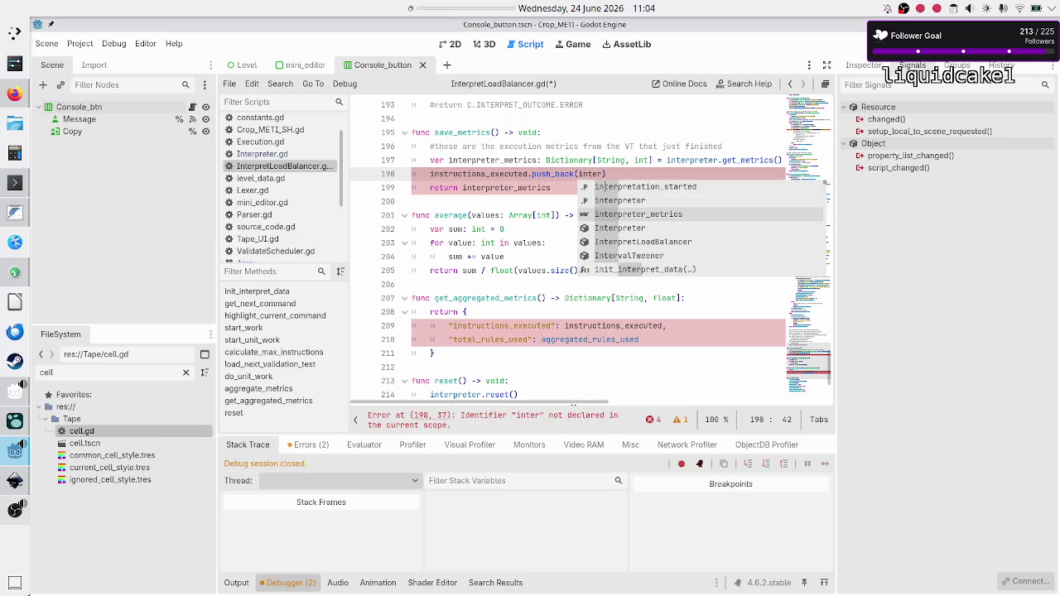
{"action": "key", "text": "Return"}
{"action": "type", "text": "[]"}
{"action": "key", "text": "Left"}
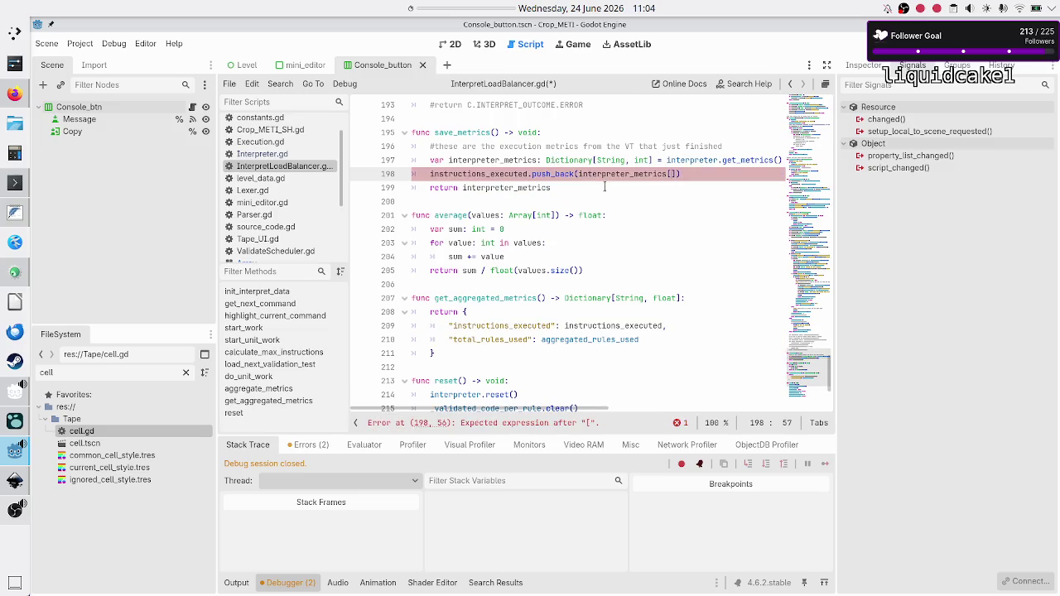
{"action": "left_click", "coordinate": [261, 154]}
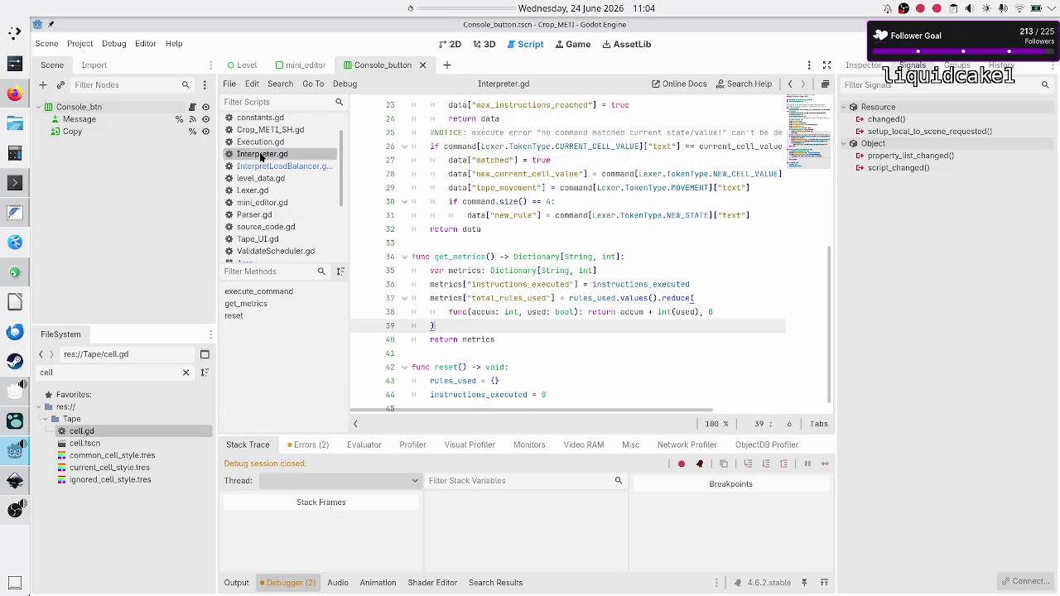
- Copy instructions_executed from Interpreter.gd's get_metrics into the push_back brackets
{"action": "double_click", "coordinate": [505, 284]}
{"action": "key", "text": "ctrl+c"}
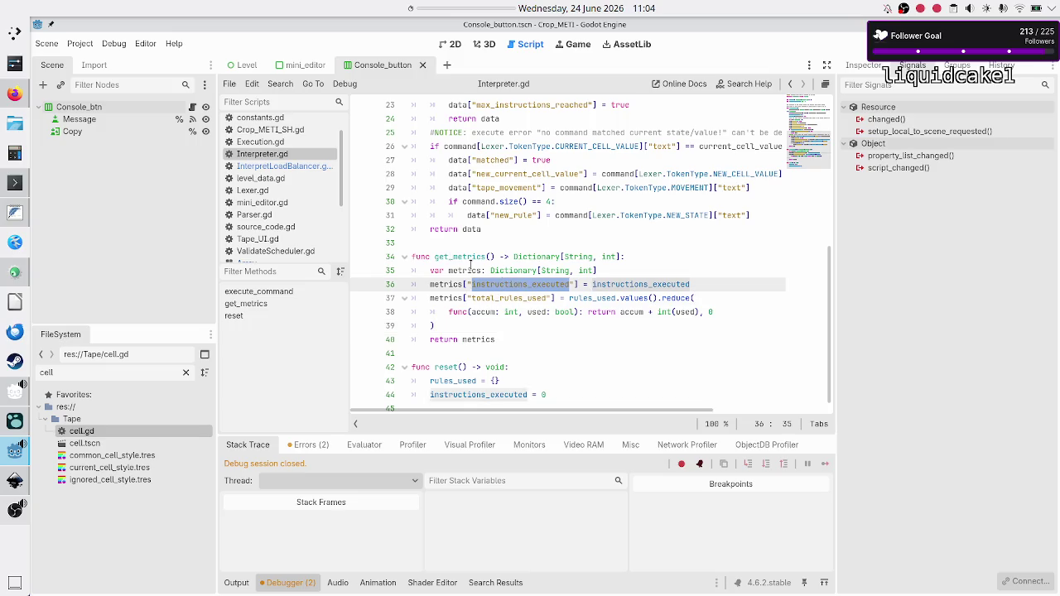
{"action": "left_click", "coordinate": [281, 169]}
{"action": "key", "text": "ctrl+v"}
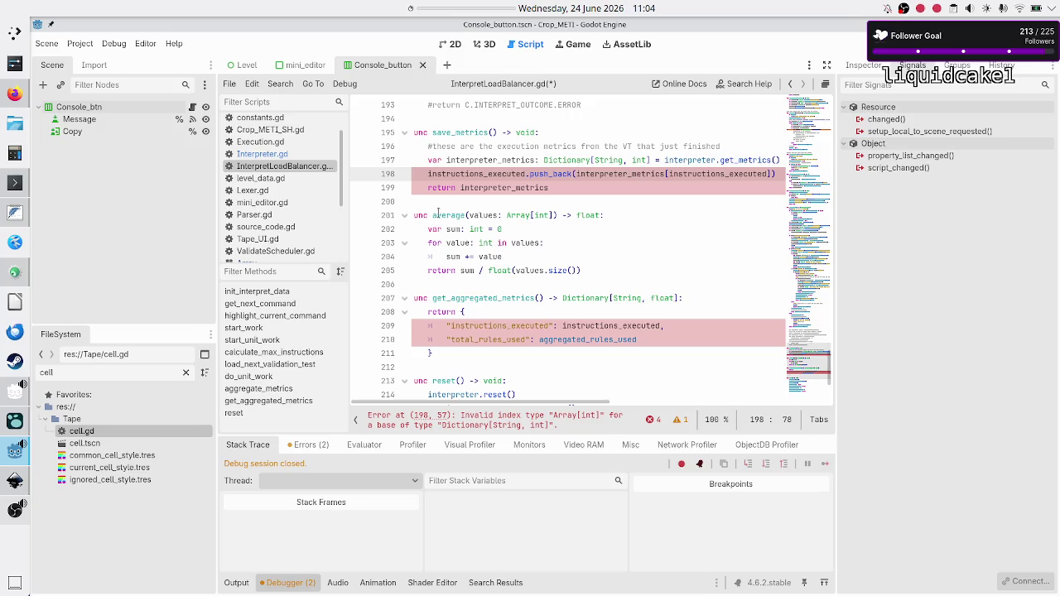
{"action": "left_click", "coordinate": [294, 154]}
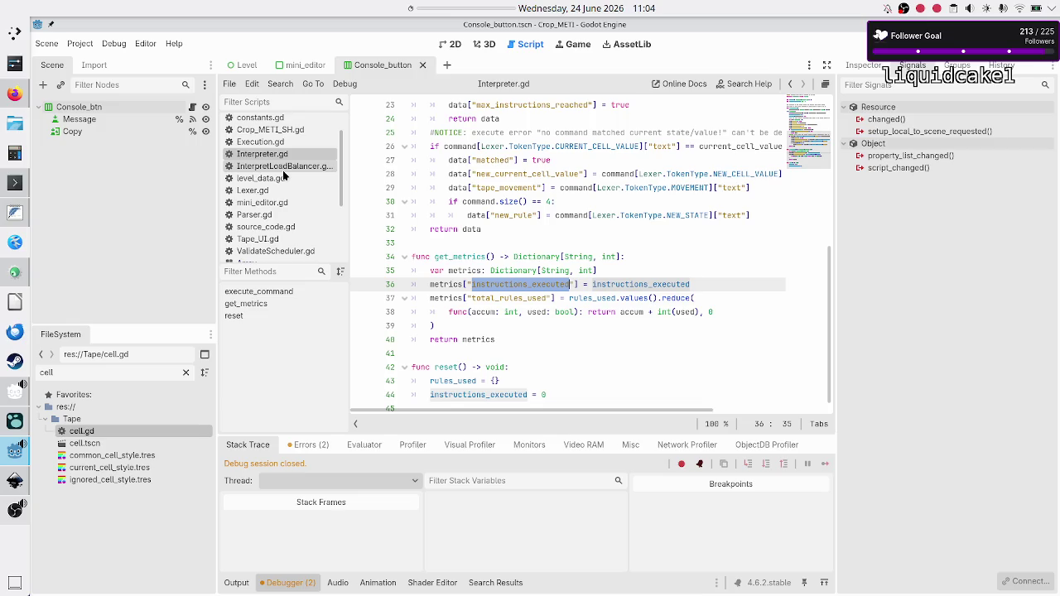
{"action": "left_click", "coordinate": [282, 167]}
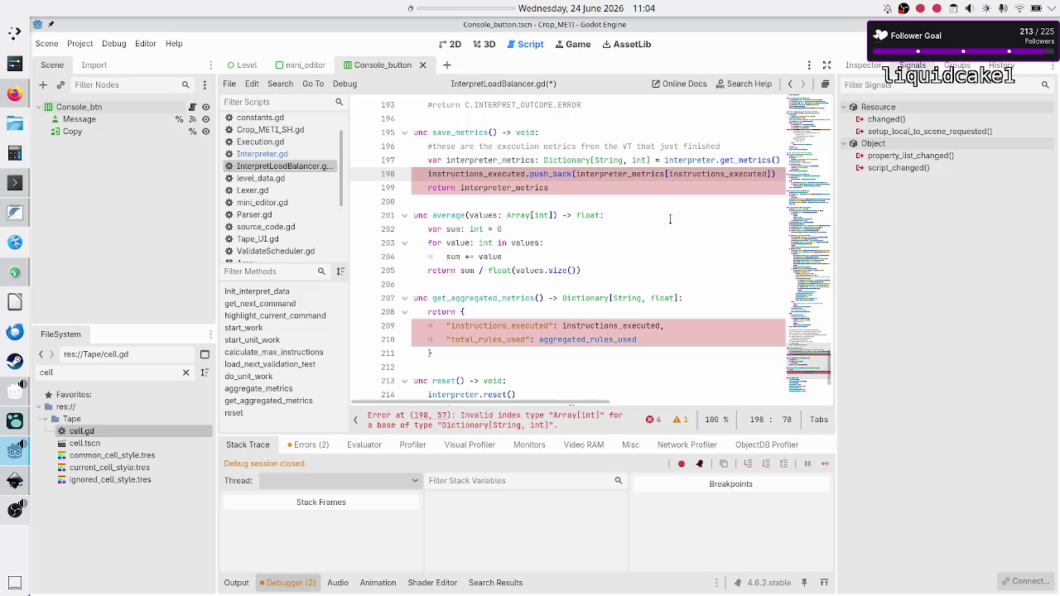
- Put quotes around the instructions_executed key on line 198
{"action": "key", "text": "BackSpace"}
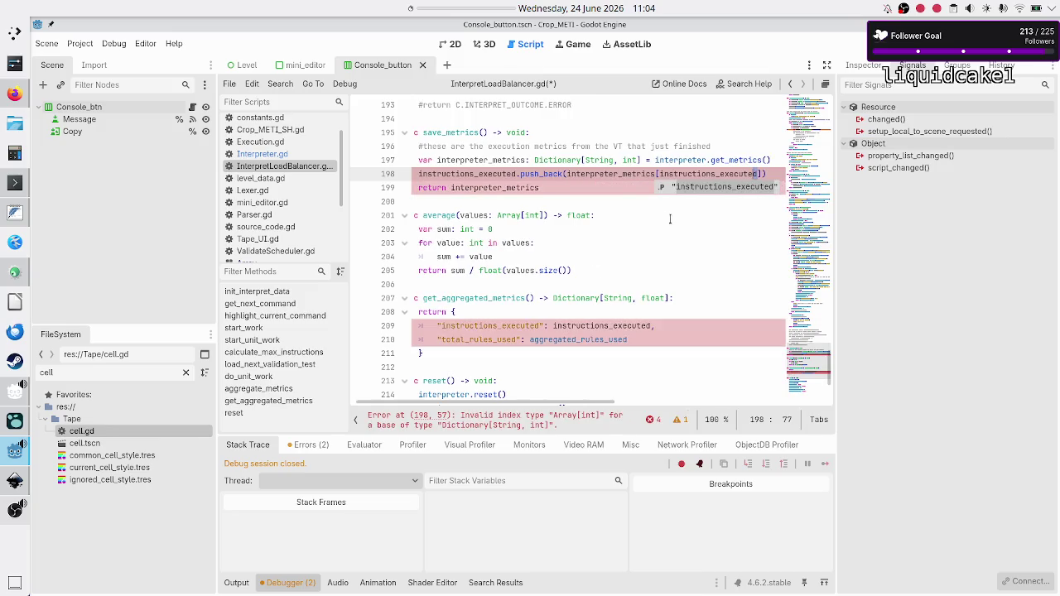
{"action": "key", "text": "shift+Left"}
{"action": "key", "text": "shift+Left"}
{"action": "key", "text": "shift+Left"}
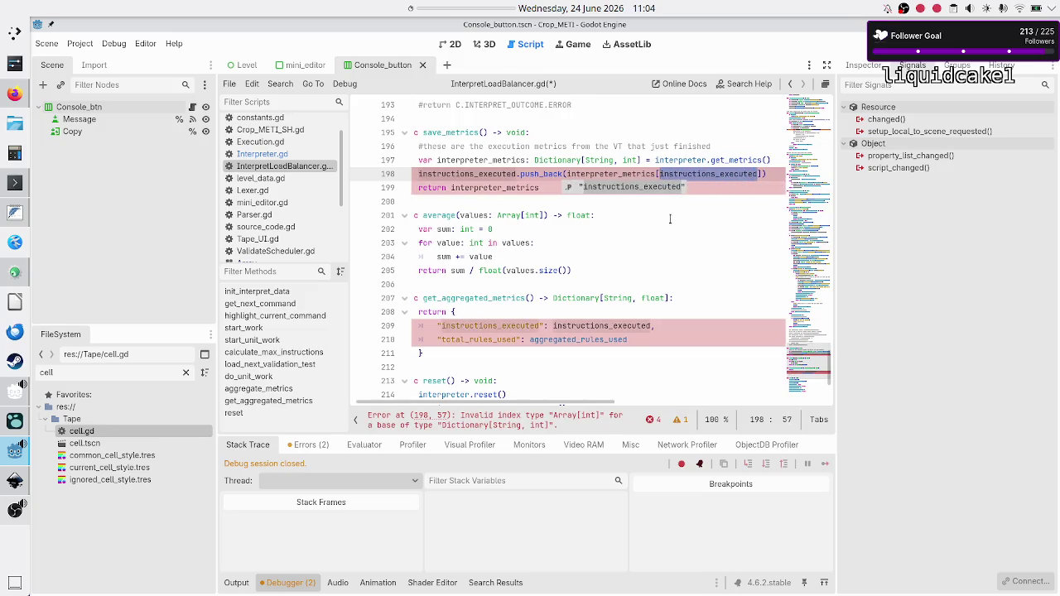
{"action": "key", "text": "Return"}
{"action": "key", "text": "Home"}
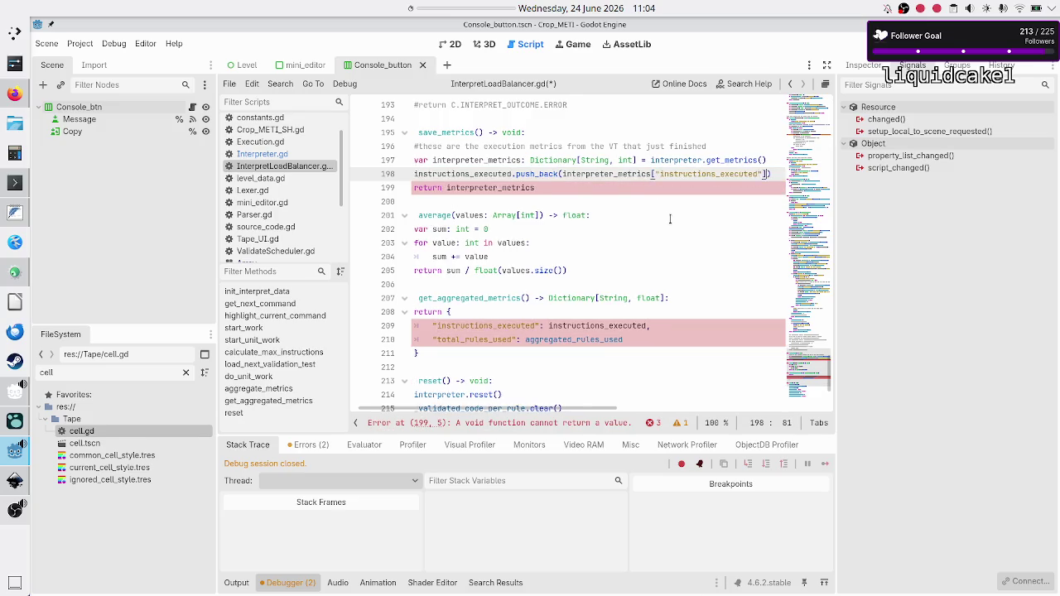
{"action": "key", "text": "Down"}
- Add a line 199 that pushes interpreter_metrics["rules_used"] onto rules_used
{"action": "key", "text": "Return"}
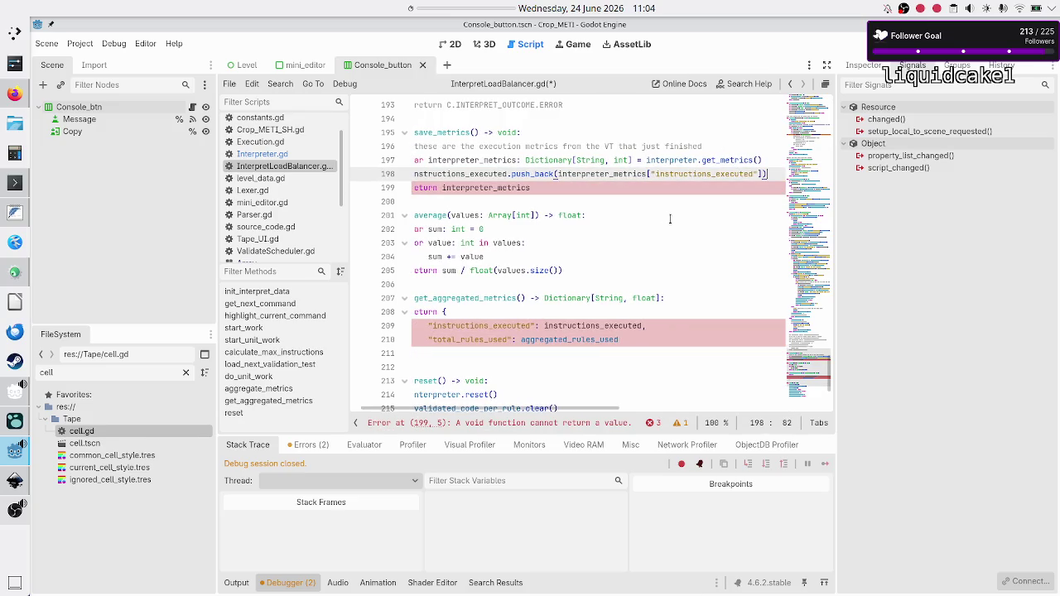
{"action": "key", "text": "Up"}
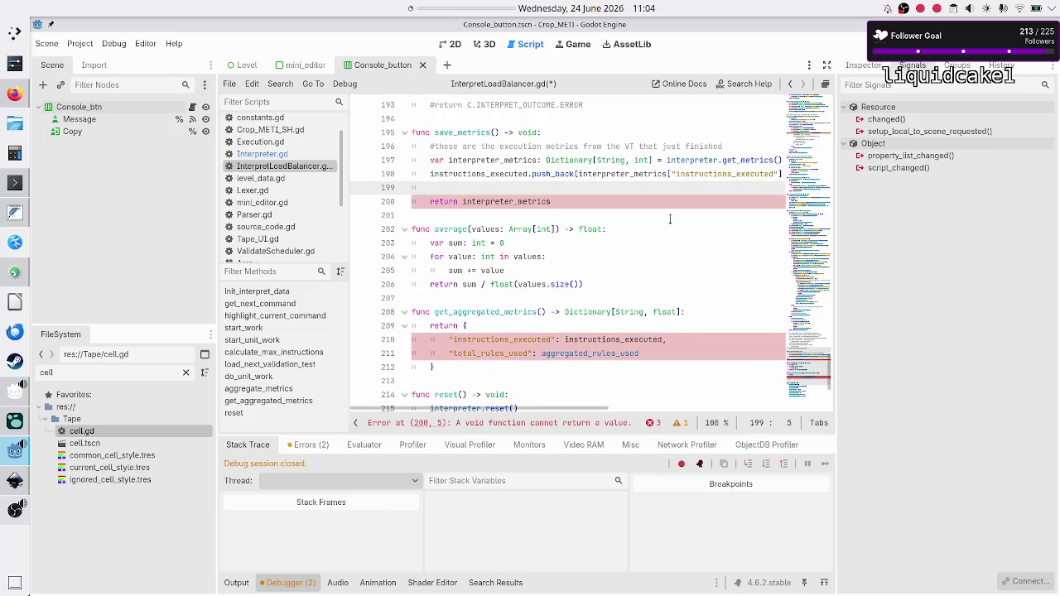
{"action": "type", "text": "agg"}
{"action": "key", "text": "BackSpace"}
{"action": "key", "text": "BackSpace"}
{"action": "key", "text": "BackSpace"}
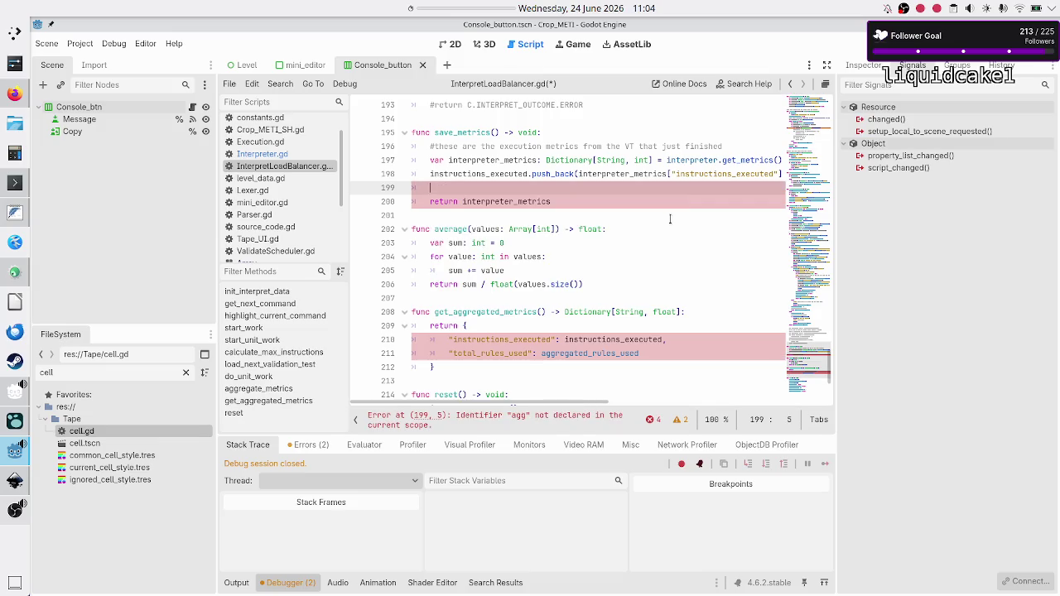
{"action": "type", "text": "rules_"}
{"action": "key", "text": "Return"}
{"action": "type", "text": ".push"}
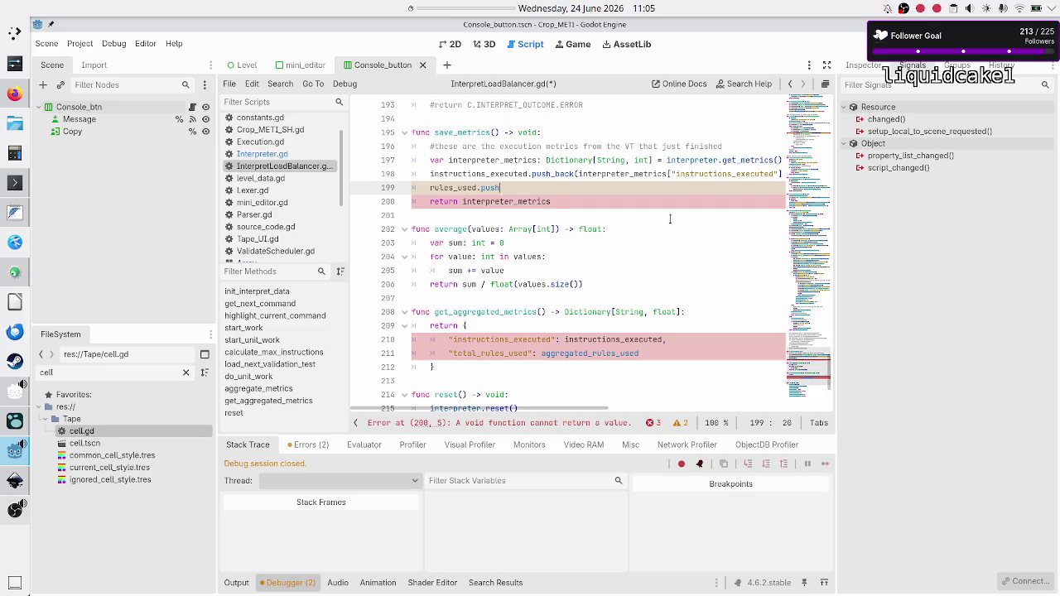
{"action": "key", "text": "Return"}
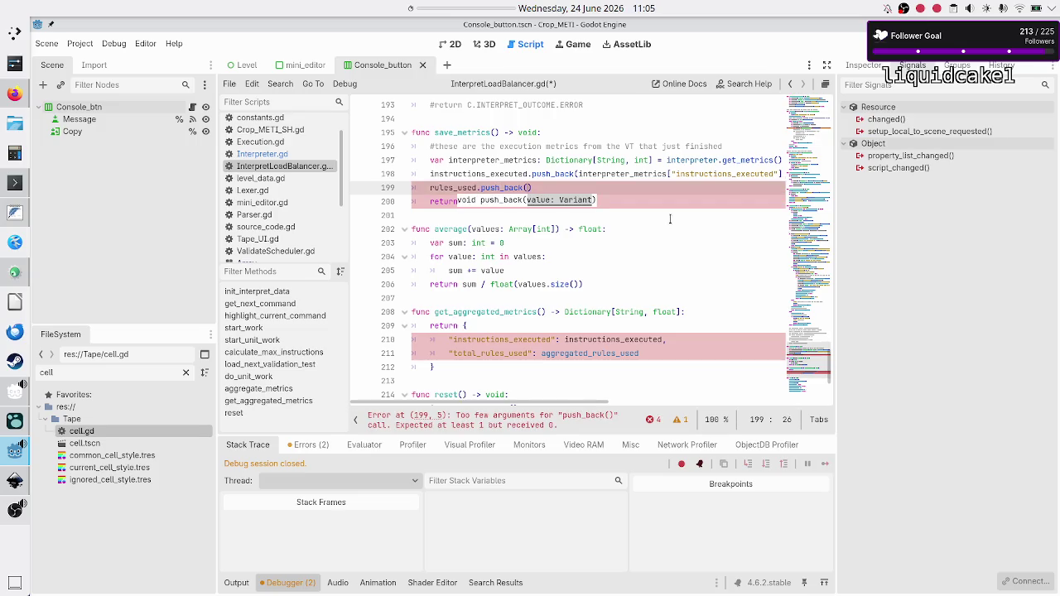
{"action": "type", "text": "inter"}
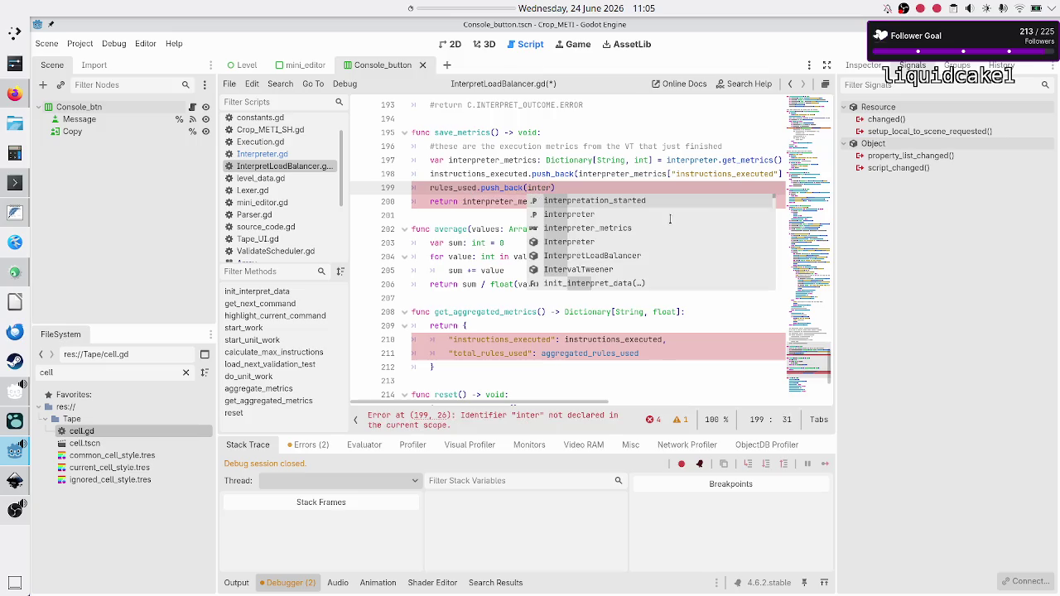
{"action": "key", "text": "Down"}
{"action": "key", "text": "Down"}
{"action": "key", "text": "Return"}
{"action": "type", "text": "["}
{"action": "type", "text": "\"rules_us"}
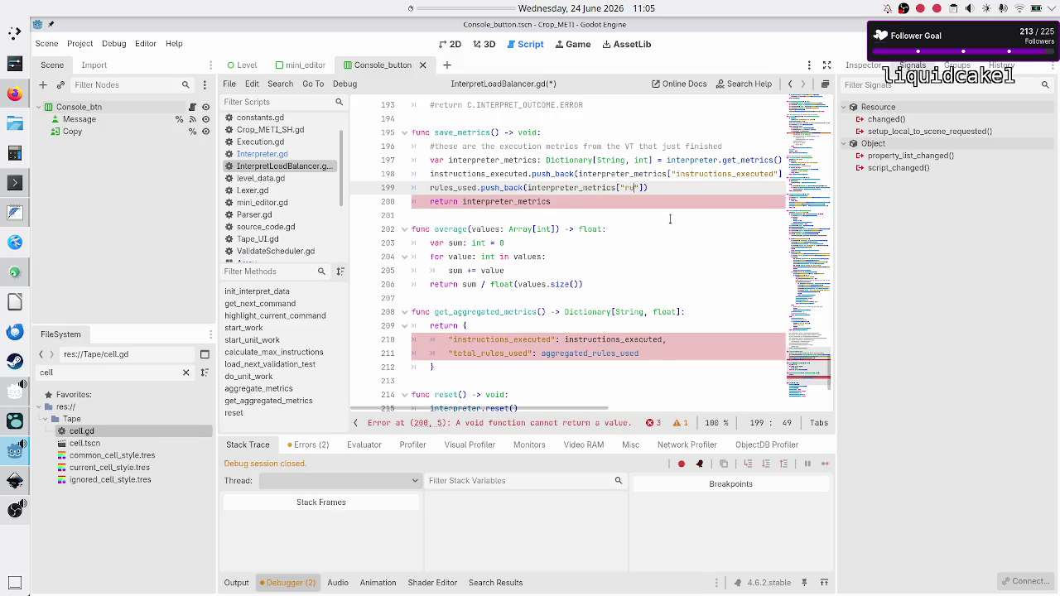
{"action": "type", "text": "ed"}
- Copy the total_rules_used key name from Interpreter.gd and use it for line 199's key and array
{"action": "left_click", "coordinate": [281, 157]}
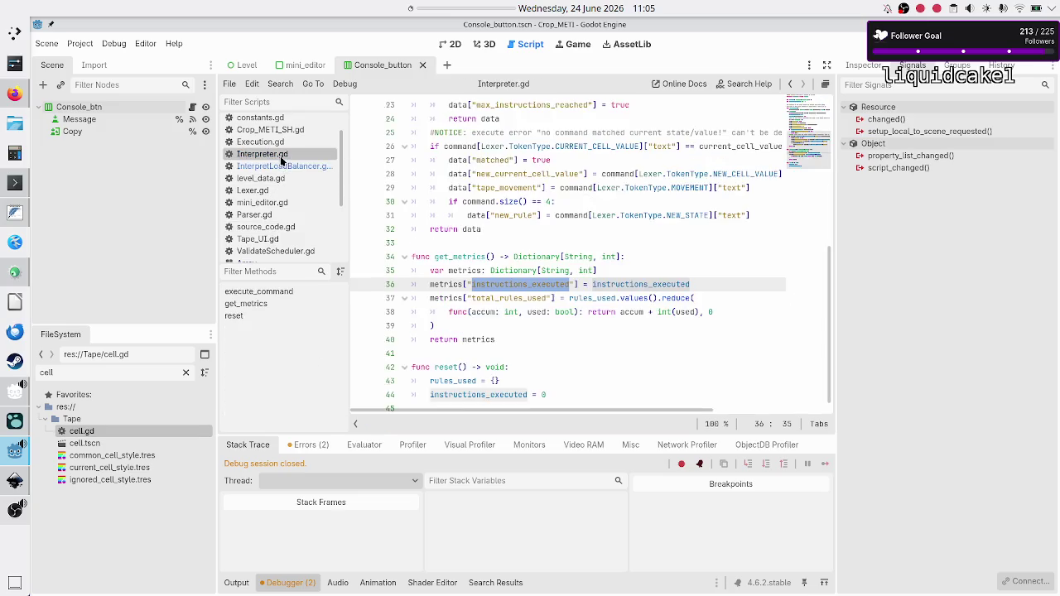
{"action": "double_click", "coordinate": [520, 300]}
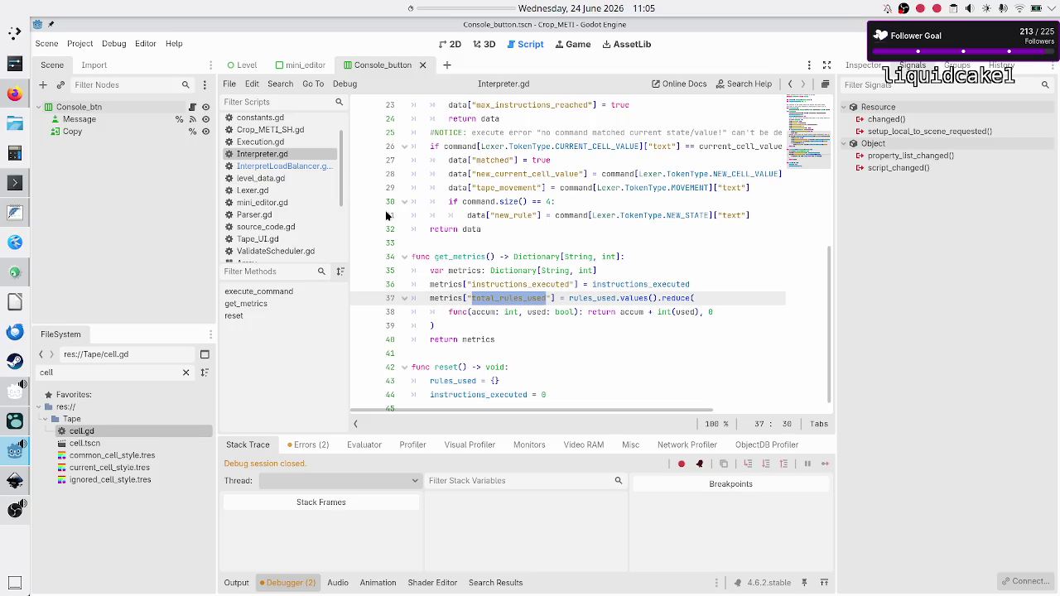
{"action": "left_click", "coordinate": [282, 166]}
{"action": "double_click", "coordinate": [646, 188]}
{"action": "key", "text": "ctrl+v"}
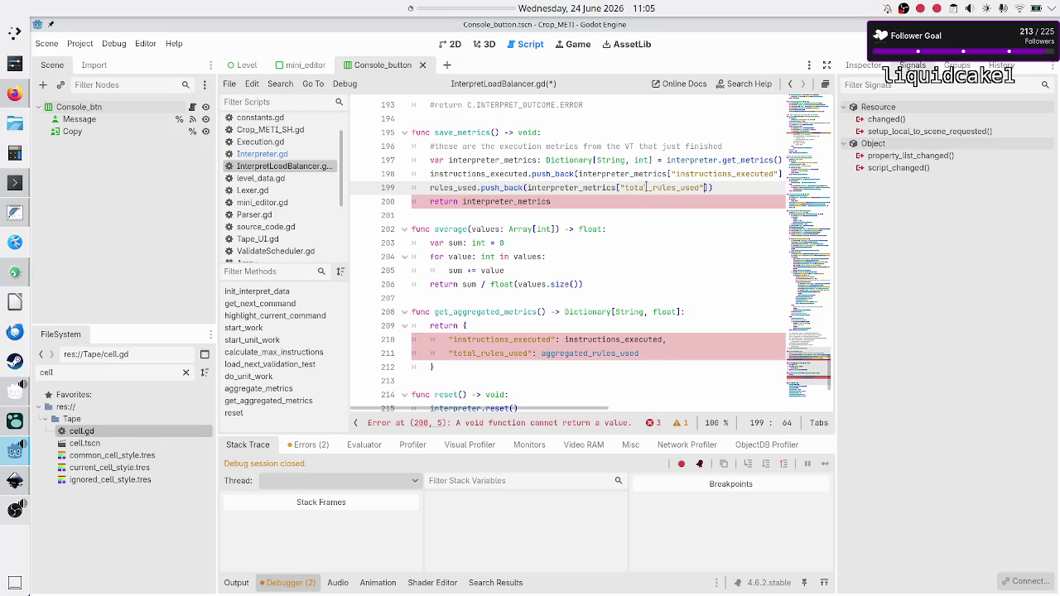
{"action": "key", "text": "Home"}
{"action": "type", "text": "total_"}
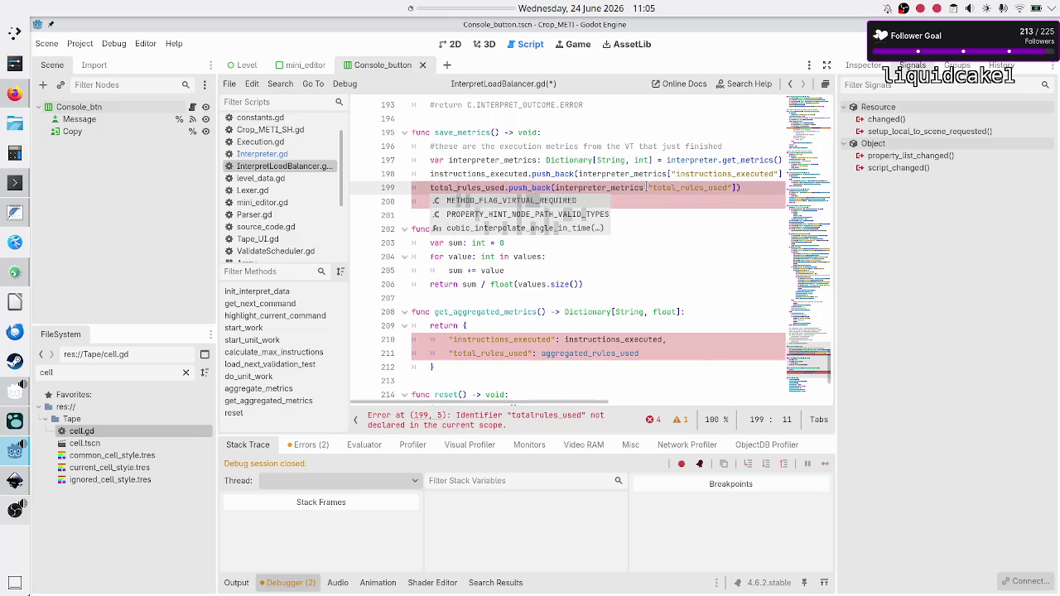
{"action": "key", "text": "Escape"}
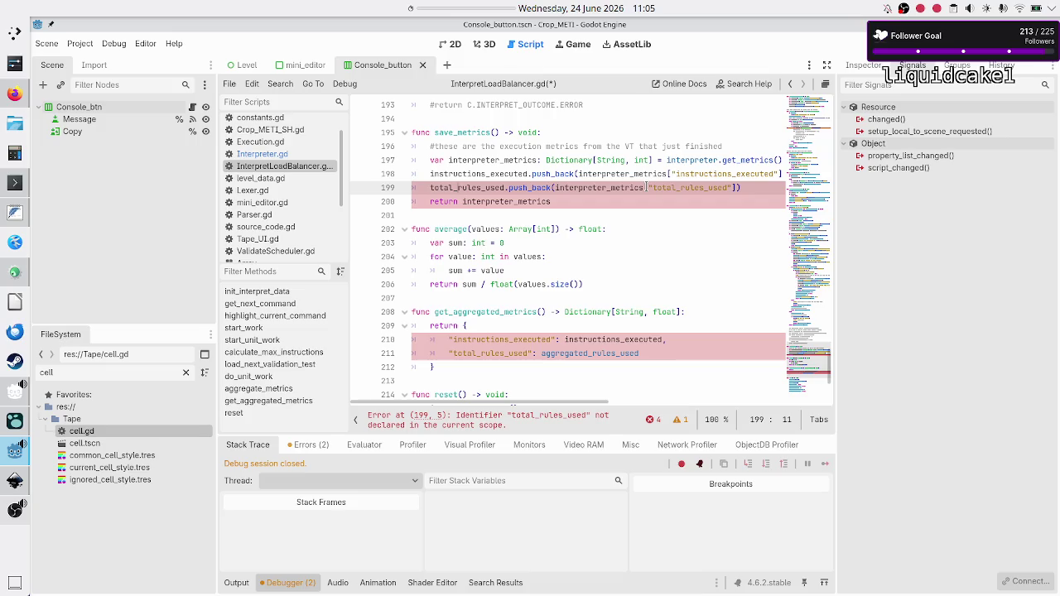
- Delete the return interpreter_metrics line from save_metrics
{"action": "key", "text": "Down"}
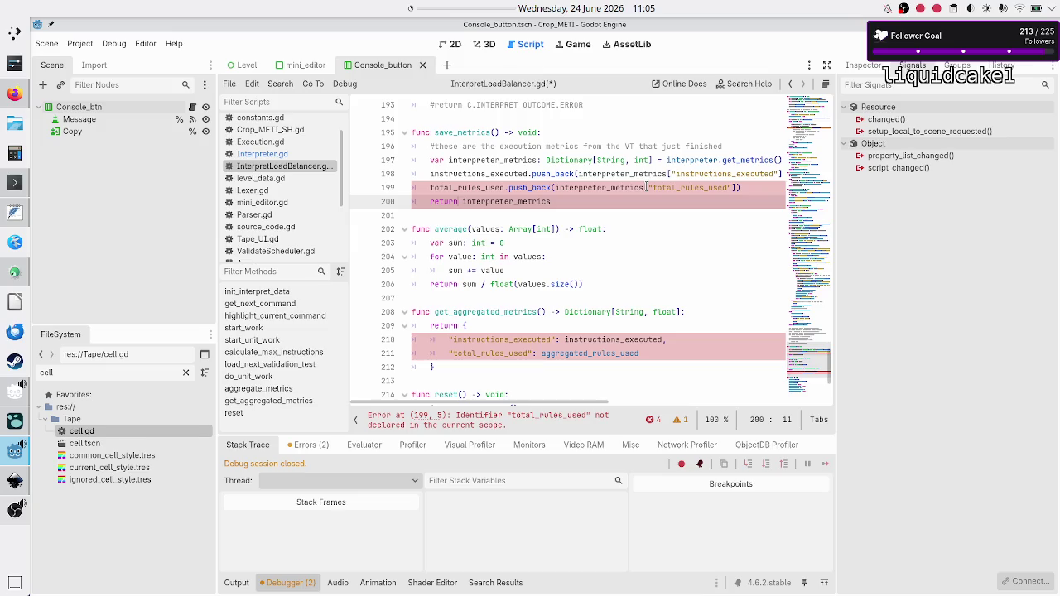
{"action": "key", "text": "End"}
{"action": "key", "text": "shift+Home"}
{"action": "key", "text": "shift+Home"}
{"action": "key", "text": "BackSpace"}
{"action": "key", "text": "Delete"}
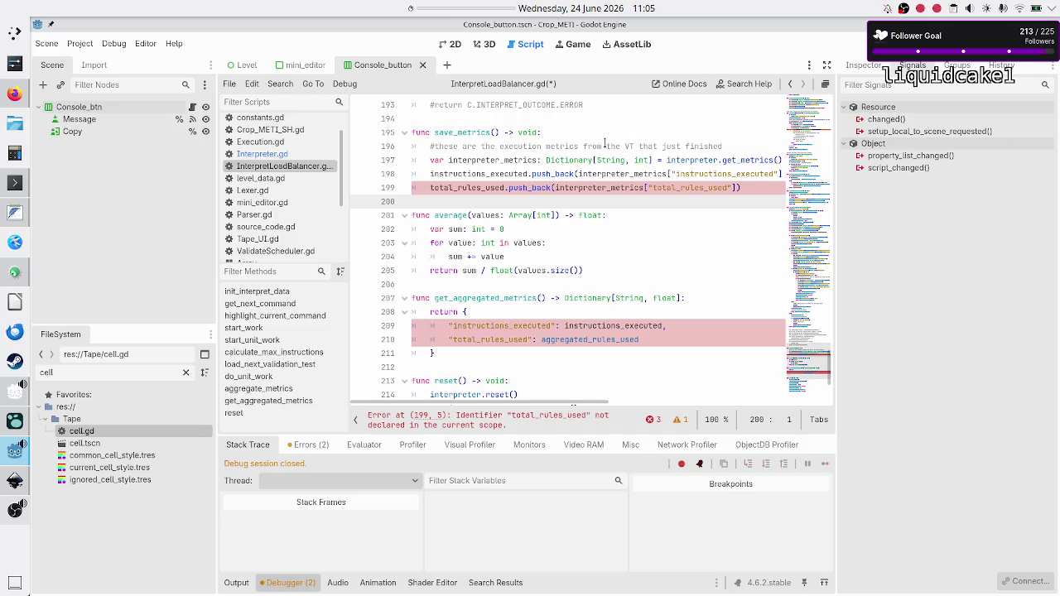
{"action": "scroll", "coordinate": [605, 142], "scroll_direction": "up", "scroll_amount": 20}
{"action": "scroll", "coordinate": [605, 142], "scroll_direction": "up", "scroll_amount": 18}
{"action": "scroll", "coordinate": [514, 265], "scroll_direction": "down", "scroll_amount": 1}
{"action": "left_click", "coordinate": [585, 310]}
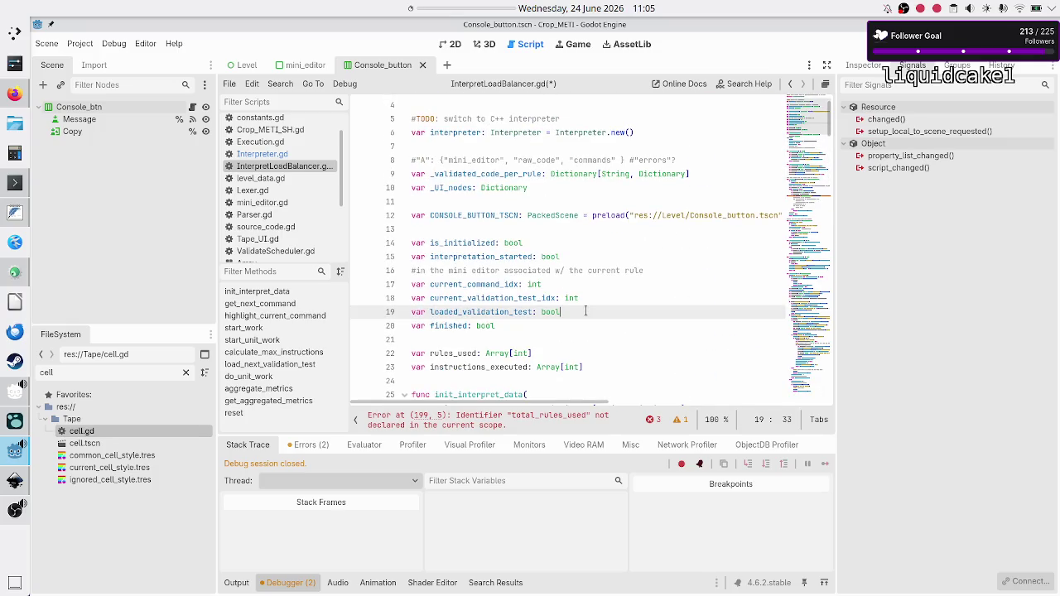
- Review the rules_used declarations and reset code, then switch over to Interpreter.gd
{"action": "key", "text": "Down"}
{"action": "key", "text": "Down"}
{"action": "key", "text": "Down"}
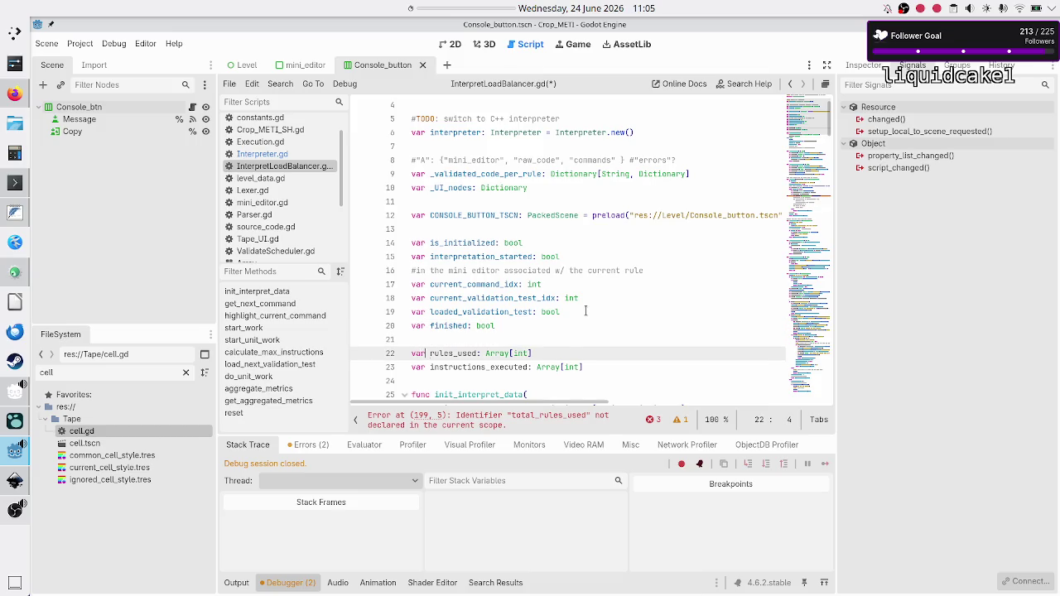
{"action": "type", "text": "total_"}
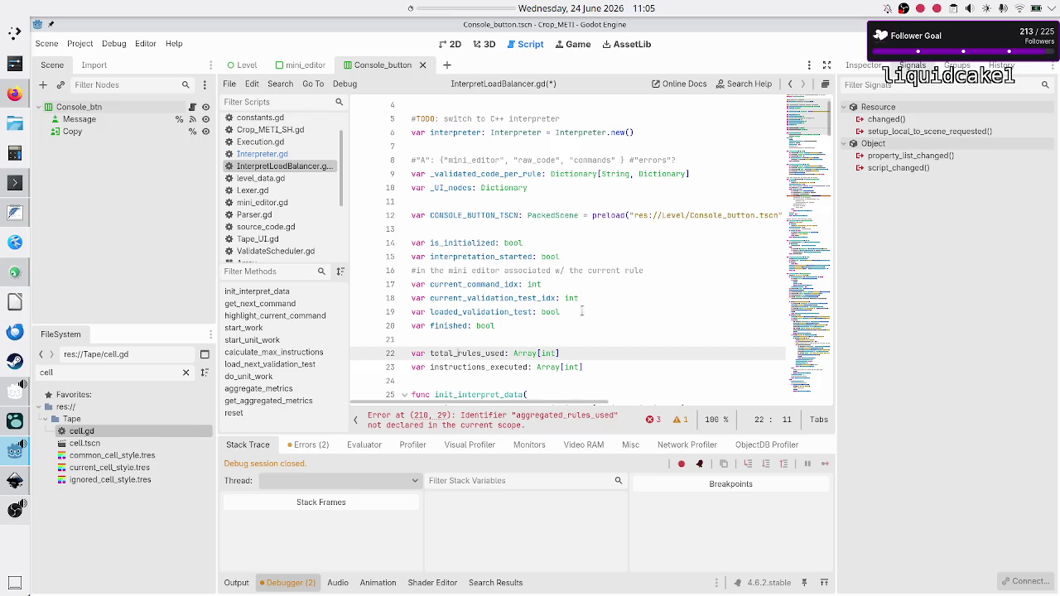
{"action": "scroll", "coordinate": [584, 310], "scroll_direction": "down", "scroll_amount": 19}
{"action": "scroll", "coordinate": [578, 309], "scroll_direction": "down", "scroll_amount": 20}
{"action": "left_click", "coordinate": [578, 308]}
{"action": "scroll", "coordinate": [578, 308], "scroll_direction": "down", "scroll_amount": 9}
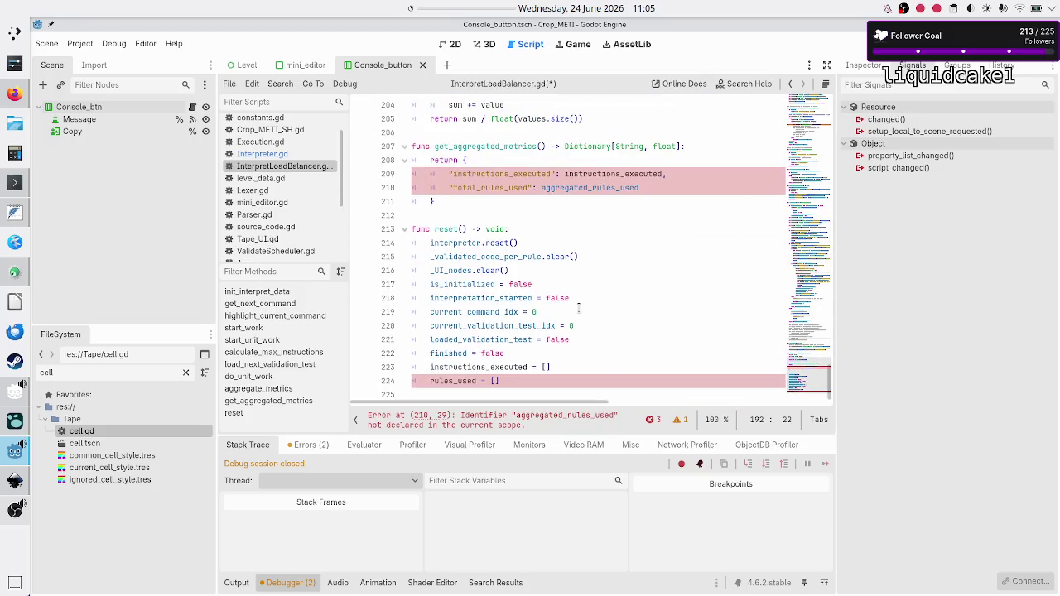
{"action": "left_click", "coordinate": [528, 385]}
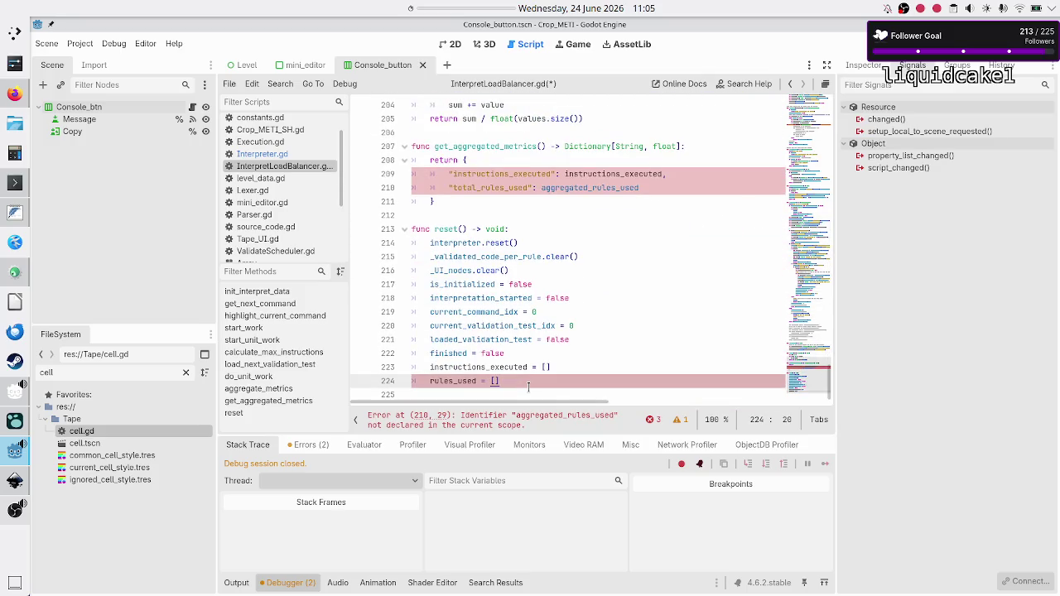
{"action": "left_click", "coordinate": [499, 212]}
{"action": "scroll", "coordinate": [498, 210], "scroll_direction": "up", "scroll_amount": 20}
{"action": "scroll", "coordinate": [499, 212], "scroll_direction": "up", "scroll_amount": 20}
{"action": "scroll", "coordinate": [499, 212], "scroll_direction": "down", "scroll_amount": 11}
{"action": "scroll", "coordinate": [500, 213], "scroll_direction": "up", "scroll_amount": 14}
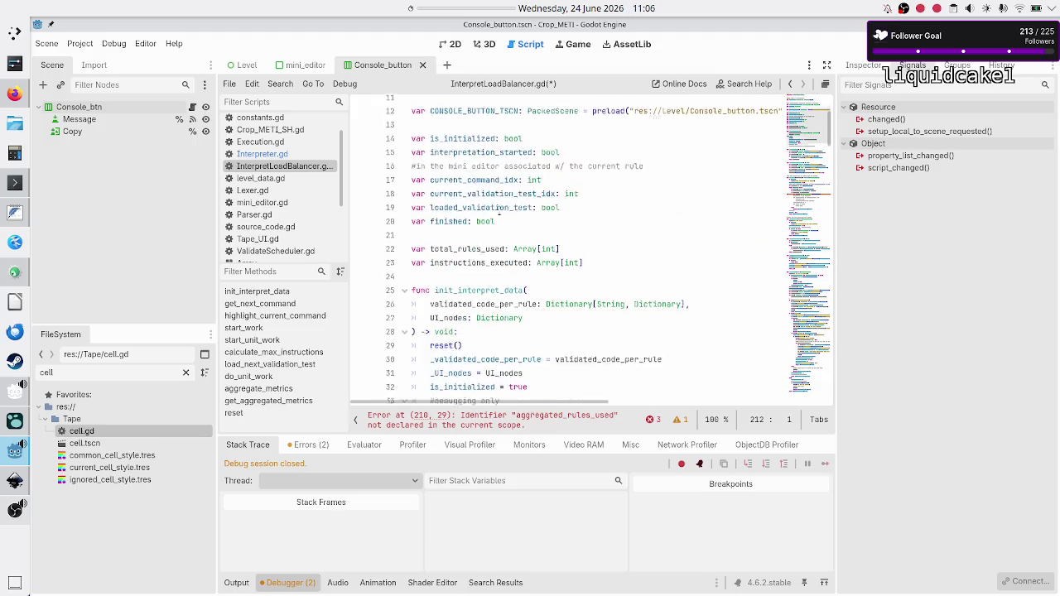
{"action": "key", "text": "alt+Left"}
{"action": "scroll", "coordinate": [472, 223], "scroll_direction": "down", "scroll_amount": 2}
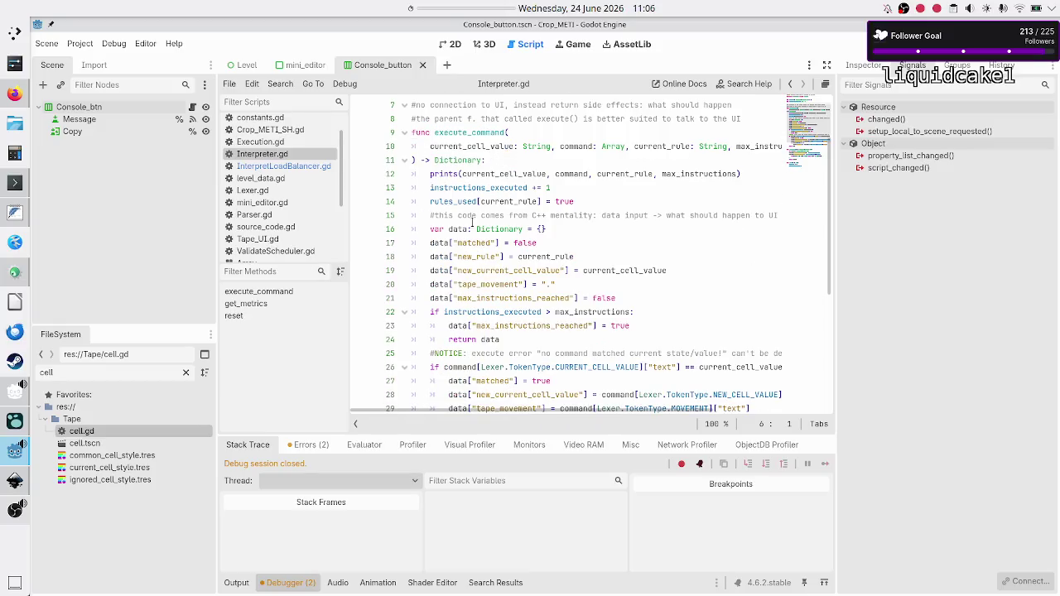
- In get_metrics, rename the metrics key "total_rules_used" to "rules_used"
{"action": "scroll", "coordinate": [472, 222], "scroll_direction": "down", "scroll_amount": 1}
{"action": "scroll", "coordinate": [472, 222], "scroll_direction": "down", "scroll_amount": 1}
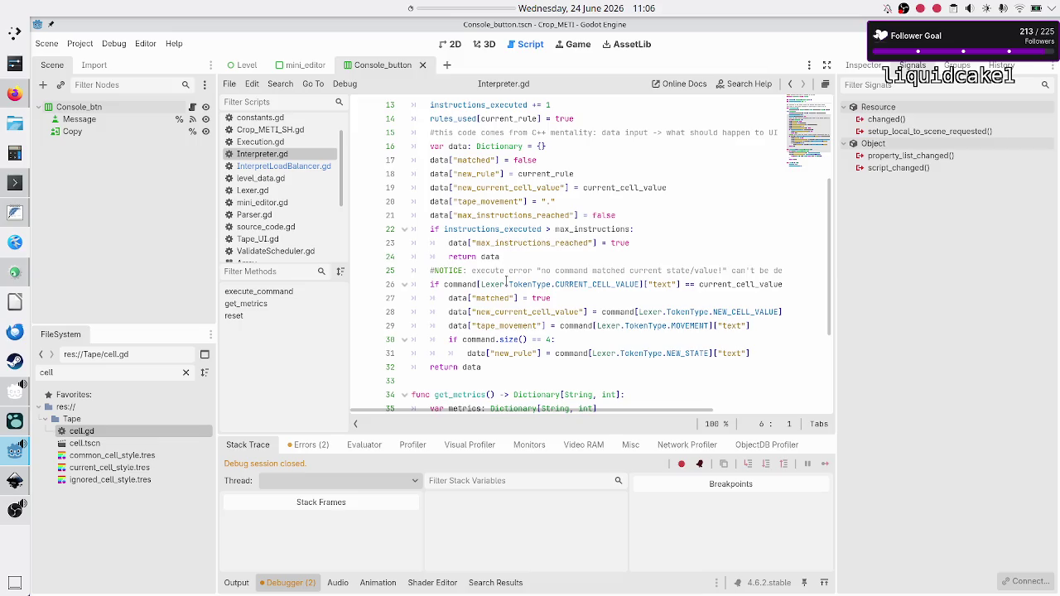
{"action": "scroll", "coordinate": [509, 238], "scroll_direction": "down", "scroll_amount": 4}
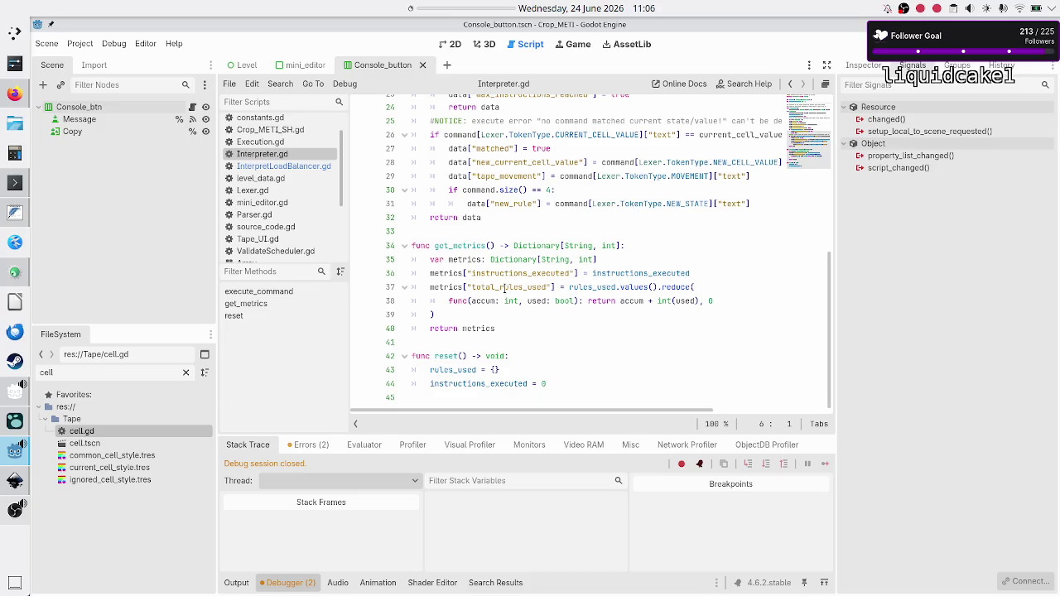
{"action": "left_click", "coordinate": [502, 287]}
{"action": "key", "text": "BackSpace"}
{"action": "key", "text": "BackSpace"}
{"action": "key", "text": "BackSpace"}
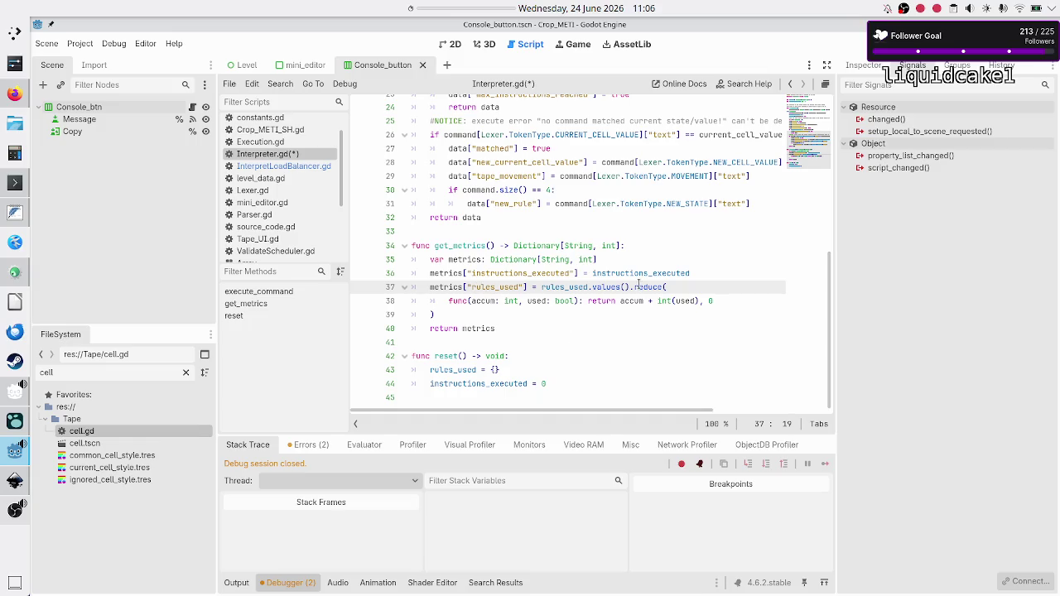
- Save Interpreter.gd and go back to InterpretLoadBalancer.gd
{"action": "left_click", "coordinate": [541, 323]}
{"action": "key", "text": "Down"}
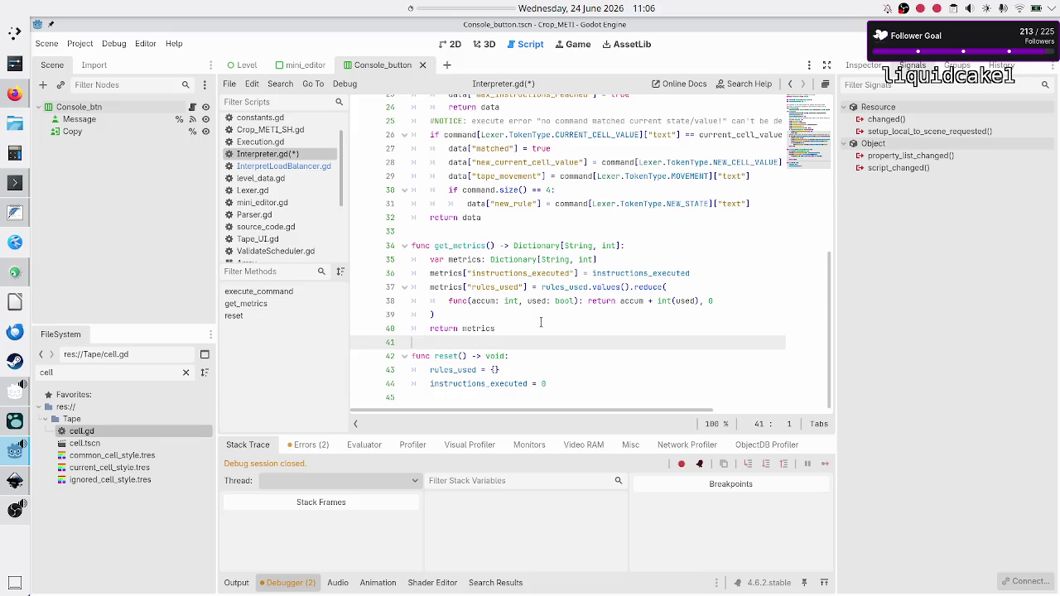
{"action": "key", "text": "ctrl+s"}
{"action": "left_click", "coordinate": [299, 169]}
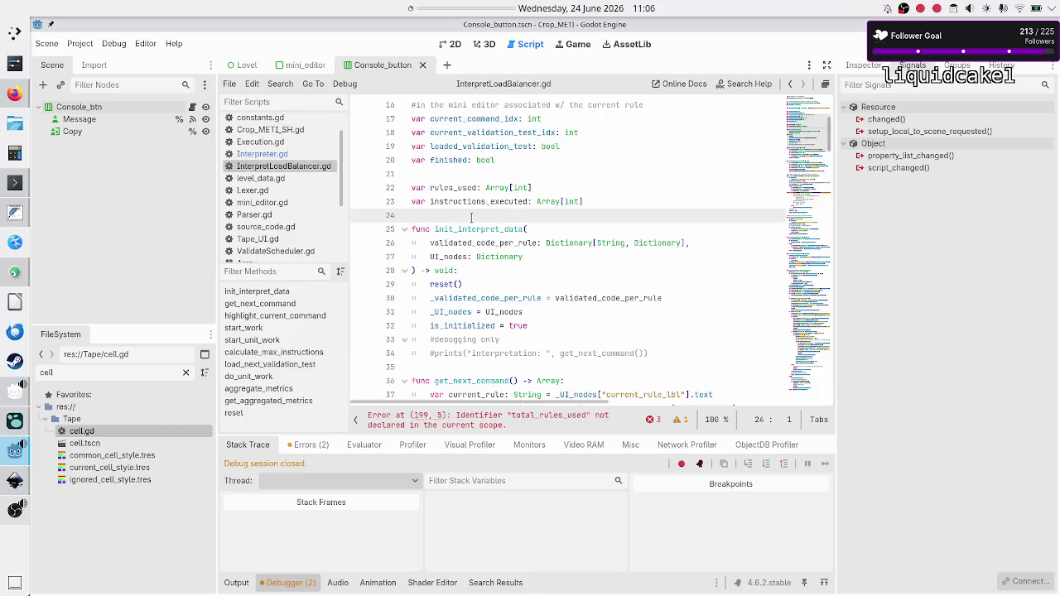
- Change line 199 to rules_used.push_back(interpreter_metrics["rules_used"])
{"action": "scroll", "coordinate": [513, 236], "scroll_direction": "down", "scroll_amount": 8}
{"action": "scroll", "coordinate": [513, 236], "scroll_direction": "down", "scroll_amount": 20}
{"action": "scroll", "coordinate": [513, 236], "scroll_direction": "down", "scroll_amount": 19}
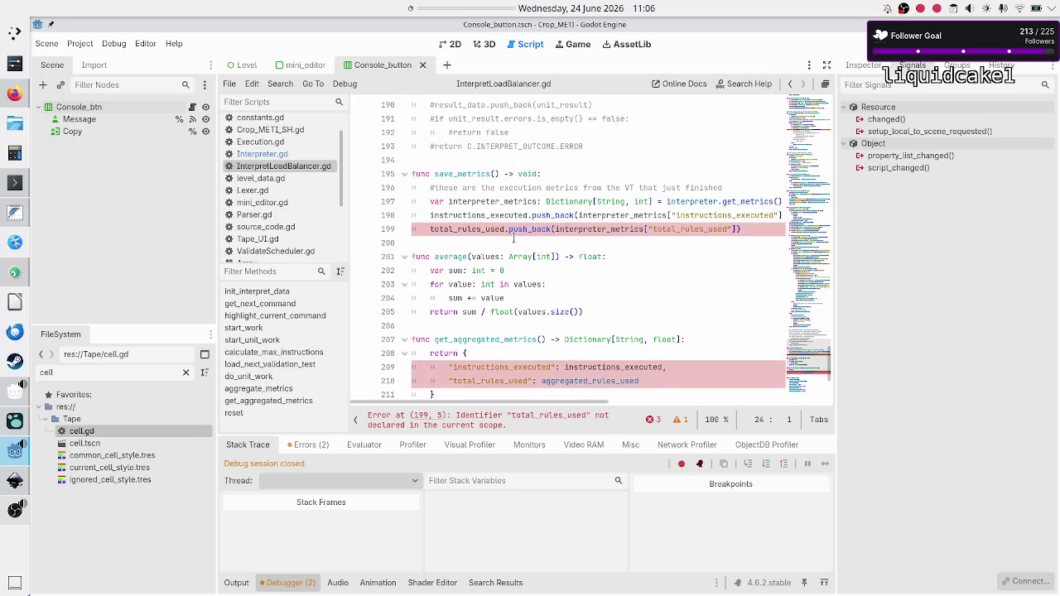
{"action": "left_click", "coordinate": [682, 229]}
{"action": "key", "text": "BackSpace"}
{"action": "key", "text": "BackSpace"}
{"action": "key", "text": "BackSpace"}
{"action": "key", "text": "BackSpace"}
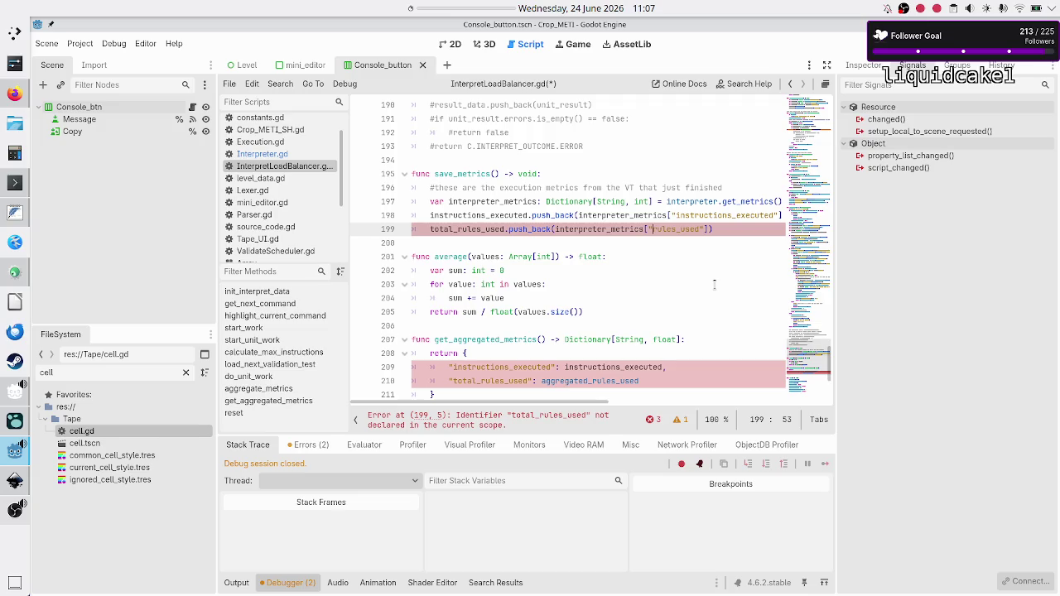
{"action": "key", "text": "Home"}
{"action": "key", "text": "Home"}
{"action": "key", "text": "shift+Right"}
{"action": "key", "text": "shift+Right"}
{"action": "key", "text": "shift+Right"}
{"action": "key", "text": "BackSpace"}
{"action": "key", "text": "Down"}
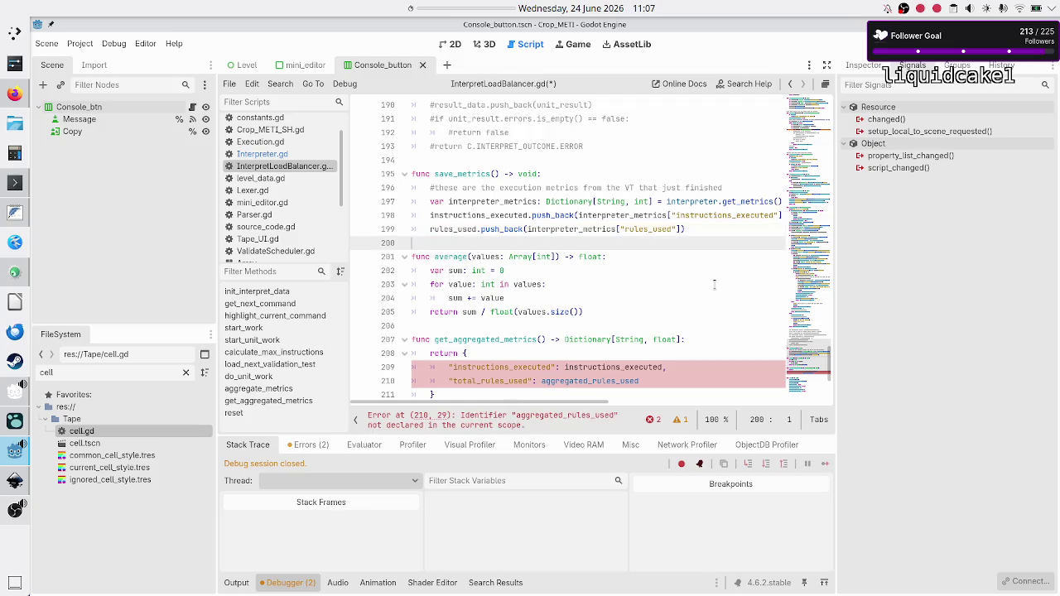
{"action": "key", "text": "Down"}
{"action": "key", "text": "Down"}
{"action": "key", "text": "Down"}
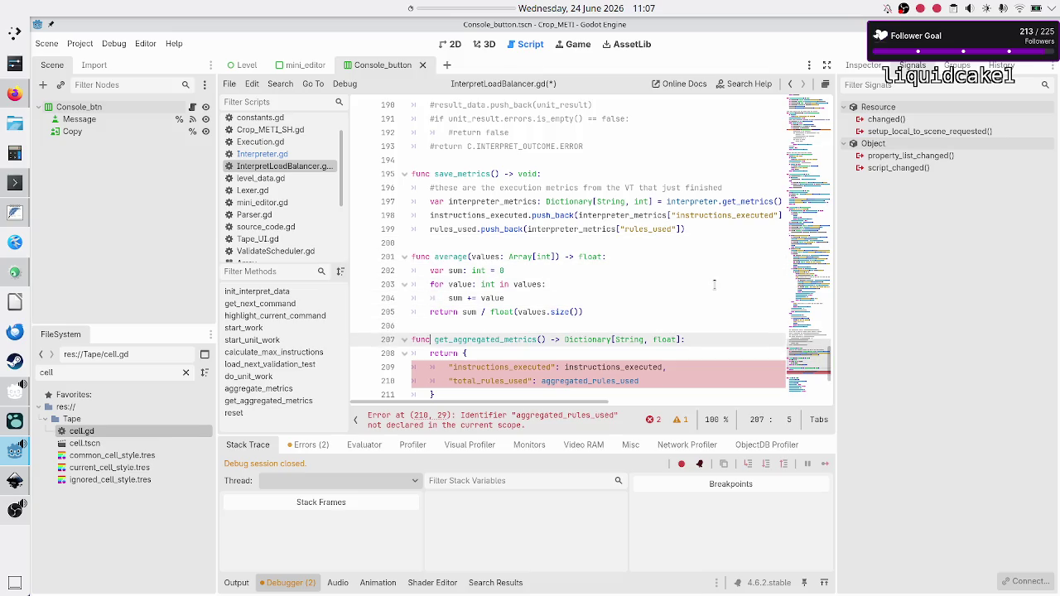
- Rename the returned key to "rules_used" and make instructions_executed return average(instructions_executed)
{"action": "scroll", "coordinate": [714, 284], "scroll_direction": "down", "scroll_amount": 1}
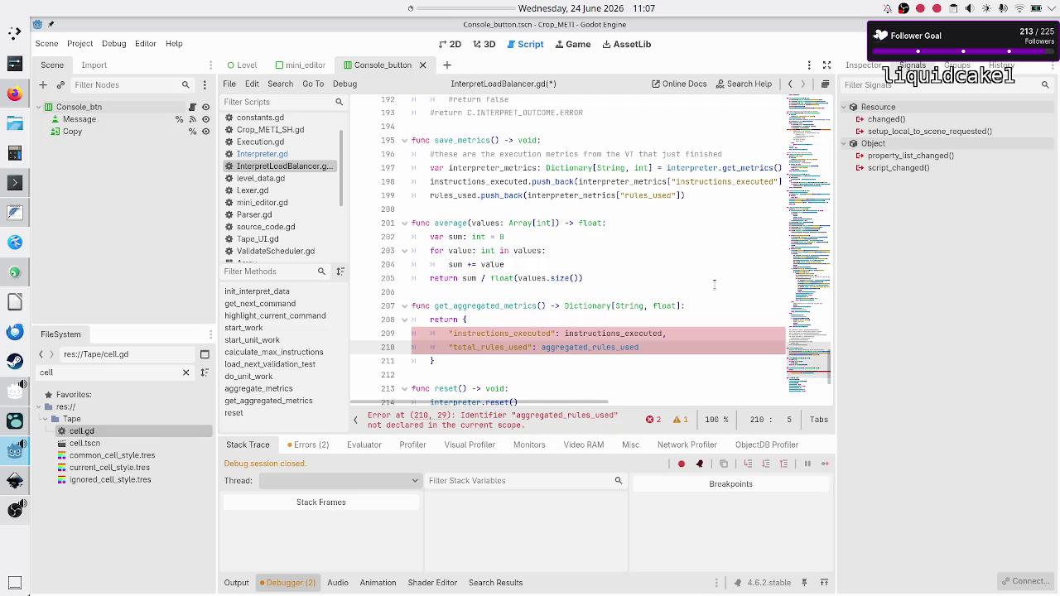
{"action": "key", "text": "Right"}
{"action": "key", "text": "Right"}
{"action": "key", "text": "Right"}
{"action": "key", "text": "BackSpace"}
{"action": "key", "text": "BackSpace"}
{"action": "key", "text": "BackSpace"}
{"action": "key", "text": "Up"}
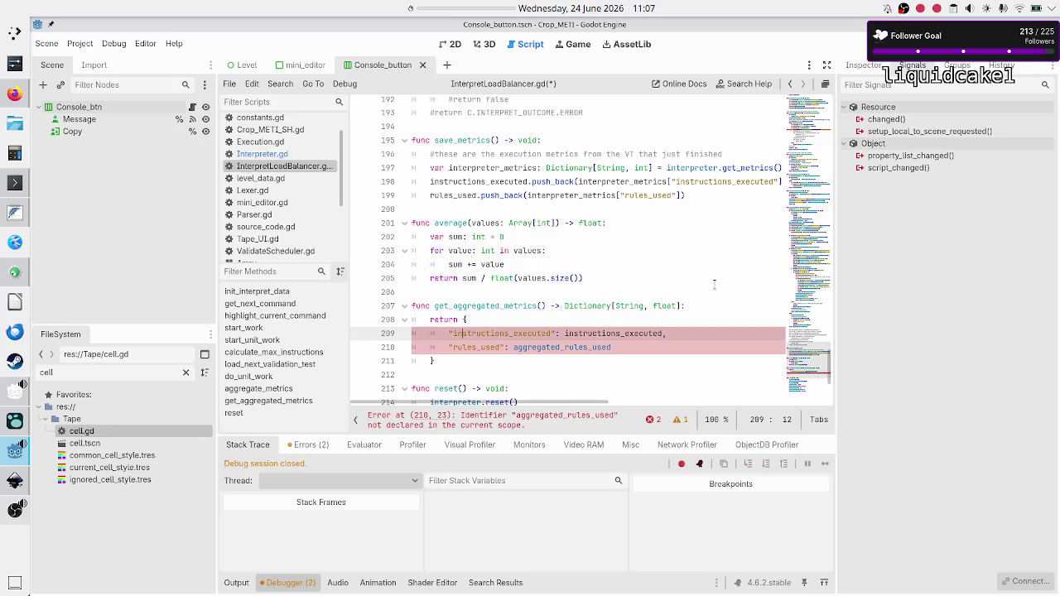
{"action": "key", "text": "ctrl+Right"}
{"action": "type", "text": "average("}
{"action": "key", "text": "Delete"}
{"action": "key", "text": "Right"}
{"action": "key", "text": "Right"}
{"action": "key", "text": "Right"}
{"action": "key", "text": "Right"}
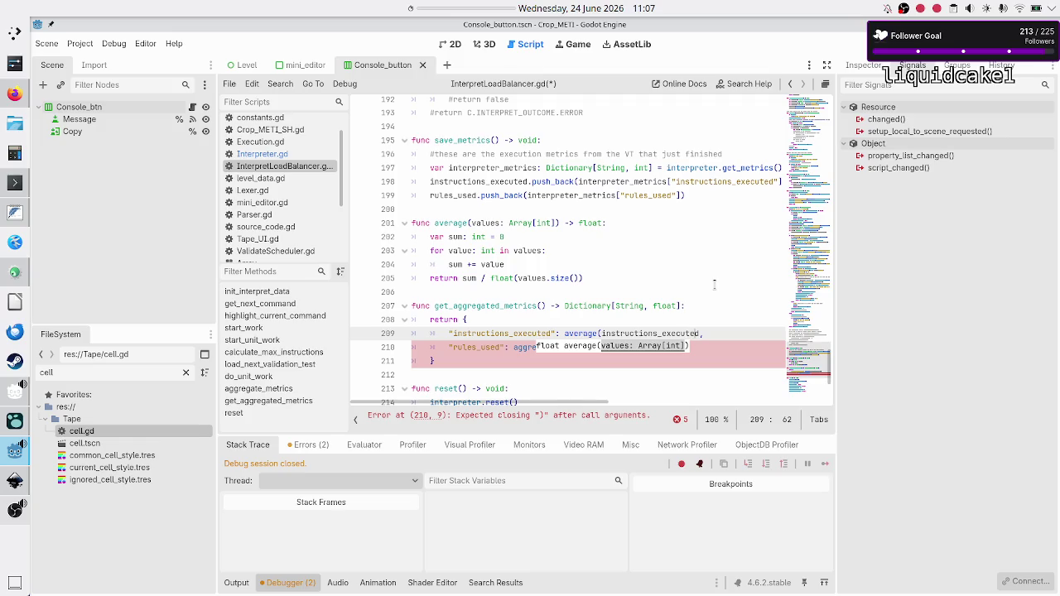
{"action": "type", "text": ")"}
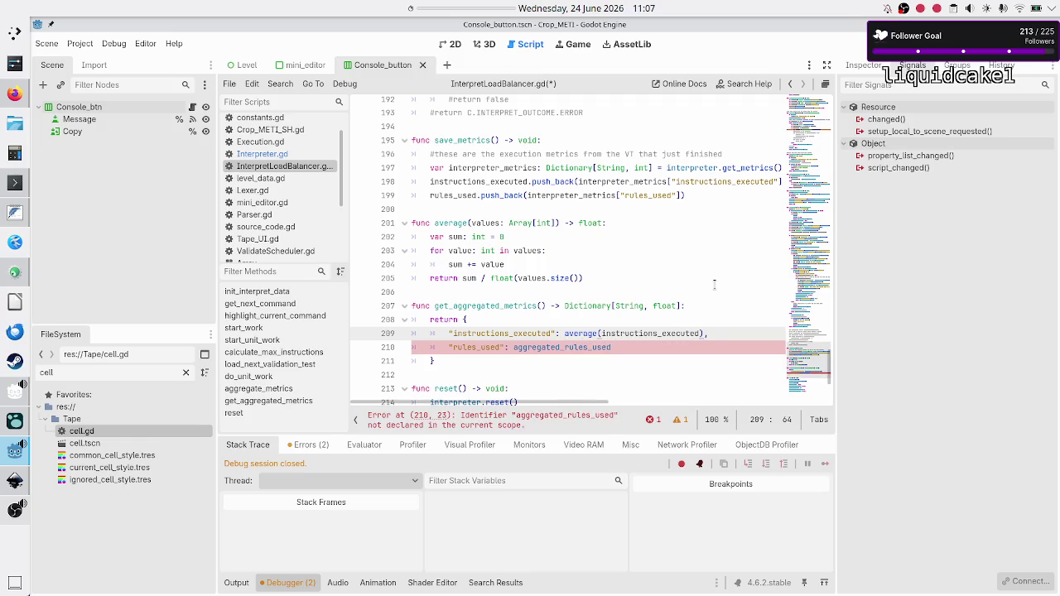
- Set the rules_used value to average(rules_used) and save the script
{"action": "key", "text": "Down"}
{"action": "key", "text": "ctrl+Left"}
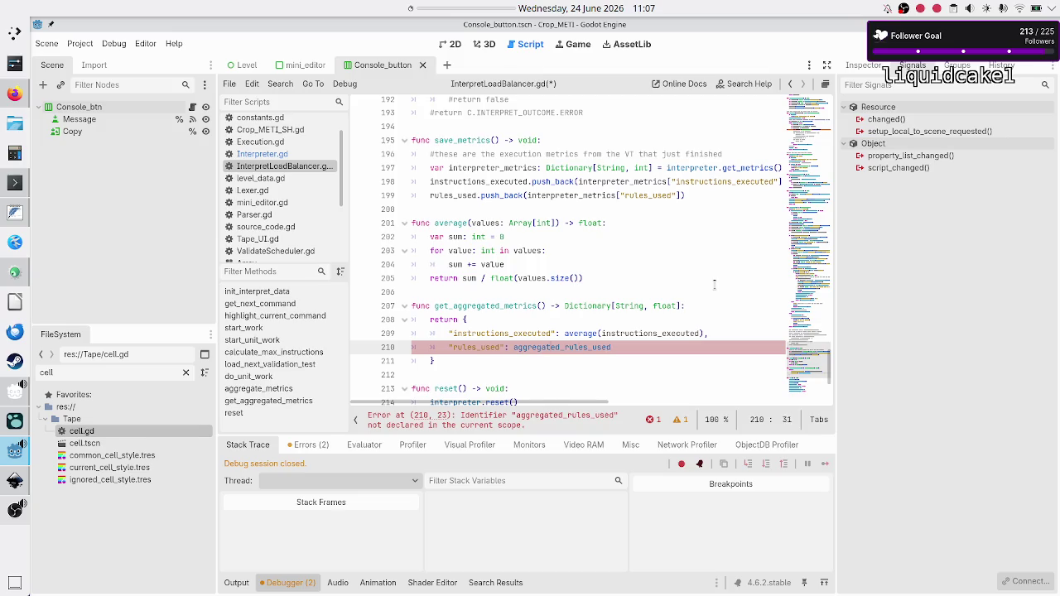
{"action": "type", "text": "average("}
{"action": "key", "text": "End"}
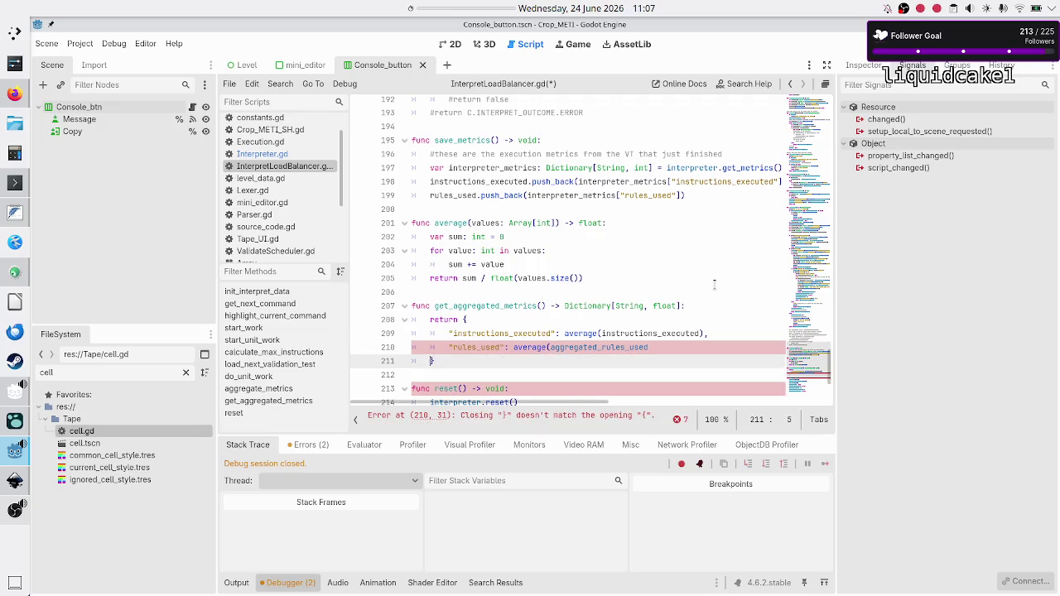
{"action": "type", "text": ")"}
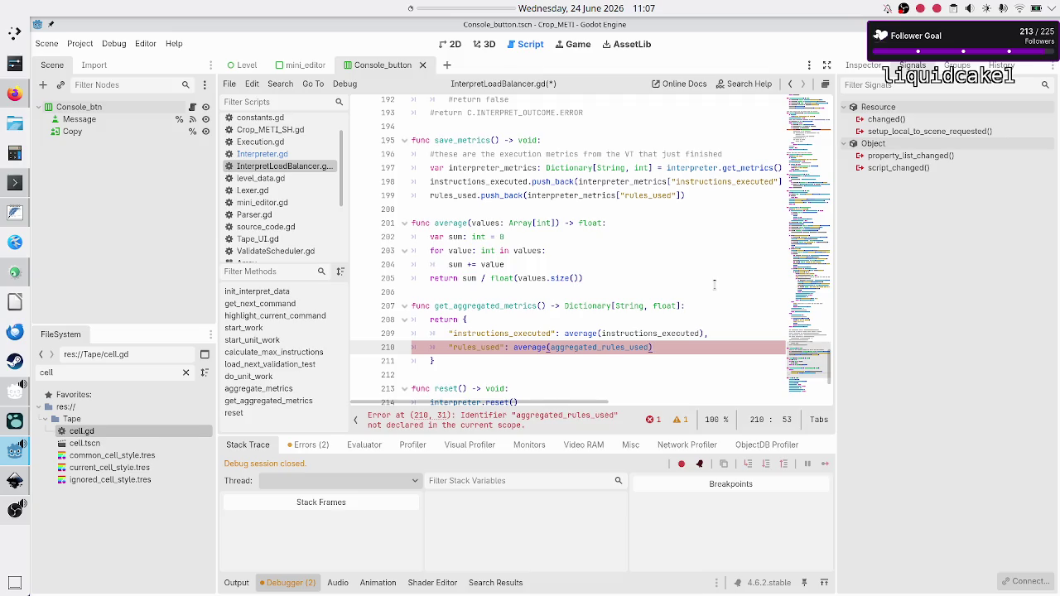
{"action": "key", "text": "Left"}
{"action": "key", "text": "Left"}
{"action": "key", "text": "Left"}
{"action": "key", "text": "BackSpace"}
{"action": "key", "text": "BackSpace"}
{"action": "key", "text": "BackSpace"}
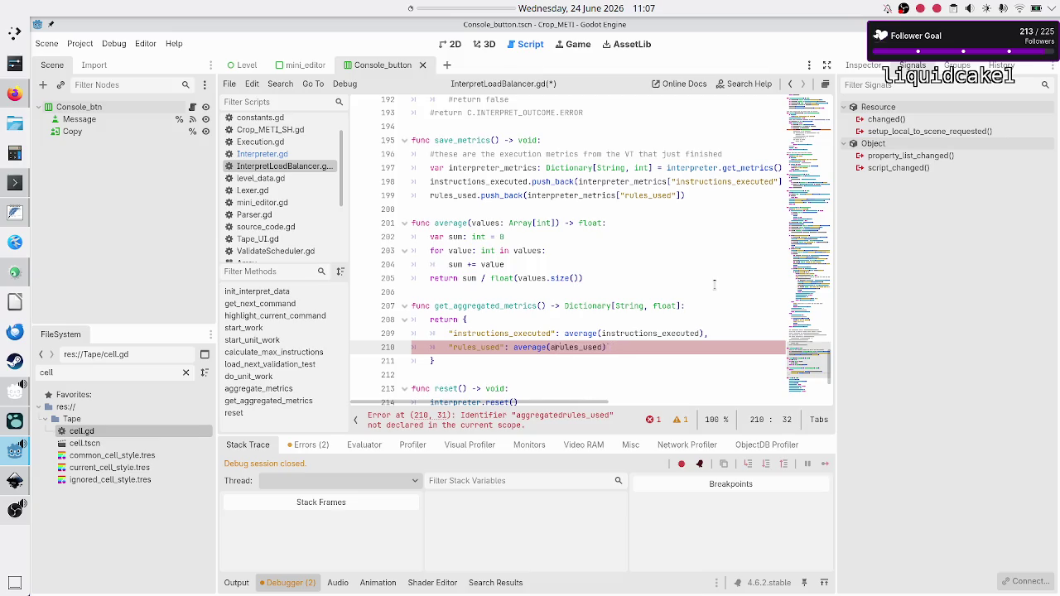
{"action": "key", "text": "Down"}
{"action": "key", "text": "Down"}
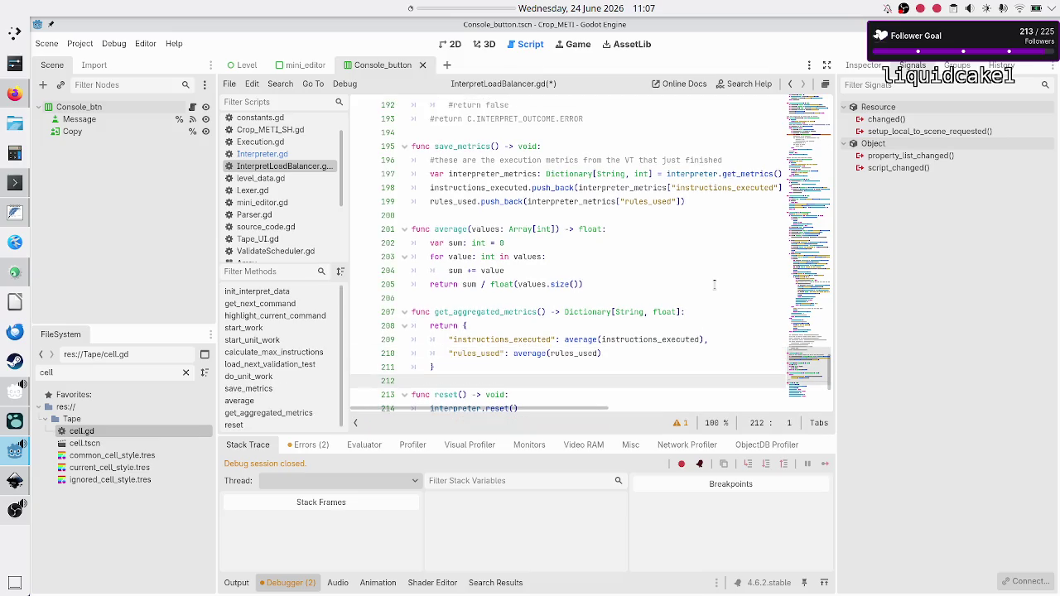
{"action": "key", "text": "Left"}
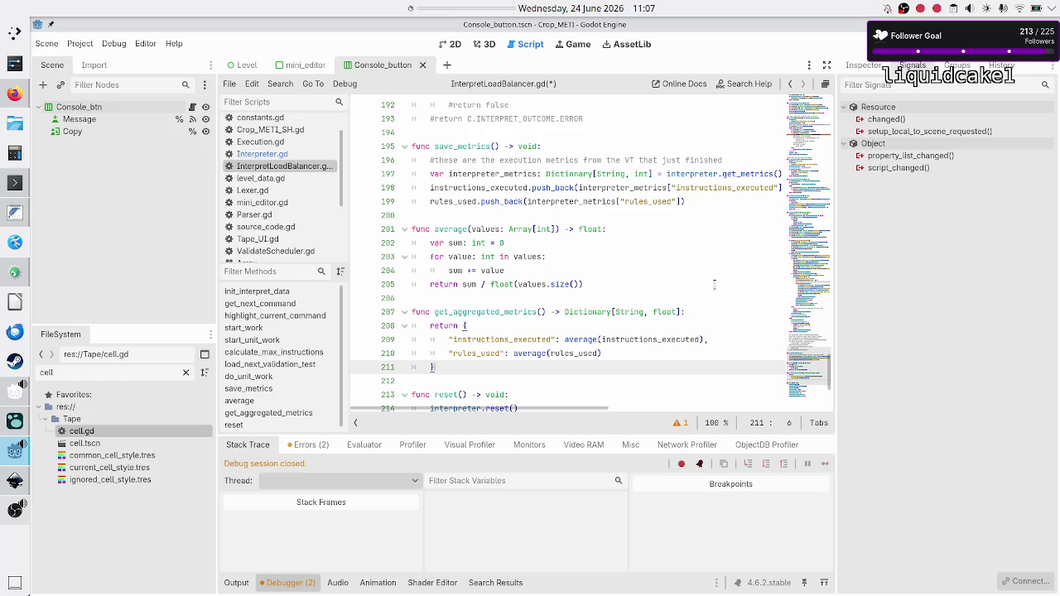
{"action": "key", "text": "Right"}
{"action": "key", "text": "ctrl+s"}
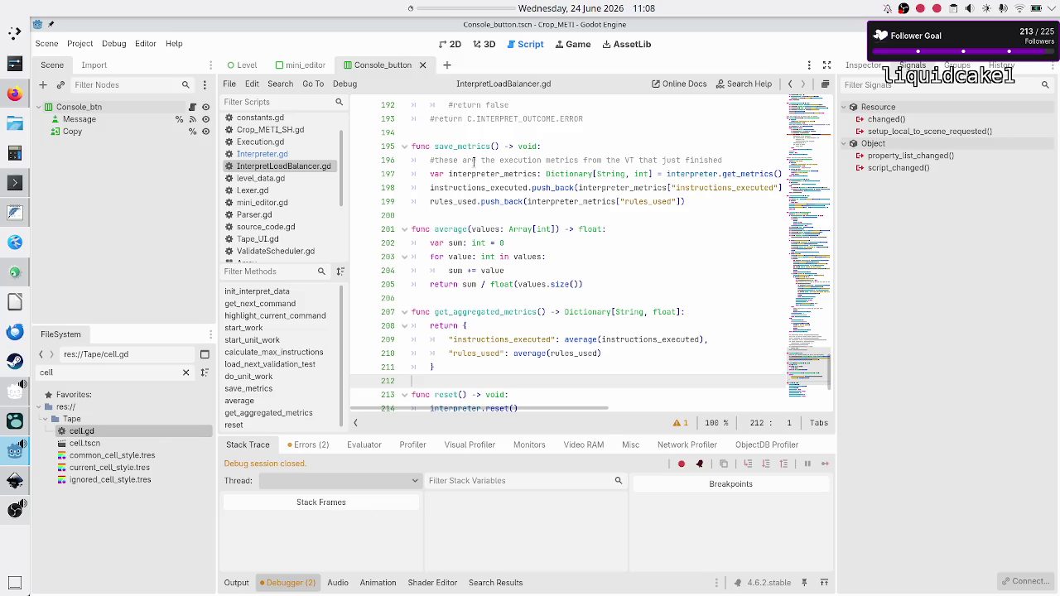
- Locate and select the save_metrics function name in InterpretLoadBalancer.gd
{"action": "scroll", "coordinate": [476, 170], "scroll_direction": "down", "scroll_amount": 4}
{"action": "scroll", "coordinate": [479, 201], "scroll_direction": "up", "scroll_amount": 6}
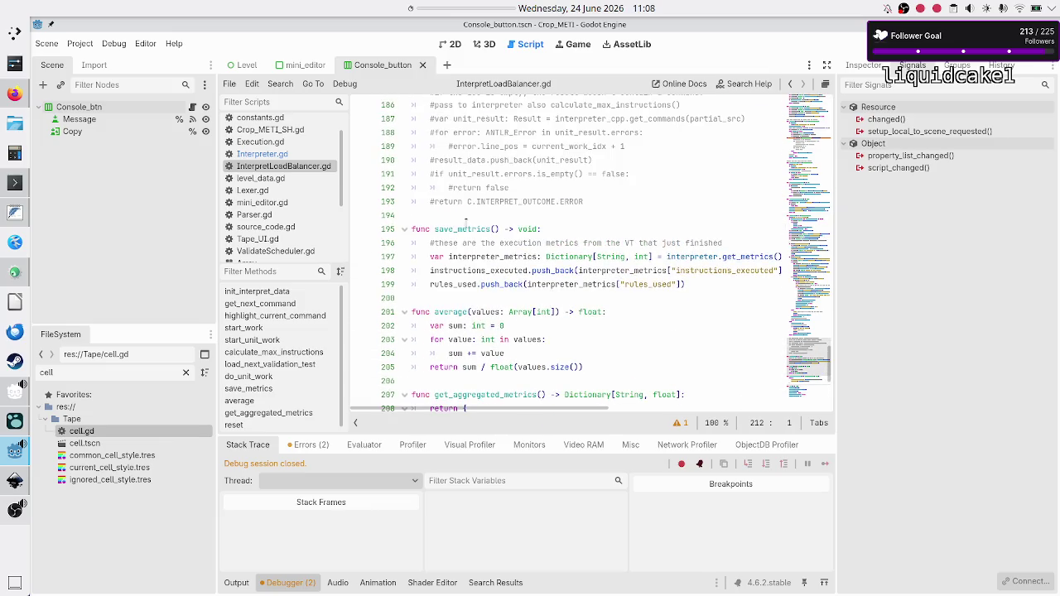
{"action": "double_click", "coordinate": [464, 229]}
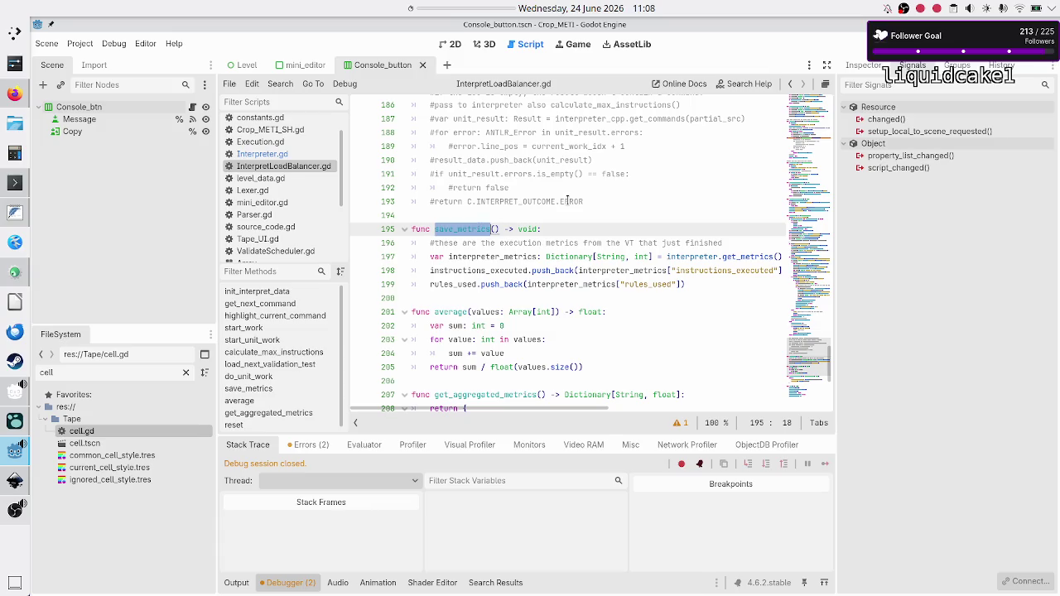
{"action": "scroll", "coordinate": [567, 201], "scroll_direction": "up", "scroll_amount": 2}
{"action": "scroll", "coordinate": [567, 201], "scroll_direction": "up", "scroll_amount": 13}
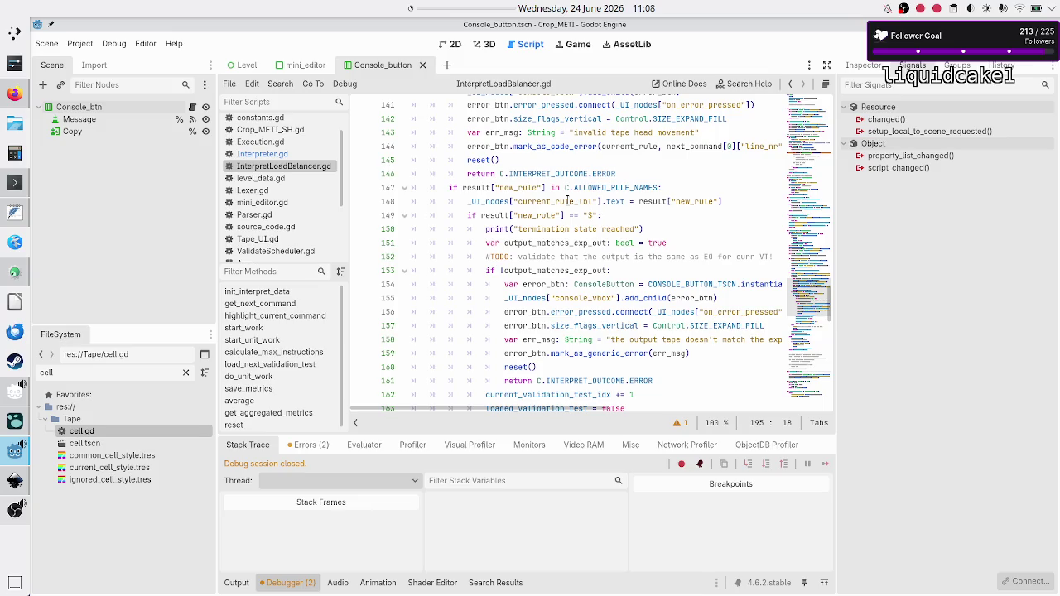
{"action": "scroll", "coordinate": [567, 201], "scroll_direction": "down", "scroll_amount": 1}
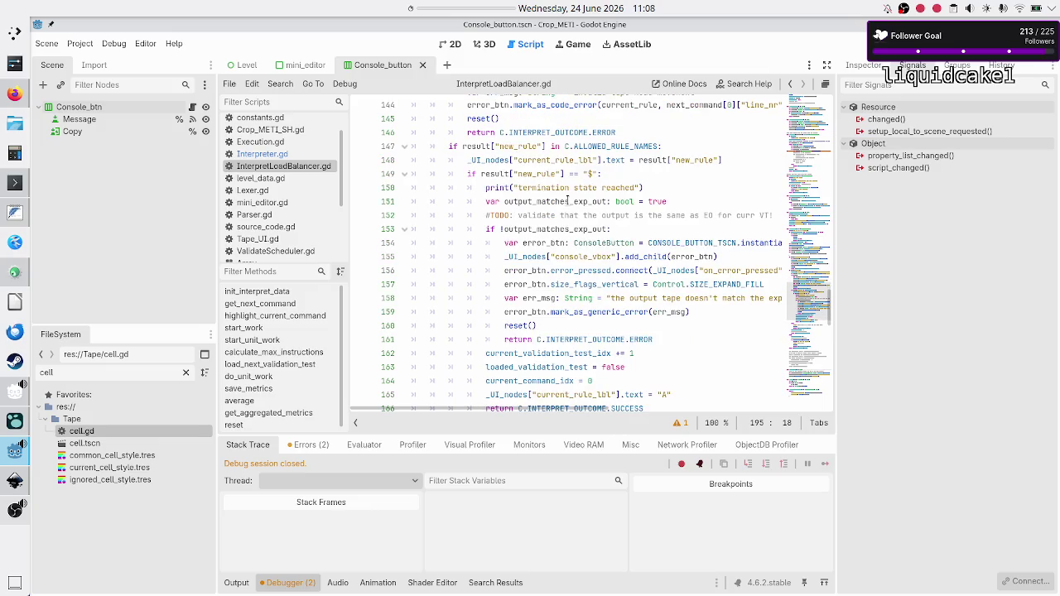
{"action": "scroll", "coordinate": [567, 201], "scroll_direction": "down", "scroll_amount": 1}
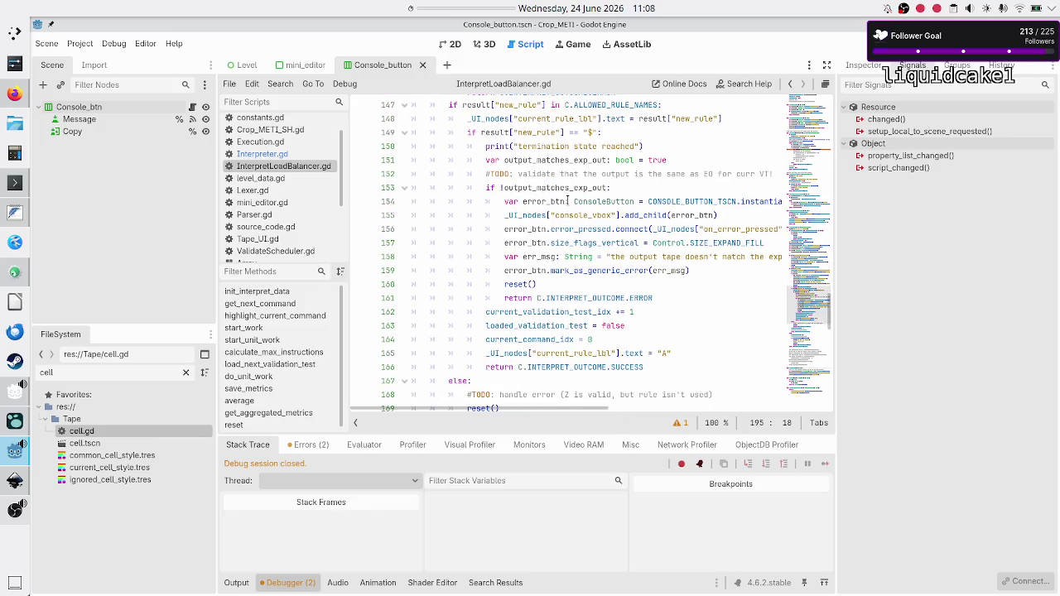
{"action": "scroll", "coordinate": [567, 201], "scroll_direction": "down", "scroll_amount": 1}
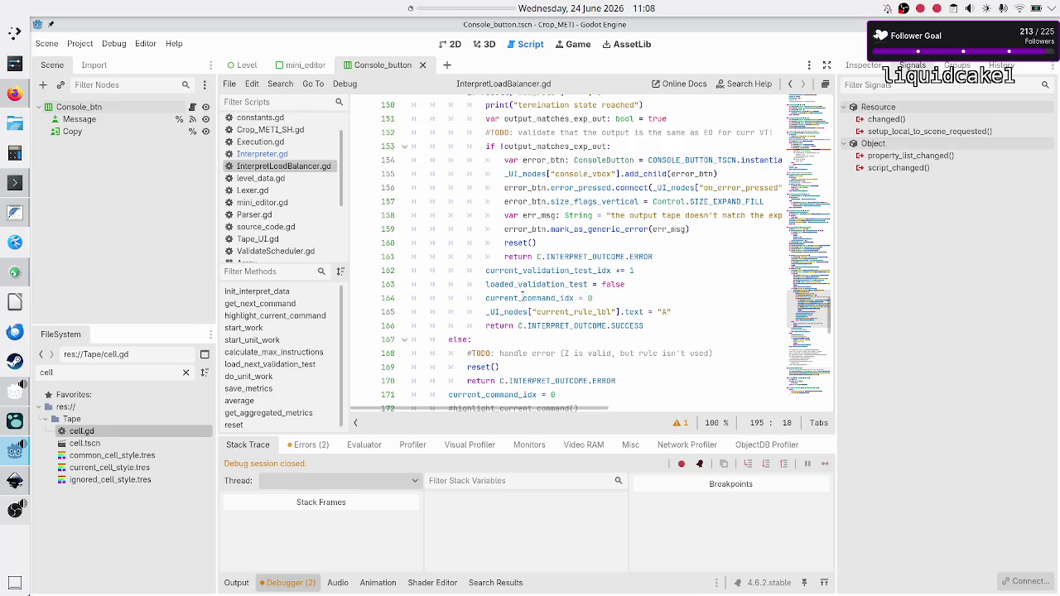
{"action": "scroll", "coordinate": [518, 300], "scroll_direction": "up", "scroll_amount": 3}
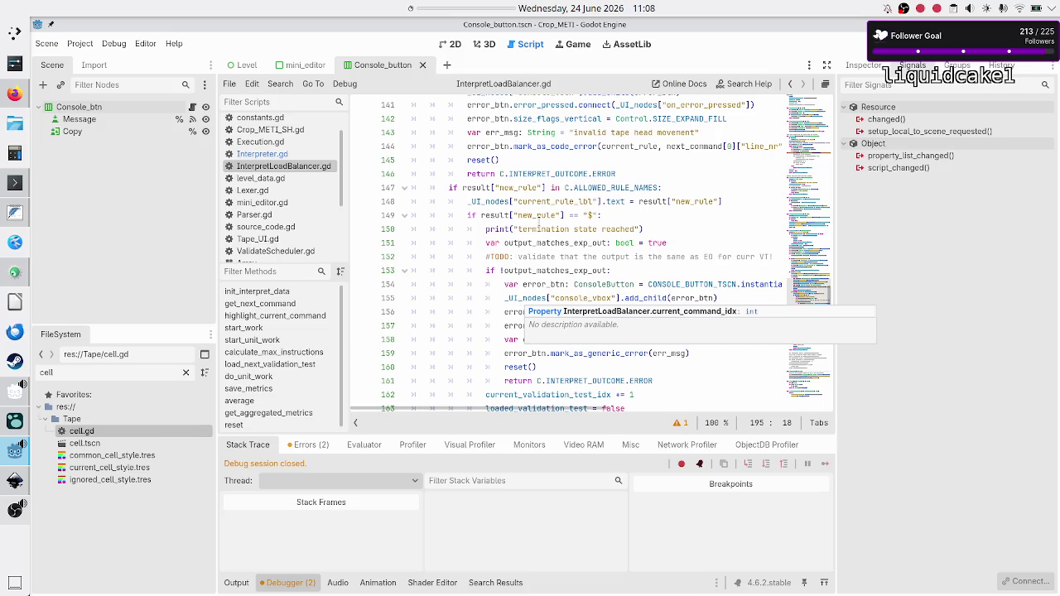
- Step through lines 149–154, checking the #TODO comment on line 152
{"action": "left_click", "coordinate": [636, 214]}
{"action": "key", "text": "Right"}
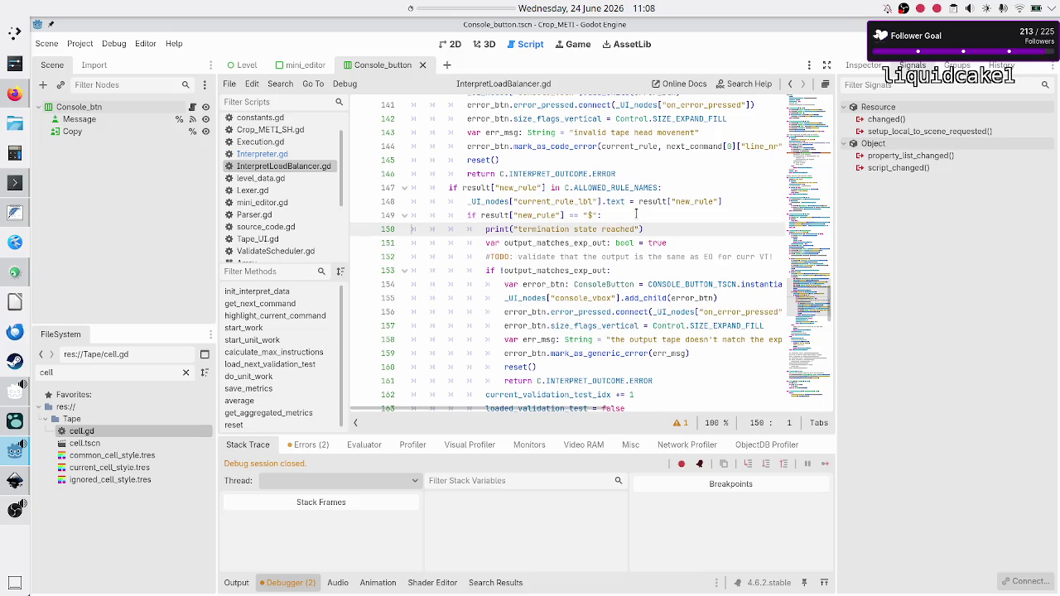
{"action": "key", "text": "Right"}
{"action": "key", "text": "Right"}
{"action": "key", "text": "Down"}
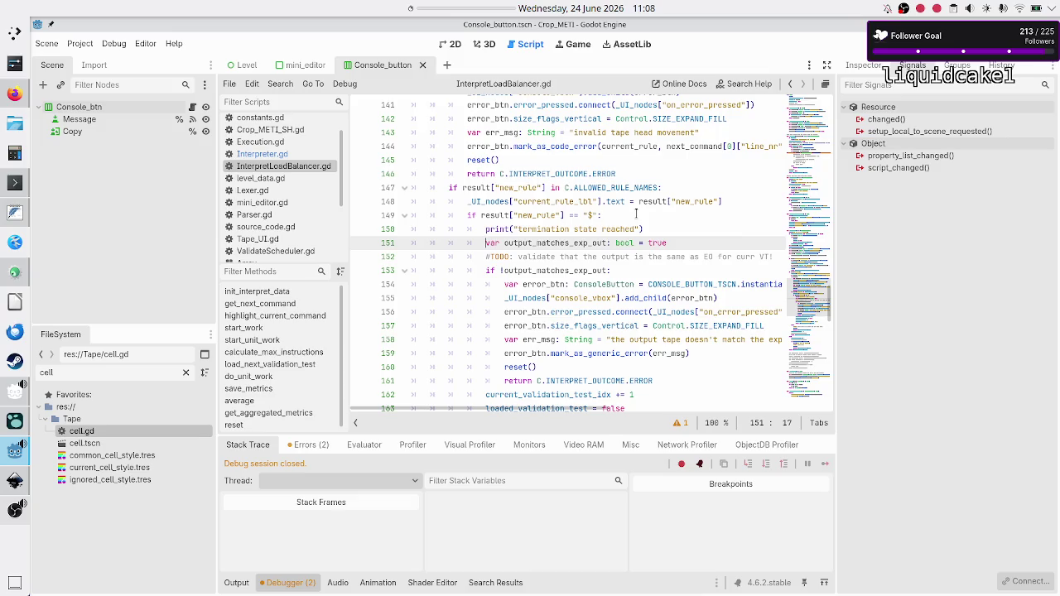
{"action": "key", "text": "Down"}
{"action": "key", "text": "shift+Down"}
{"action": "key", "text": "shift+Left"}
{"action": "key", "text": "shift+Left"}
{"action": "key", "text": "shift+Left"}
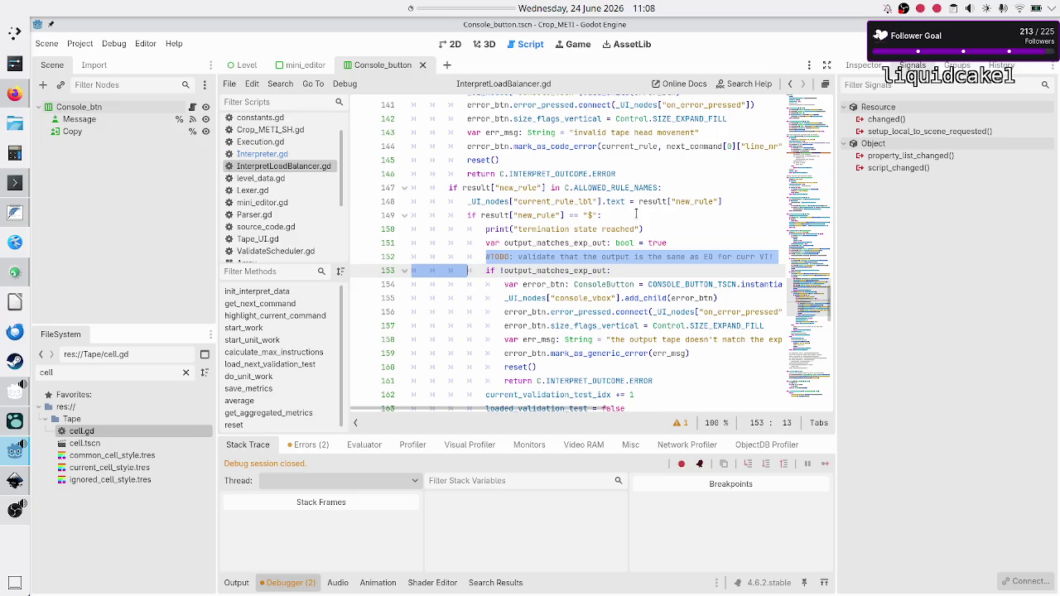
{"action": "key", "text": "shift+Left"}
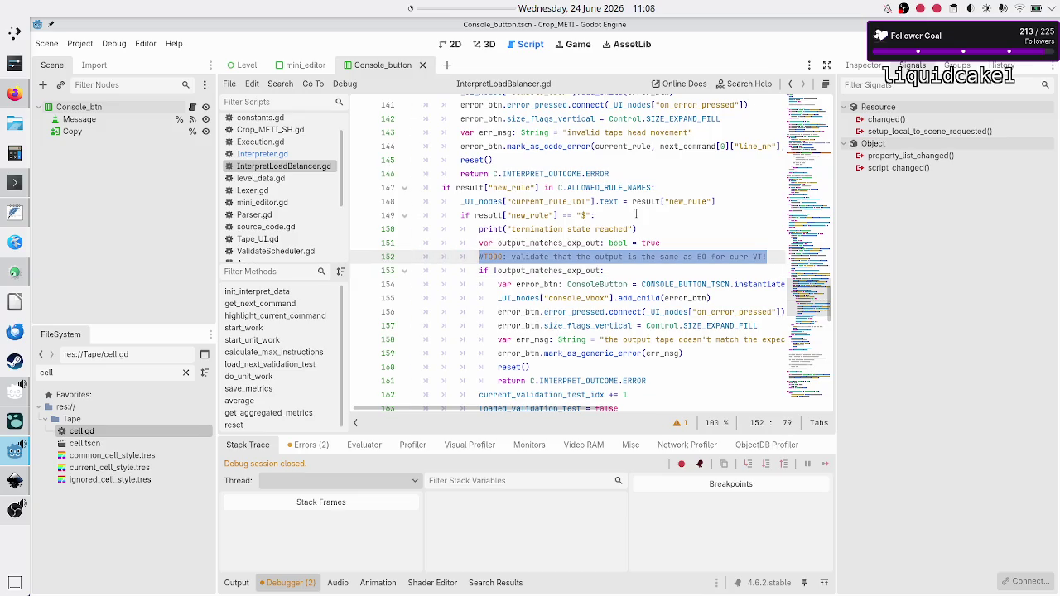
{"action": "key", "text": "Right"}
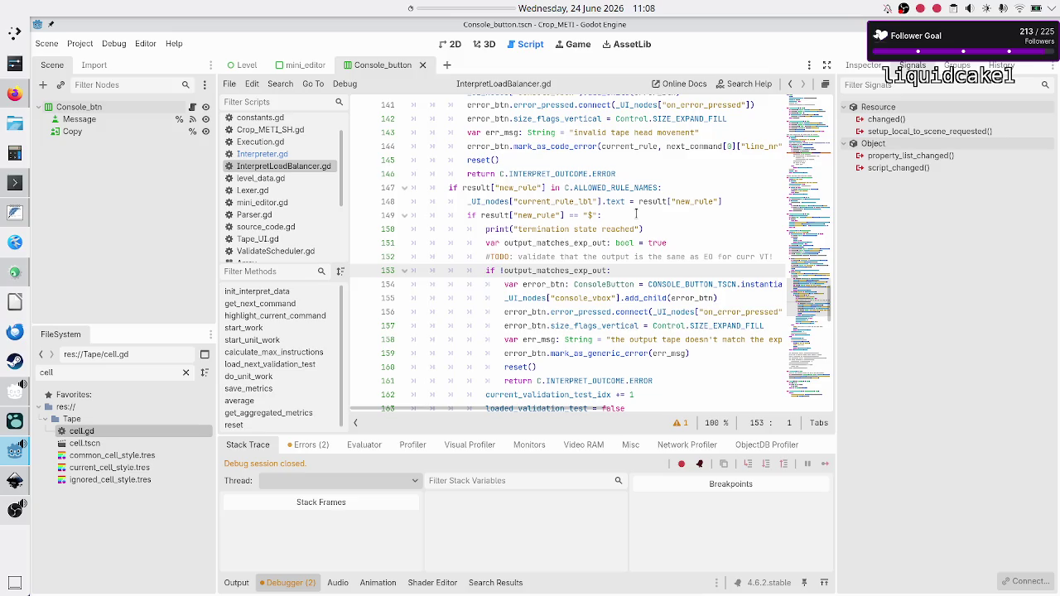
{"action": "key", "text": "Down"}
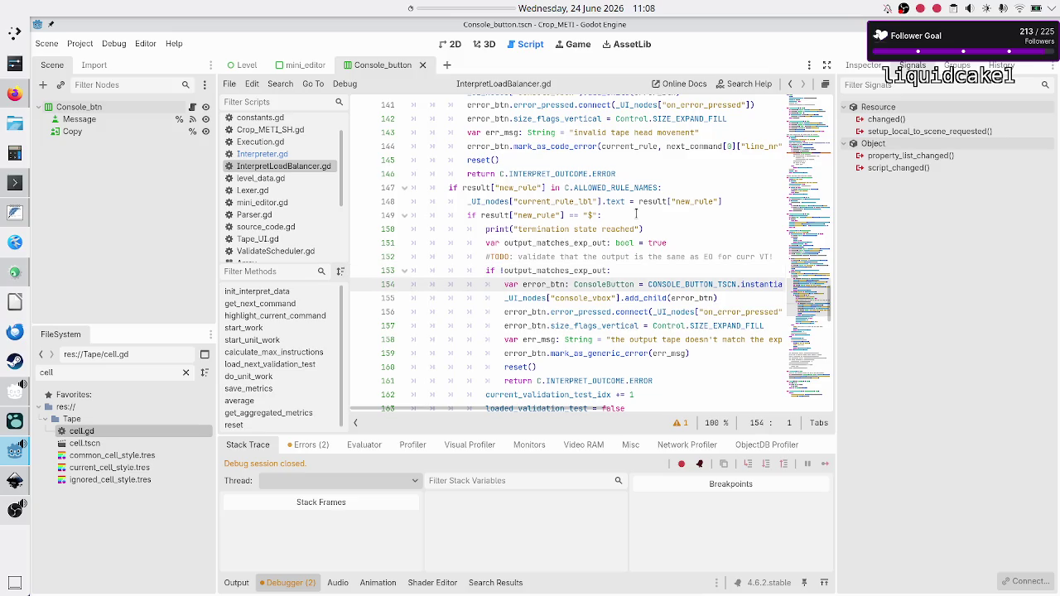
{"action": "key", "text": "Down"}
{"action": "key", "text": "Down"}
{"action": "key", "text": "Down"}
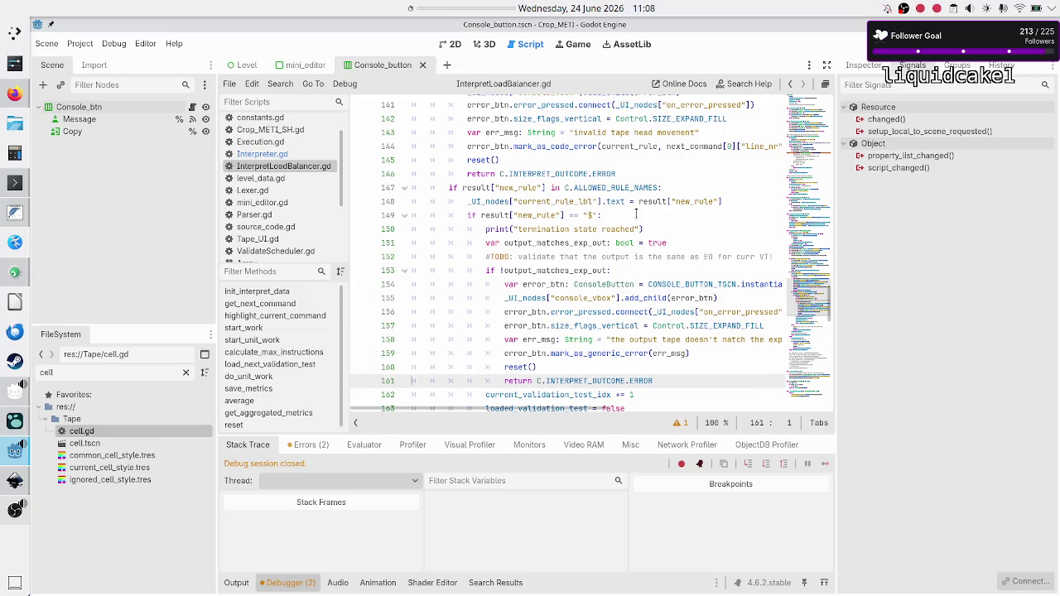
- Put the caret at the end of line 165, after the label update
{"action": "scroll", "coordinate": [636, 214], "scroll_direction": "down", "scroll_amount": 2}
{"action": "key", "text": "Up"}
{"action": "key", "text": "Up"}
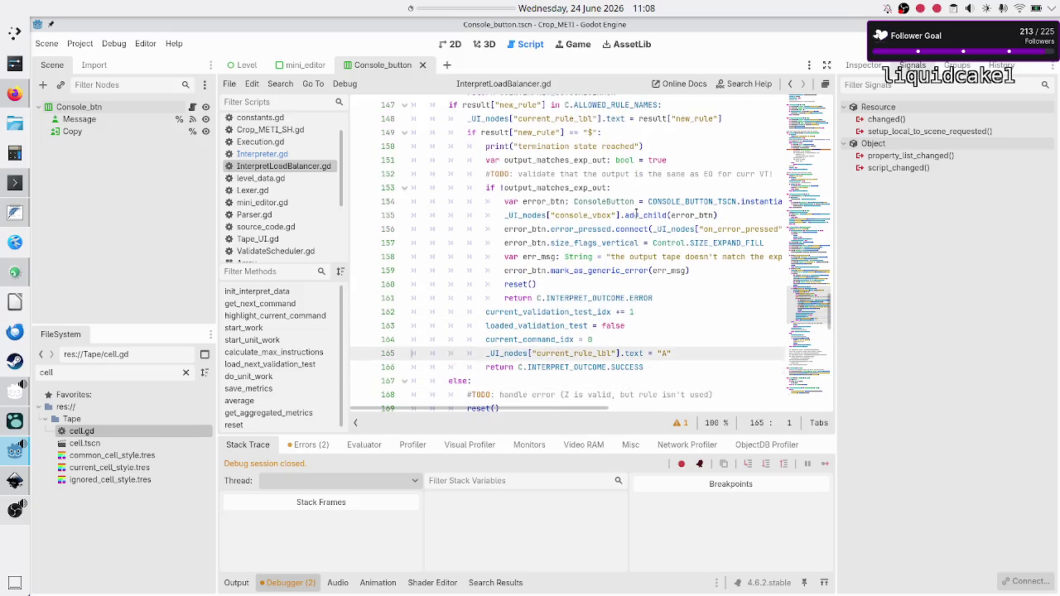
{"action": "key", "text": "Up"}
{"action": "key", "text": "Down"}
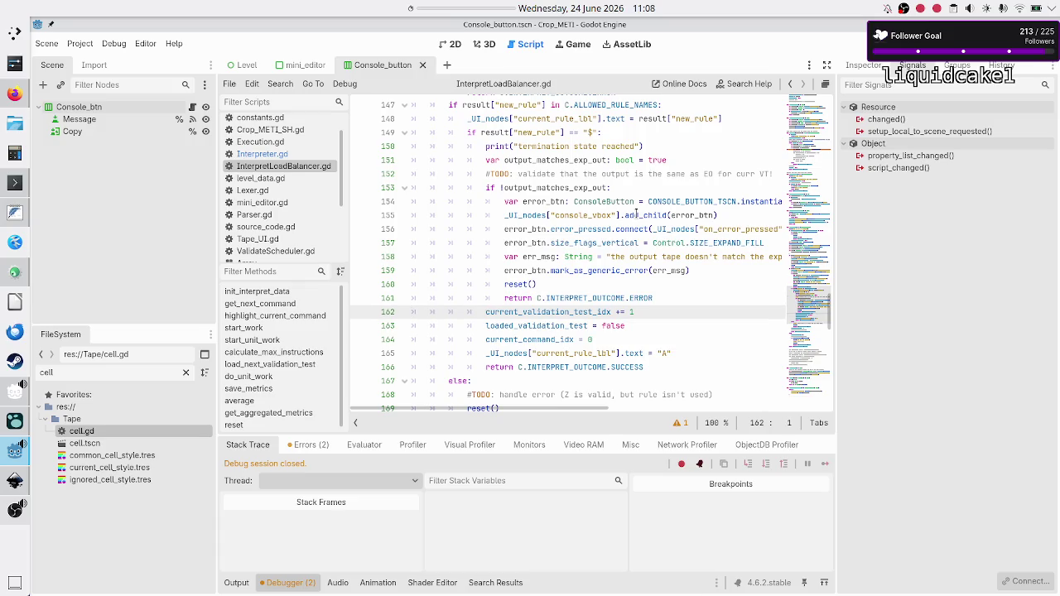
{"action": "key", "text": "shift+End"}
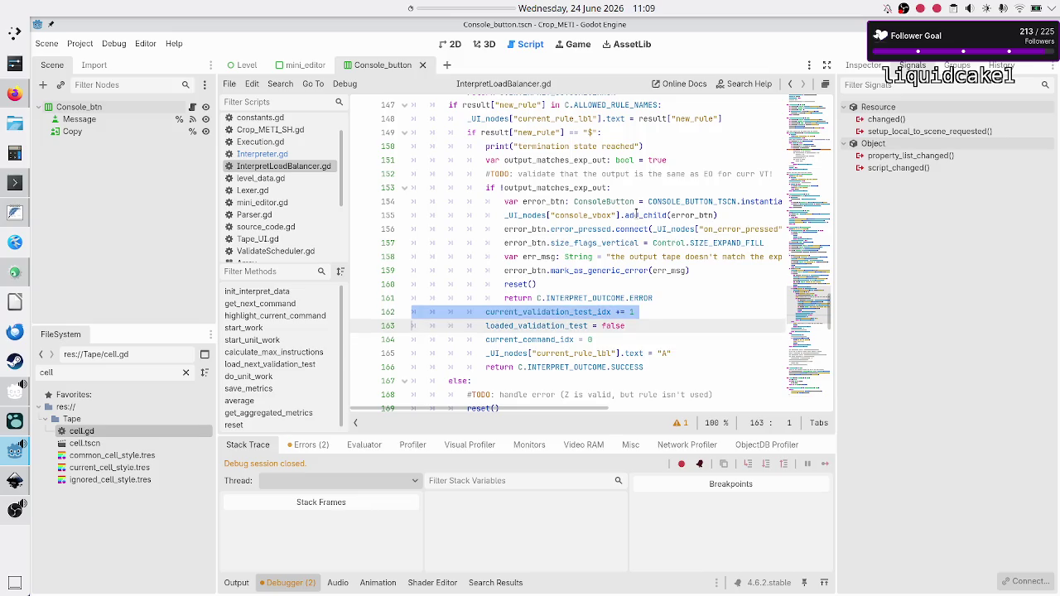
{"action": "key", "text": "End"}
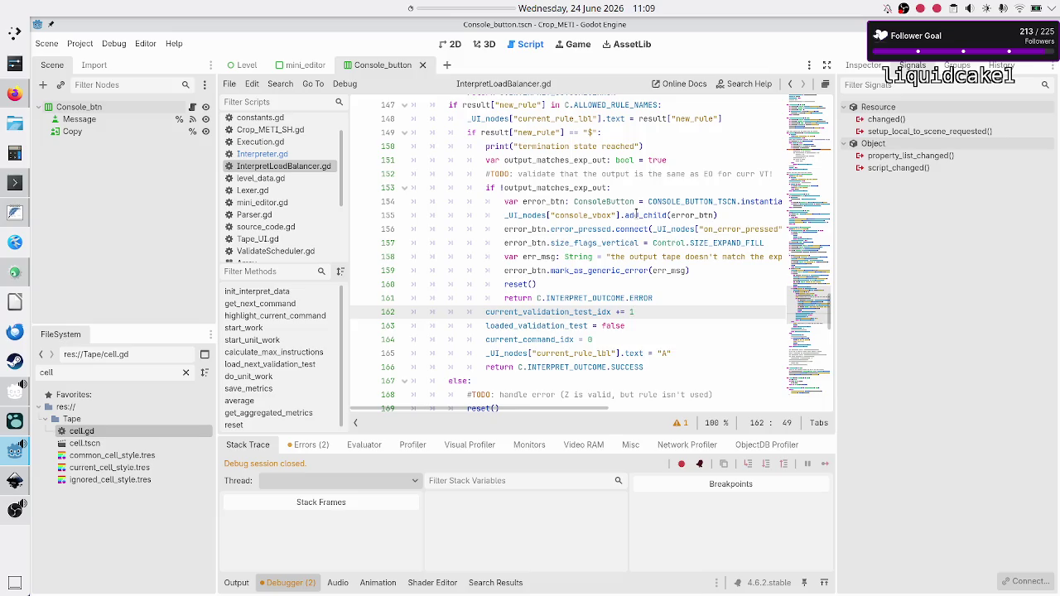
{"action": "key", "text": "Down"}
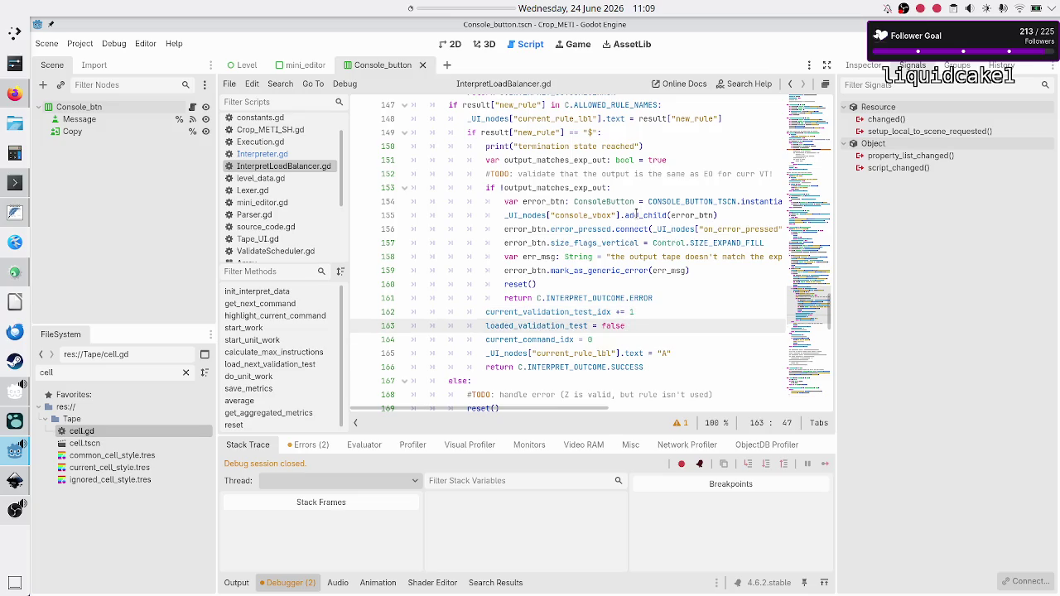
{"action": "key", "text": "Down"}
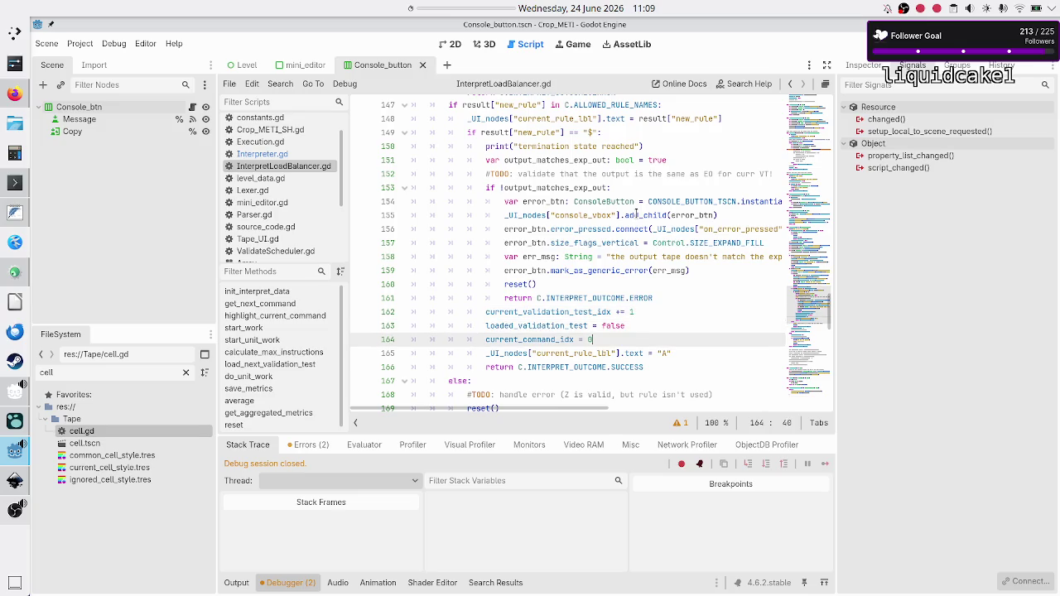
{"action": "key", "text": "Down"}
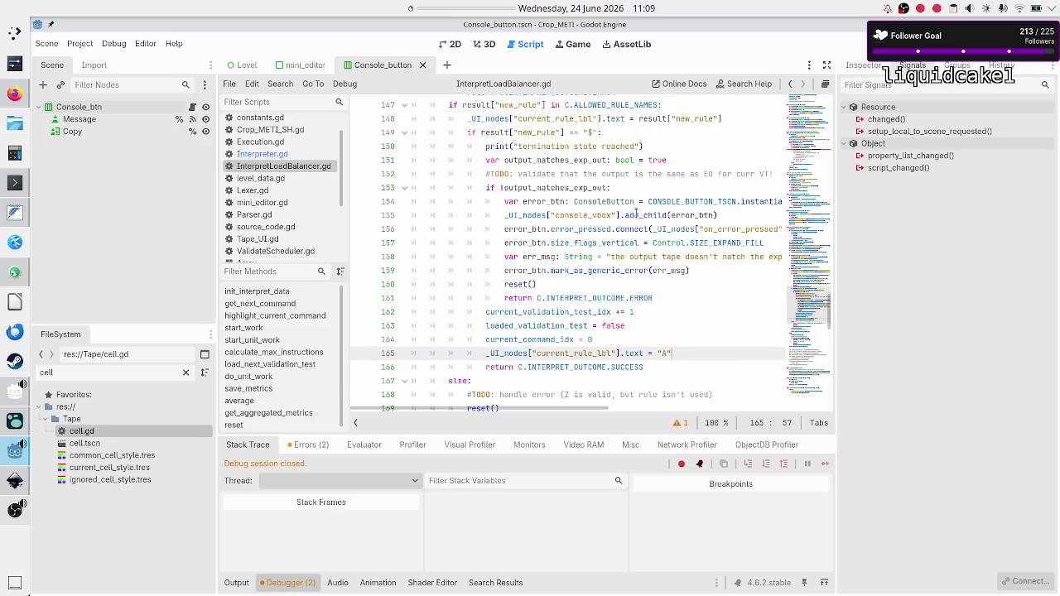
{"action": "key", "text": "Up"}
{"action": "key", "text": "Up"}
{"action": "key", "text": "Up"}
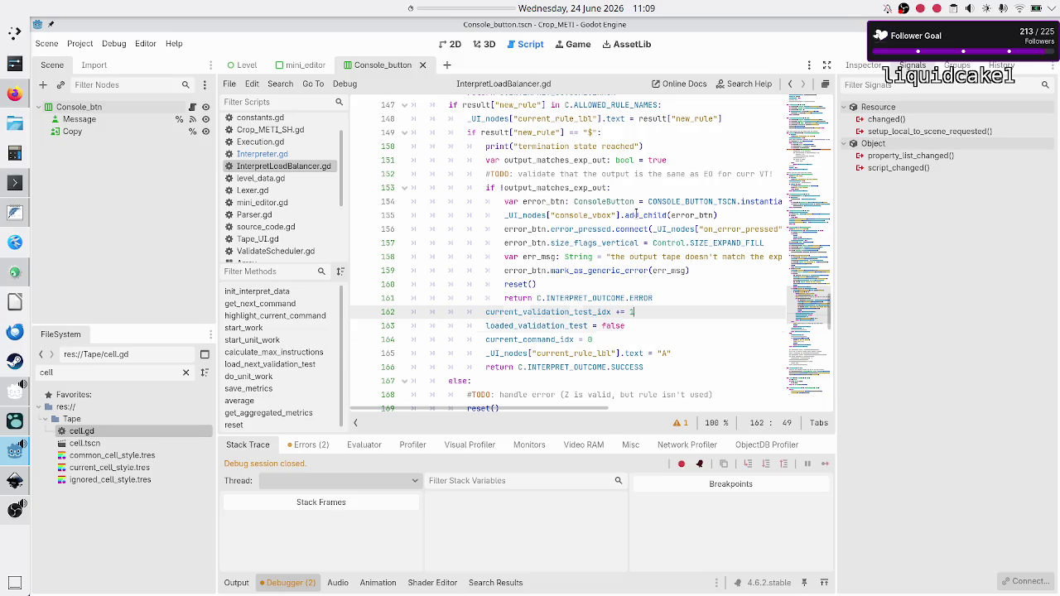
{"action": "key", "text": "Down"}
{"action": "key", "text": "Down"}
{"action": "key", "text": "Down"}
{"action": "key", "text": "End"}
- Add save_metrics() and interpreter.reset() calls on new lines after line 165
{"action": "key", "text": "Return"}
{"action": "type", "text": "save_me"}
{"action": "key", "text": "Return"}
{"action": "key", "text": "Return"}
{"action": "type", "text": "inter"}
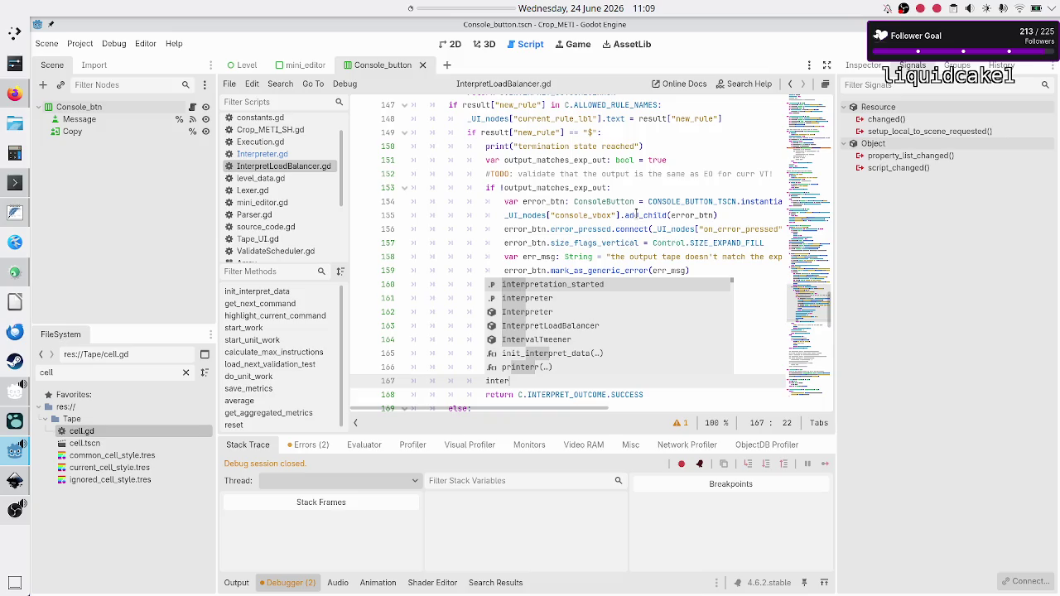
{"action": "key", "text": "Down"}
{"action": "key", "text": "Return"}
{"action": "type", "text": ".rese"}
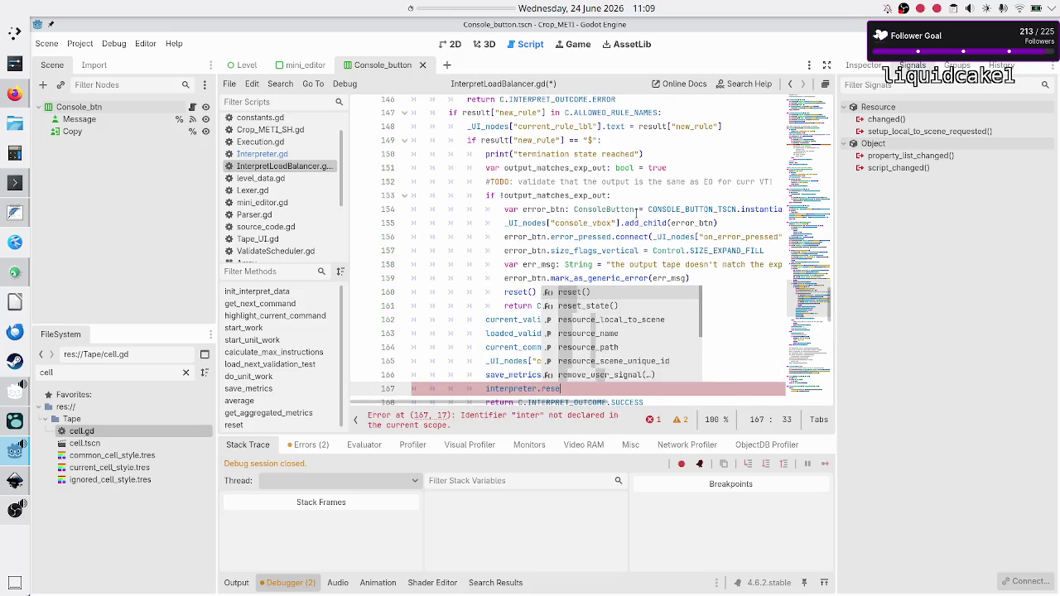
{"action": "key", "text": "Return"}
{"action": "key", "text": "Return"}
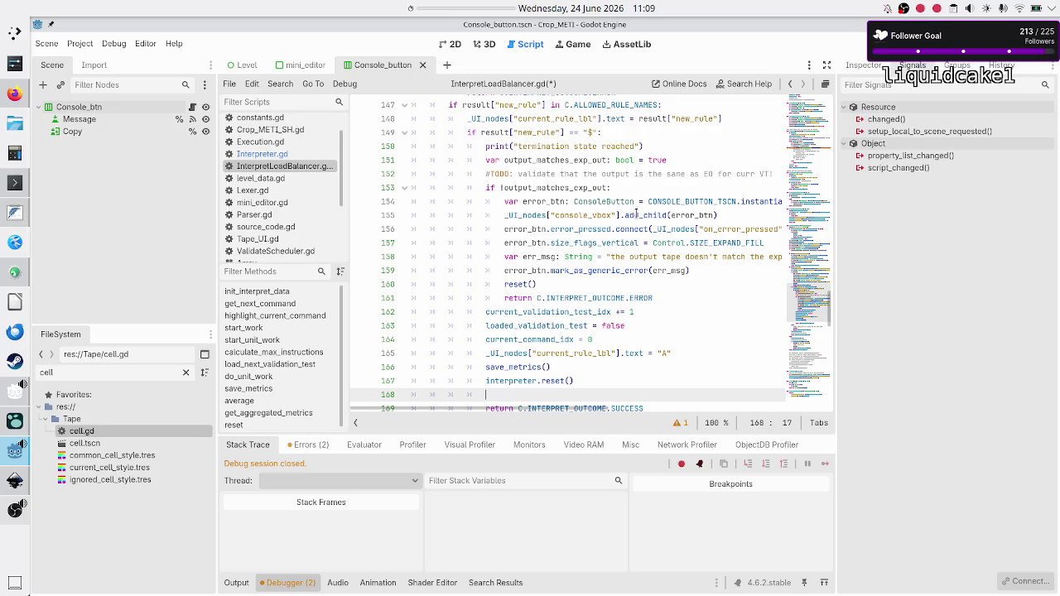
- Remove the extra blank line before return C.INTERPRET_OUTCOME.SUCCESS and save the script
{"action": "key", "text": "BackSpace"}
{"action": "key", "text": "BackSpace"}
{"action": "key", "text": "BackSpace"}
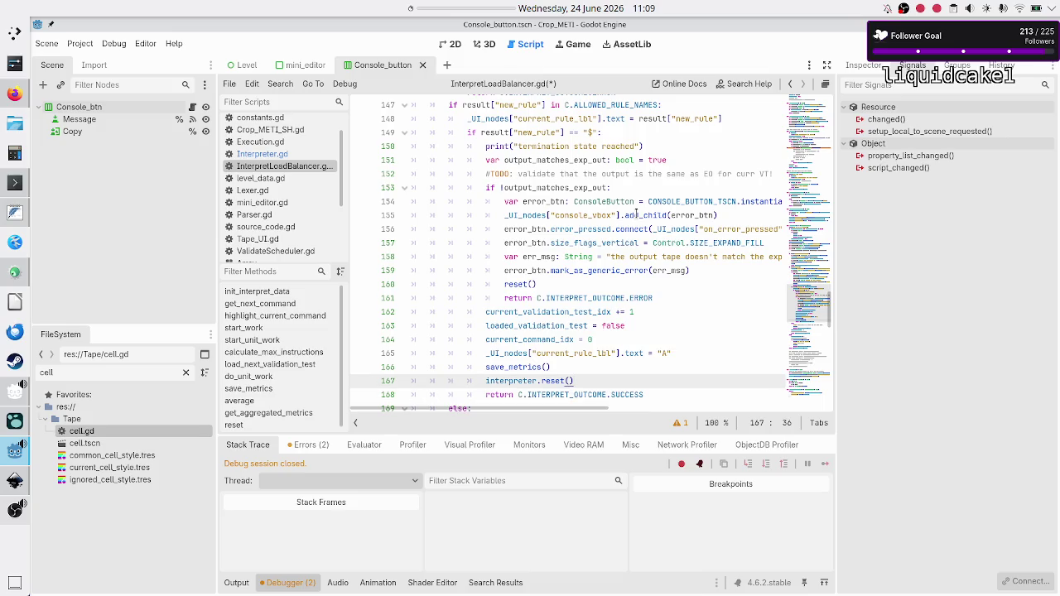
{"action": "key", "text": "Down"}
{"action": "key", "text": "Down"}
{"action": "key", "text": "Down"}
{"action": "key", "text": "Home"}
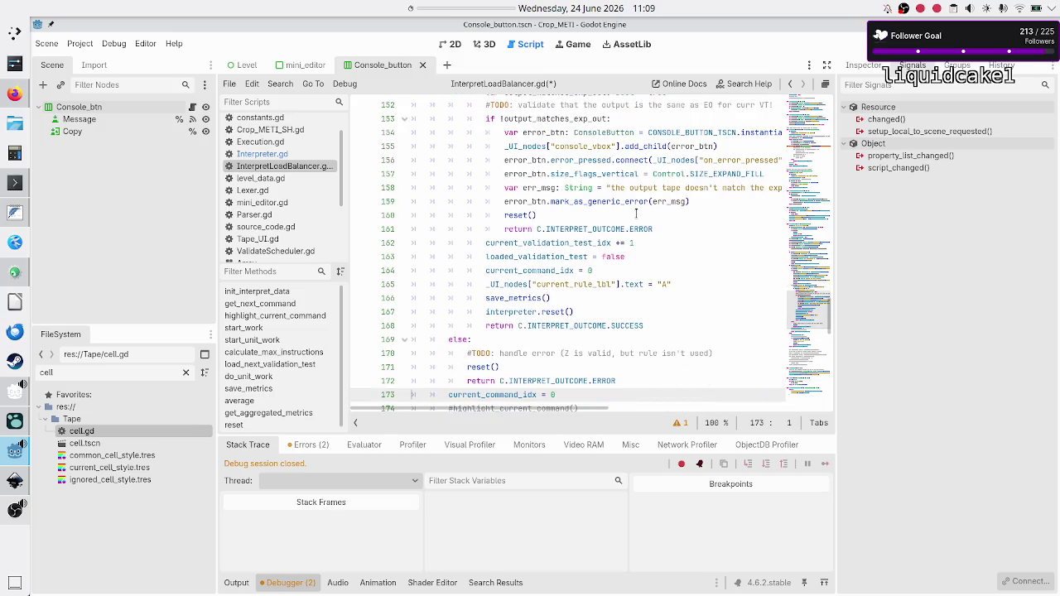
{"action": "key", "text": "ctrl+s"}
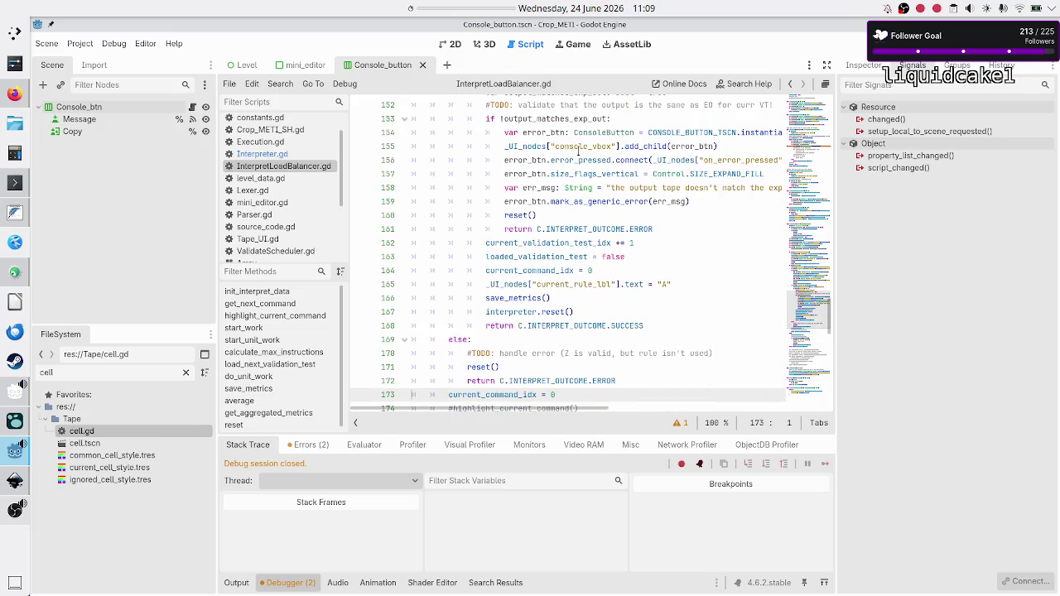
{"action": "scroll", "coordinate": [578, 166], "scroll_direction": "down", "scroll_amount": 10}
{"action": "scroll", "coordinate": [577, 166], "scroll_direction": "down", "scroll_amount": 3}
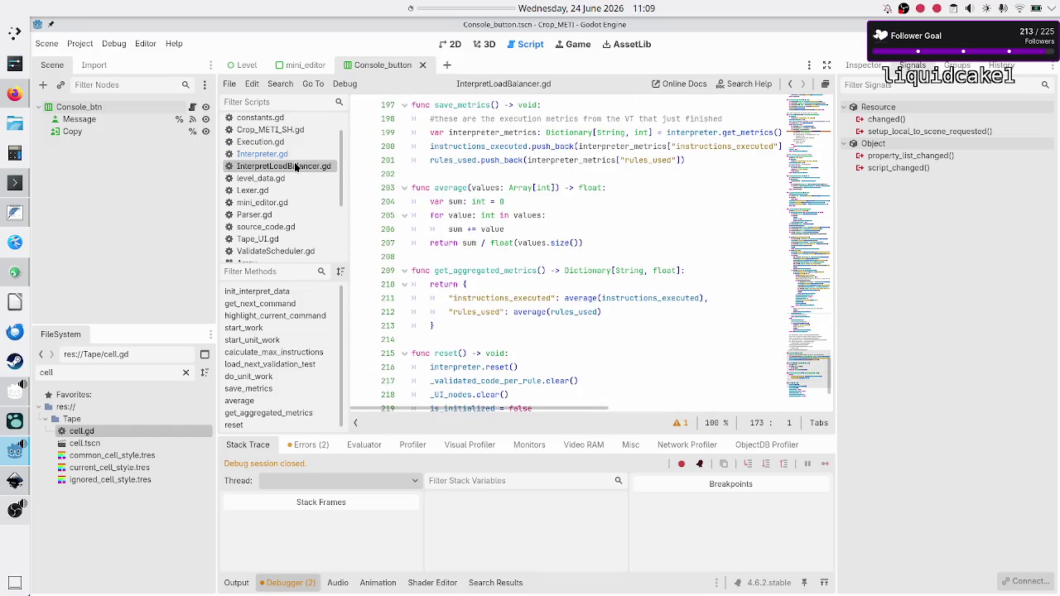
- Find the get_aggregated_metrics call in Execution.gd, then view InterpretLoadBalancer.gd for its definition
{"action": "left_click", "coordinate": [278, 143]}
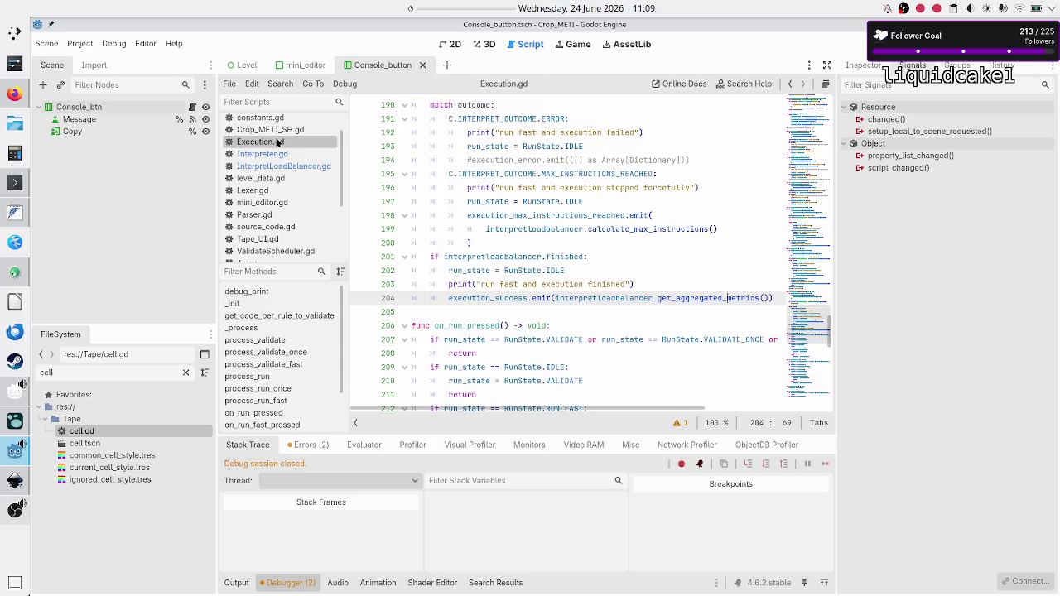
{"action": "double_click", "coordinate": [711, 302]}
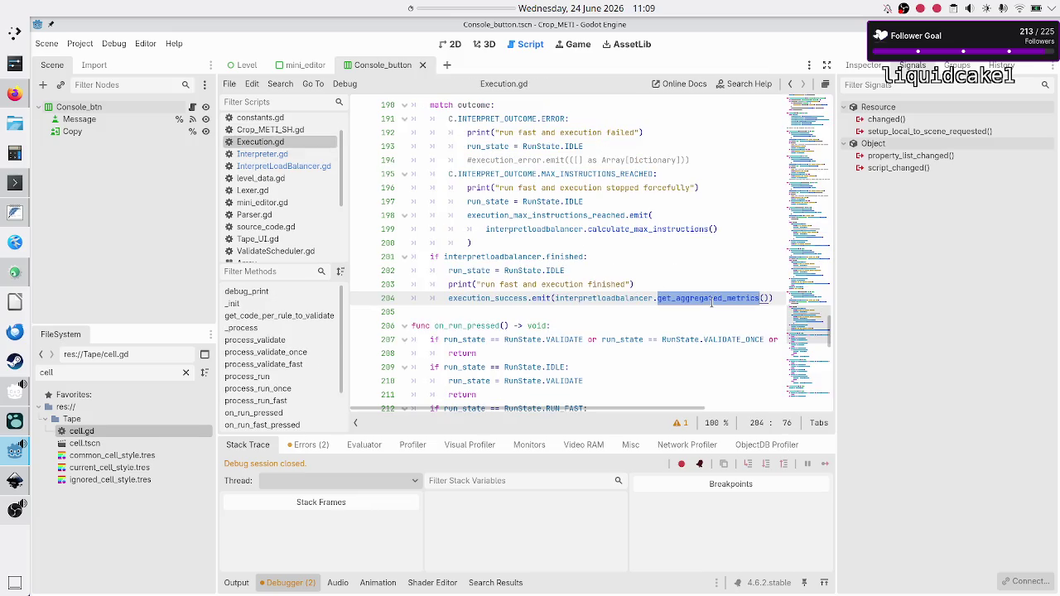
{"action": "left_click", "coordinate": [645, 230]}
{"action": "scroll", "coordinate": [645, 231], "scroll_direction": "up", "scroll_amount": 10}
{"action": "scroll", "coordinate": [645, 231], "scroll_direction": "up", "scroll_amount": 20}
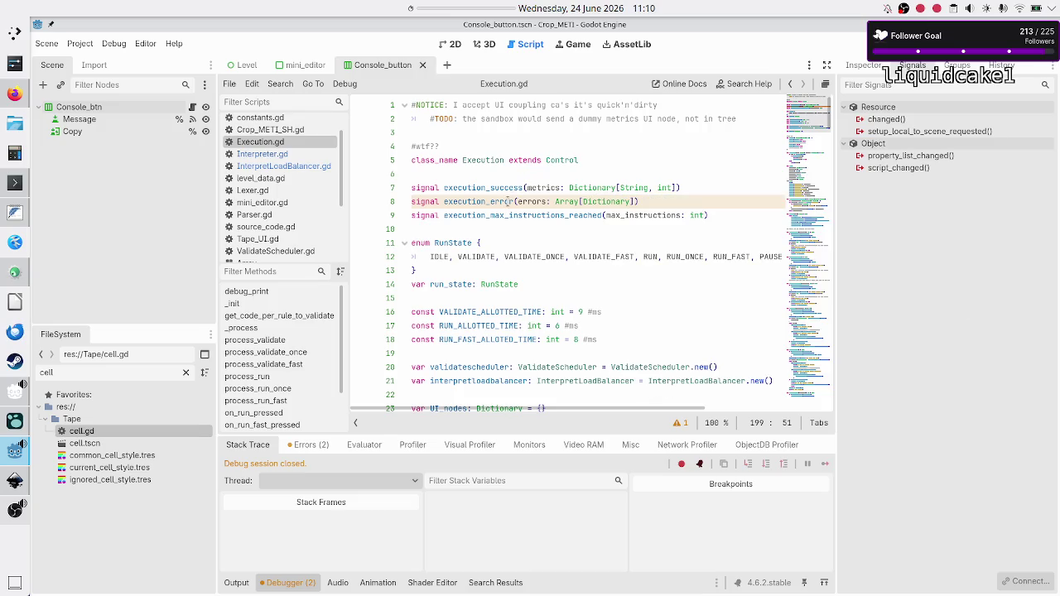
{"action": "mouse_move", "coordinate": [622, 198]}
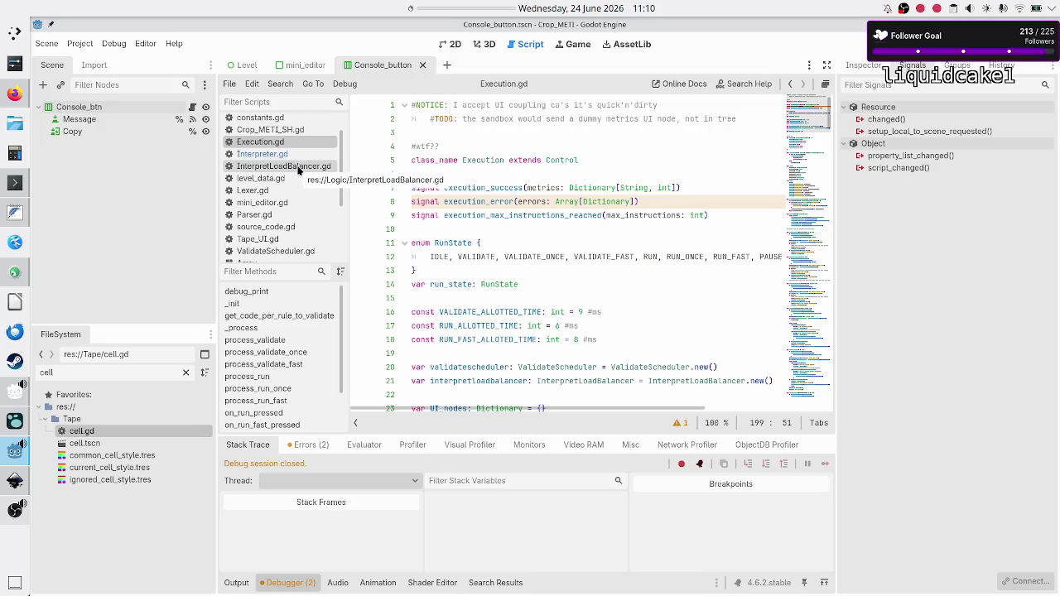
{"action": "left_click", "coordinate": [295, 167]}
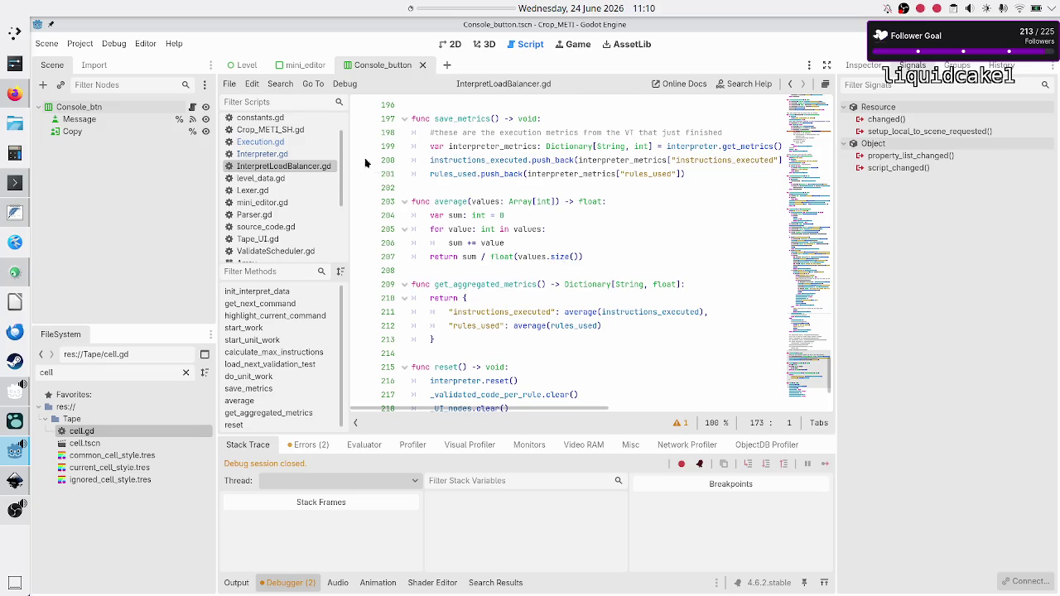
- Change the execution_success metrics type from Dictionary[String, int] to Dictionary[String, float] and save Execution.gd
{"action": "left_click", "coordinate": [298, 142]}
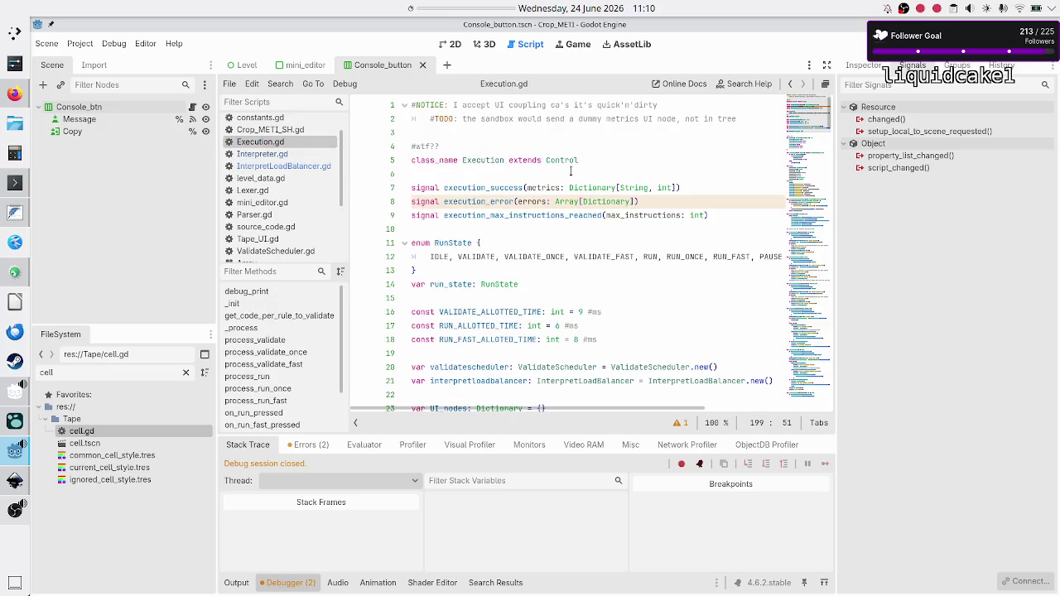
{"action": "double_click", "coordinate": [663, 188]}
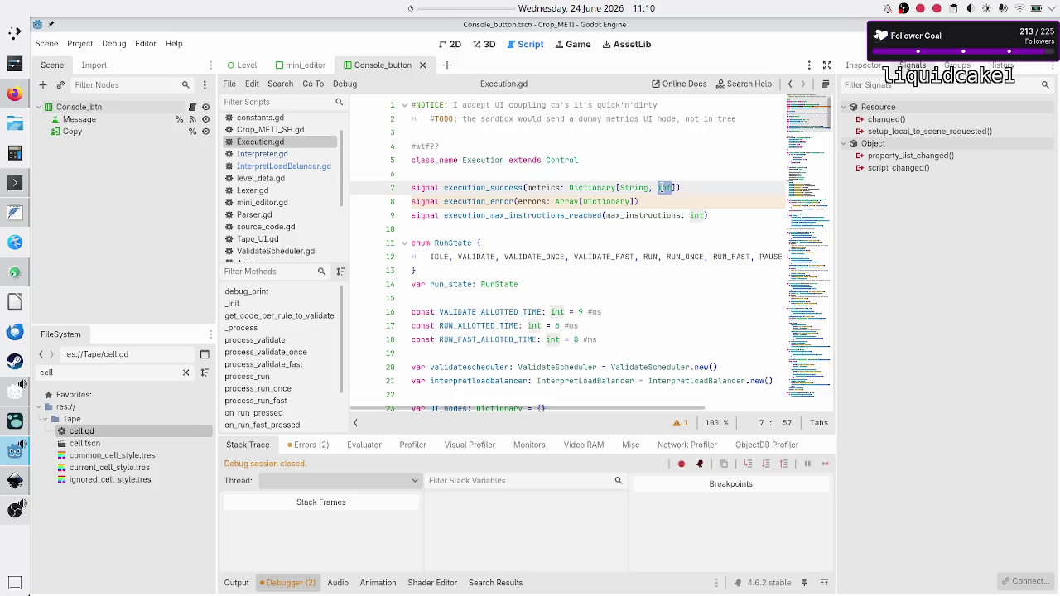
{"action": "type", "text": "float"}
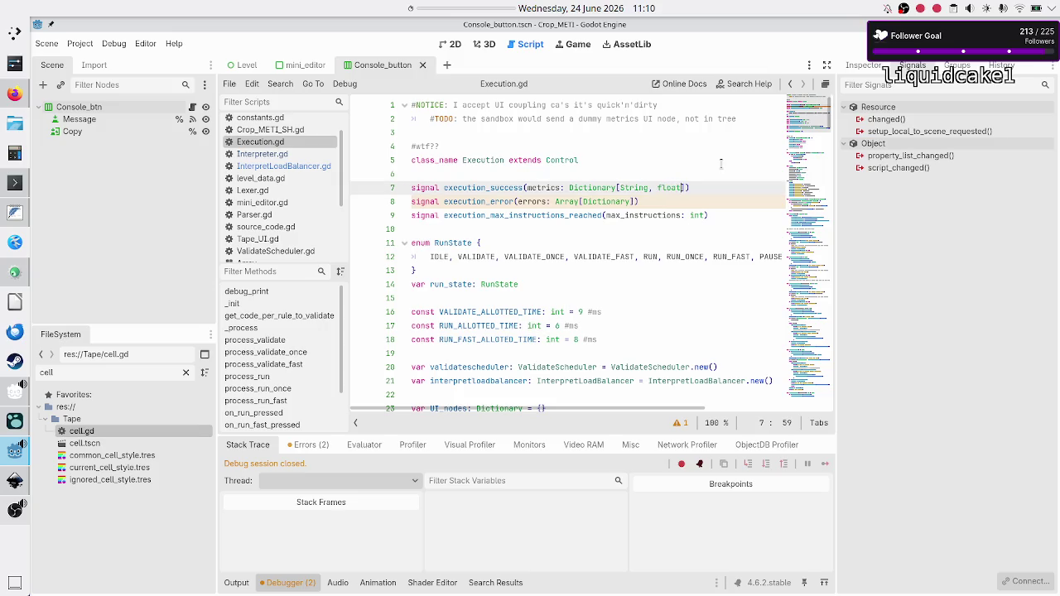
{"action": "key", "text": "Escape"}
{"action": "key", "text": "Down"}
{"action": "key", "text": "Left"}
{"action": "key", "text": "Left"}
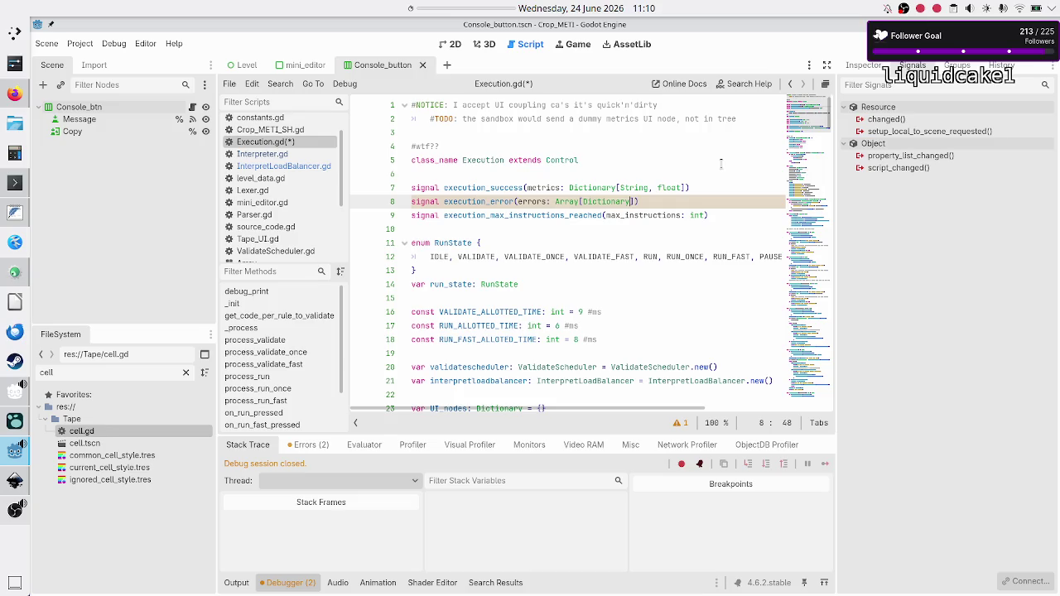
{"action": "key", "text": "Down"}
{"action": "key", "text": "Down"}
{"action": "key", "text": "ctrl+s"}
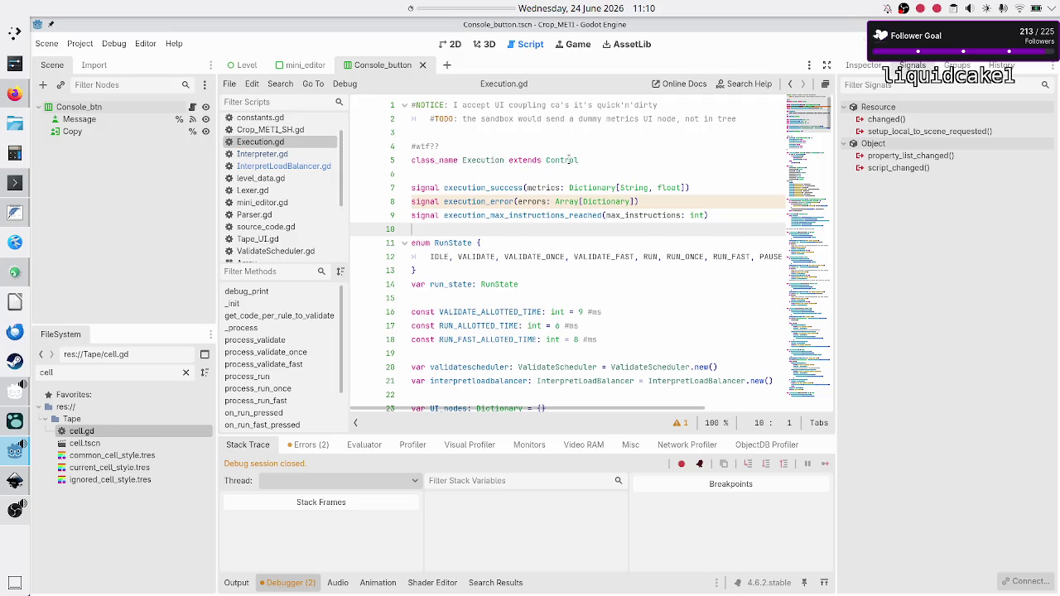
{"action": "left_click", "coordinate": [480, 189]}
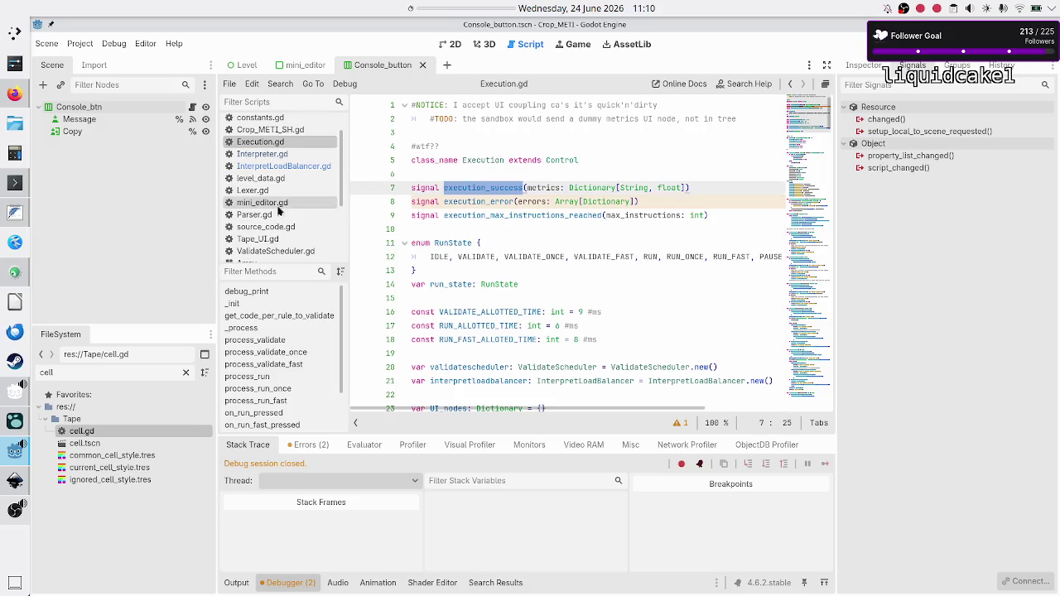
- Filter FileSystem for 'level', open Level.gd, and search for on_execution_success
{"action": "double_click", "coordinate": [125, 371]}
{"action": "type", "text": "level"}
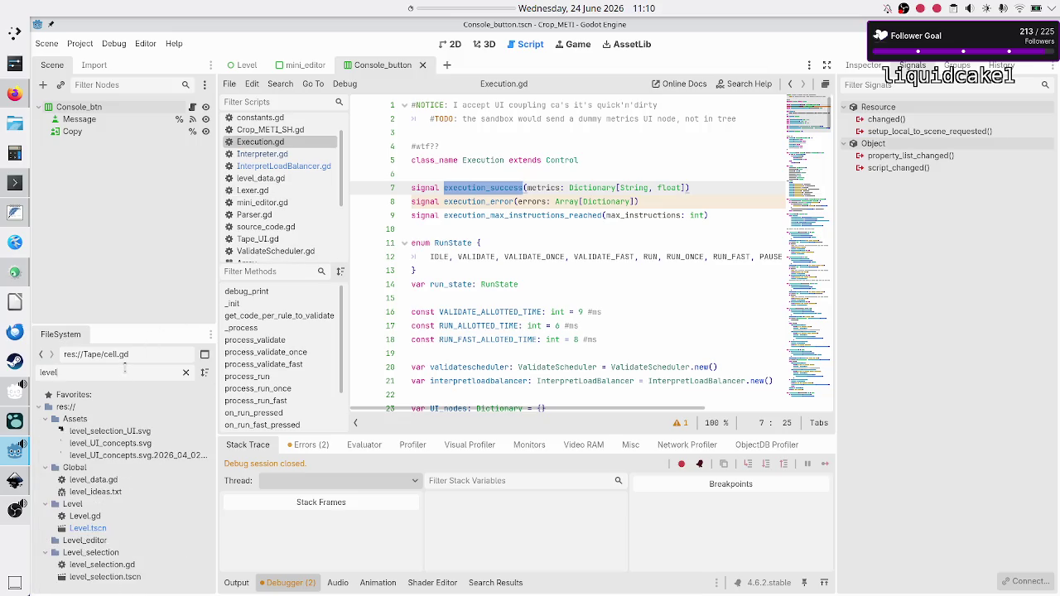
{"action": "double_click", "coordinate": [96, 513]}
{"action": "left_click", "coordinate": [477, 288]}
{"action": "key", "text": "ctrl+f"}
{"action": "type", "text": "execution_success"}
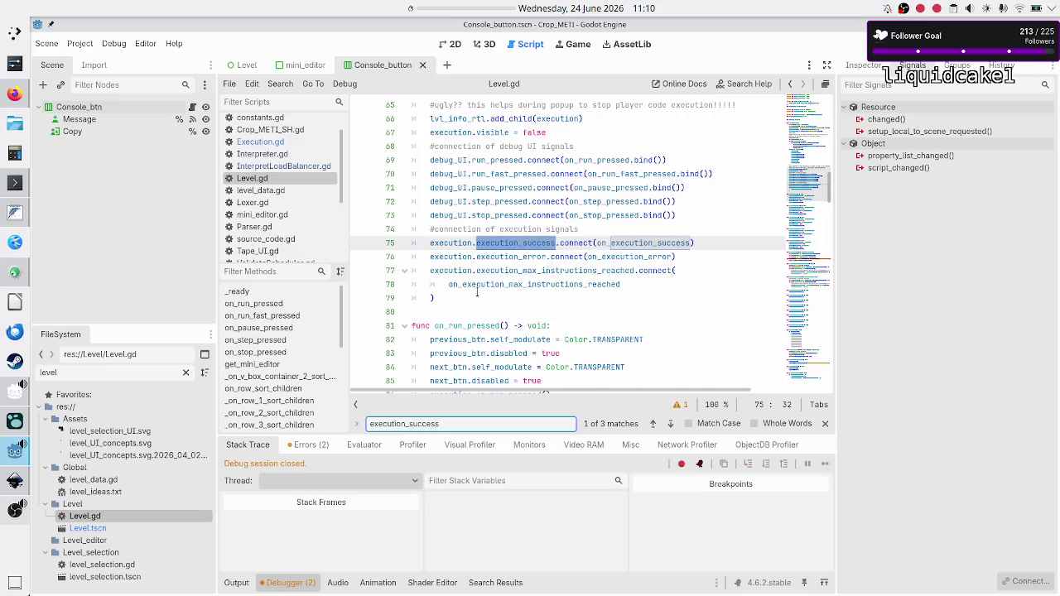
{"action": "key", "text": "Home"}
{"action": "type", "text": "on_"}
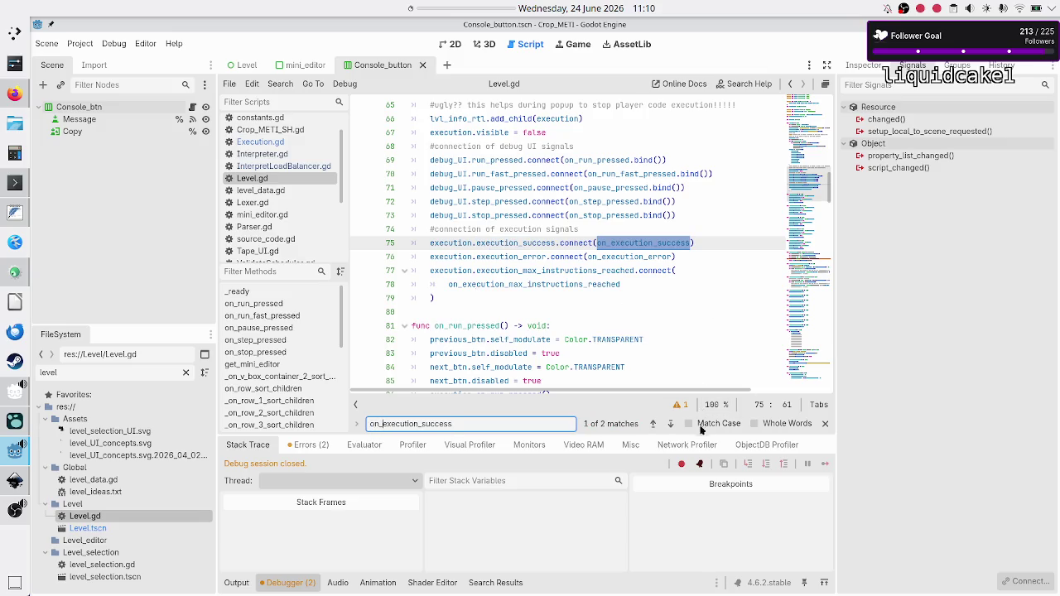
{"action": "left_click", "coordinate": [676, 425]}
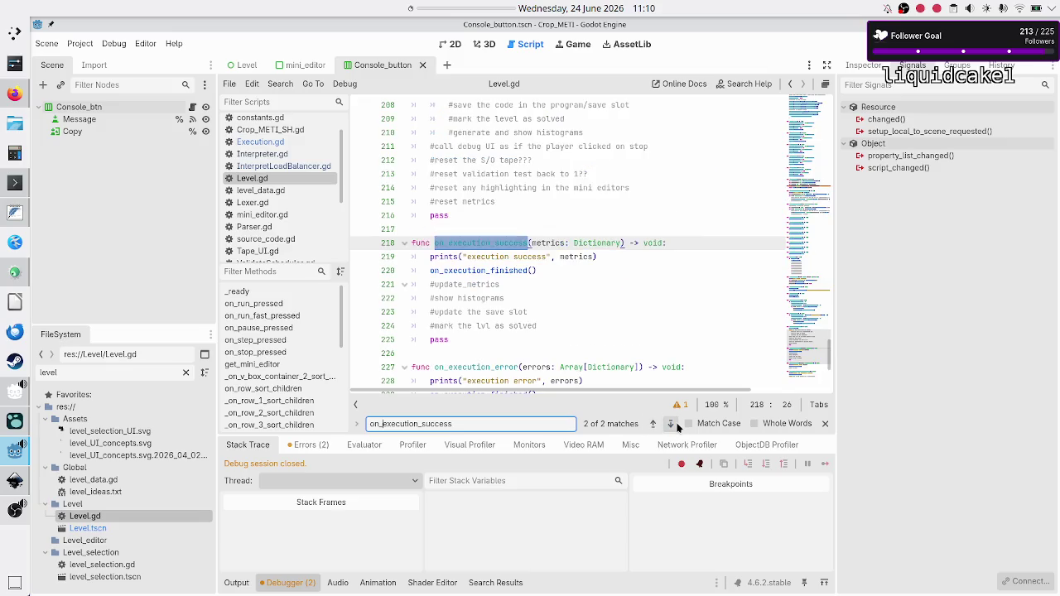
- Review the on_execution_success handler body around the #update_metrics comment
{"action": "left_click", "coordinate": [604, 257]}
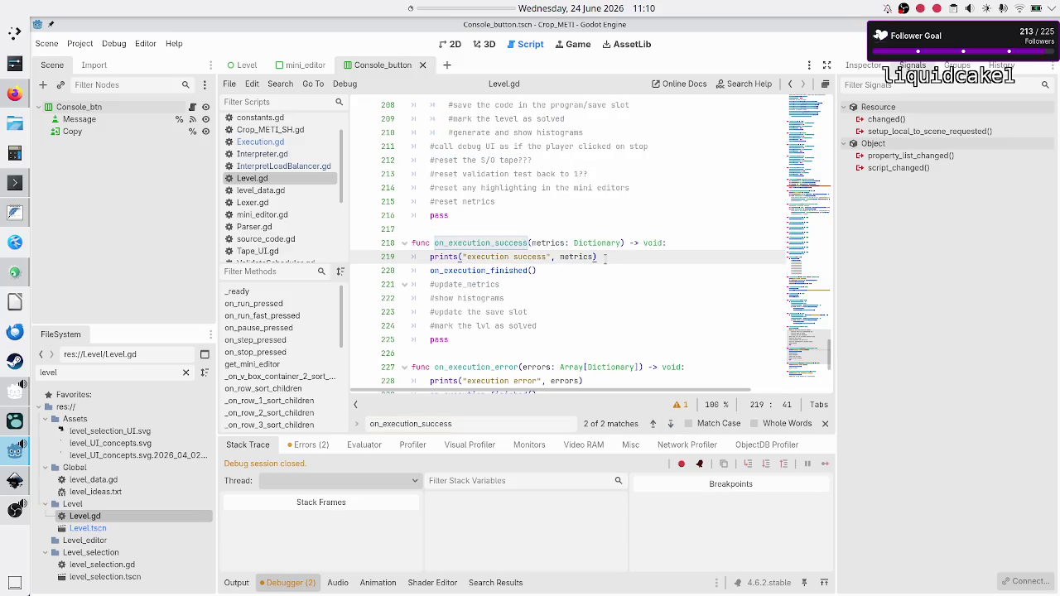
{"action": "key", "text": "Down"}
{"action": "key", "text": "Home"}
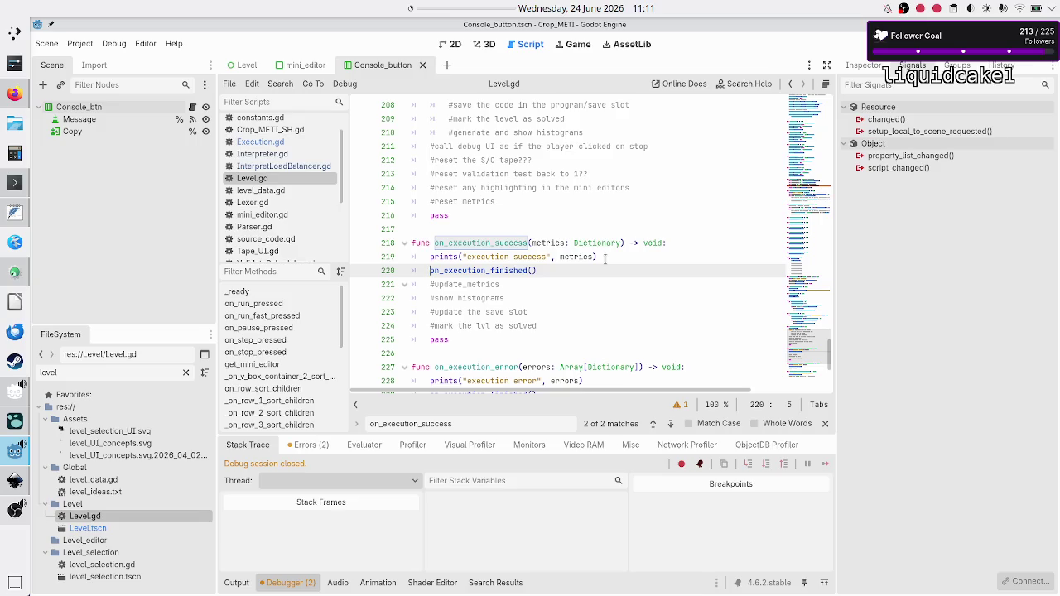
{"action": "key", "text": "Down"}
{"action": "key", "text": "Down"}
{"action": "key", "text": "Home"}
{"action": "key", "text": "Up"}
{"action": "key", "text": "Home"}
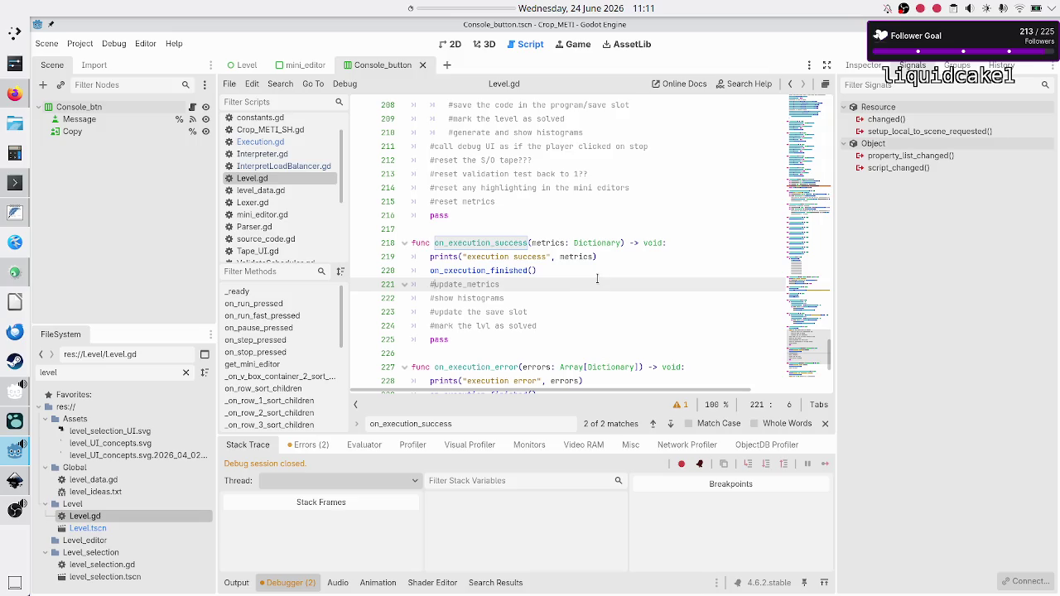
{"action": "scroll", "coordinate": [595, 275], "scroll_direction": "up", "scroll_amount": 10}
{"action": "scroll", "coordinate": [597, 279], "scroll_direction": "up", "scroll_amount": 3}
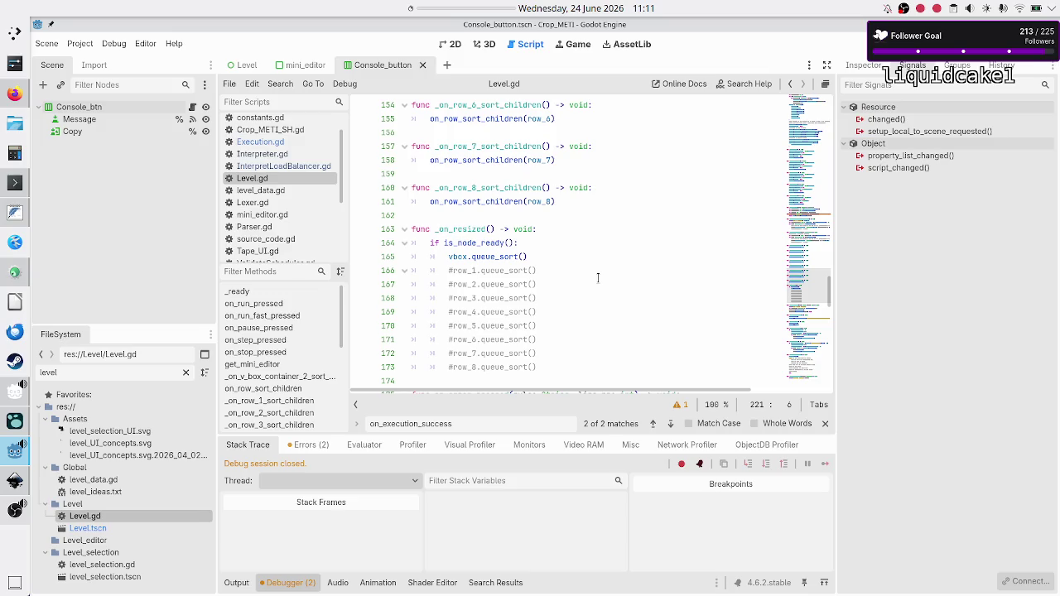
{"action": "scroll", "coordinate": [597, 279], "scroll_direction": "up", "scroll_amount": 15}
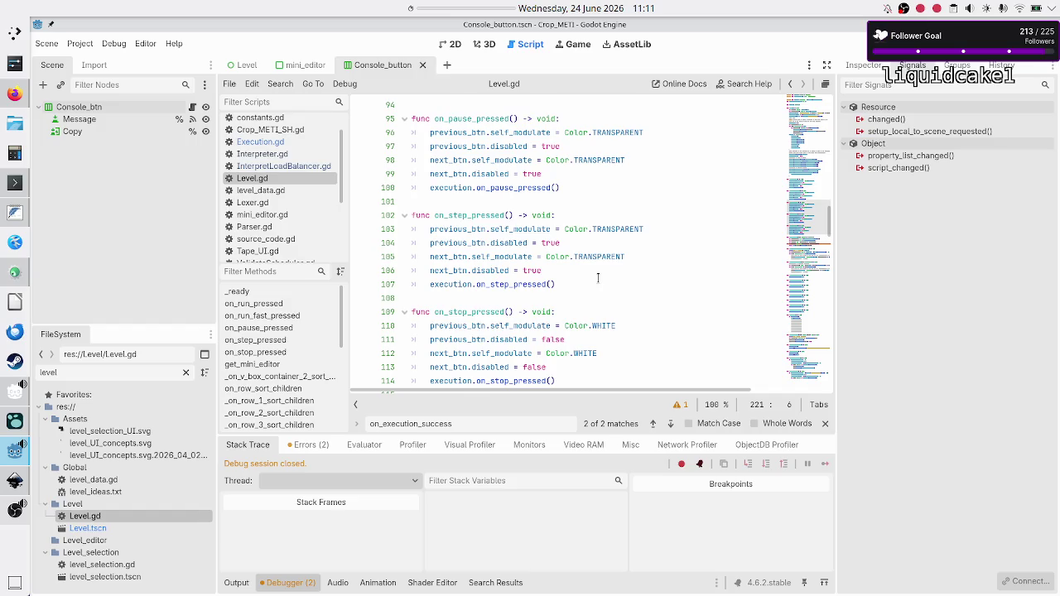
{"action": "scroll", "coordinate": [597, 278], "scroll_direction": "down", "scroll_amount": 6}
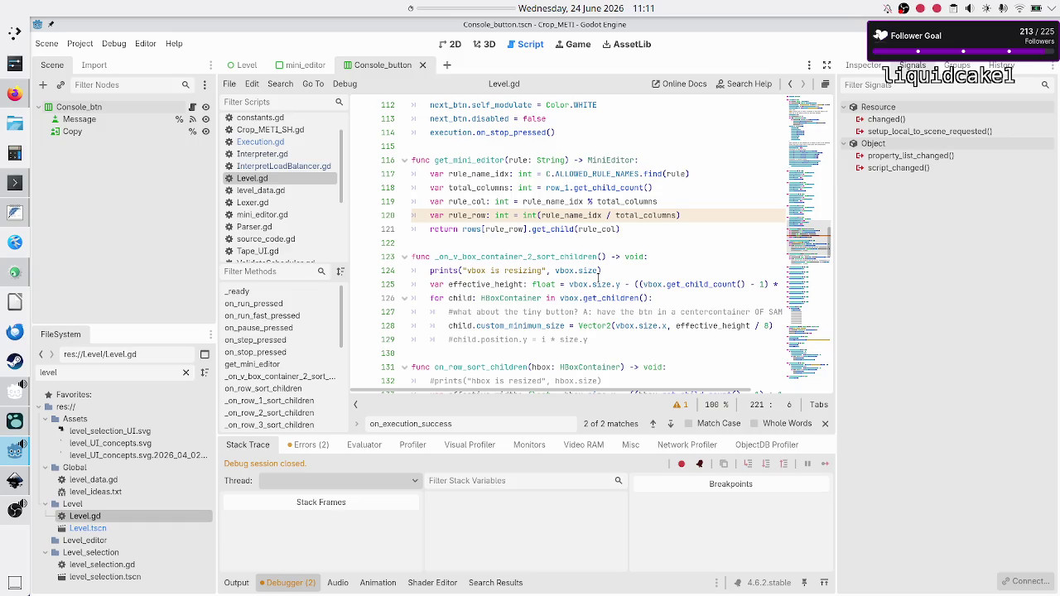
{"action": "scroll", "coordinate": [532, 240], "scroll_direction": "down", "scroll_amount": 18}
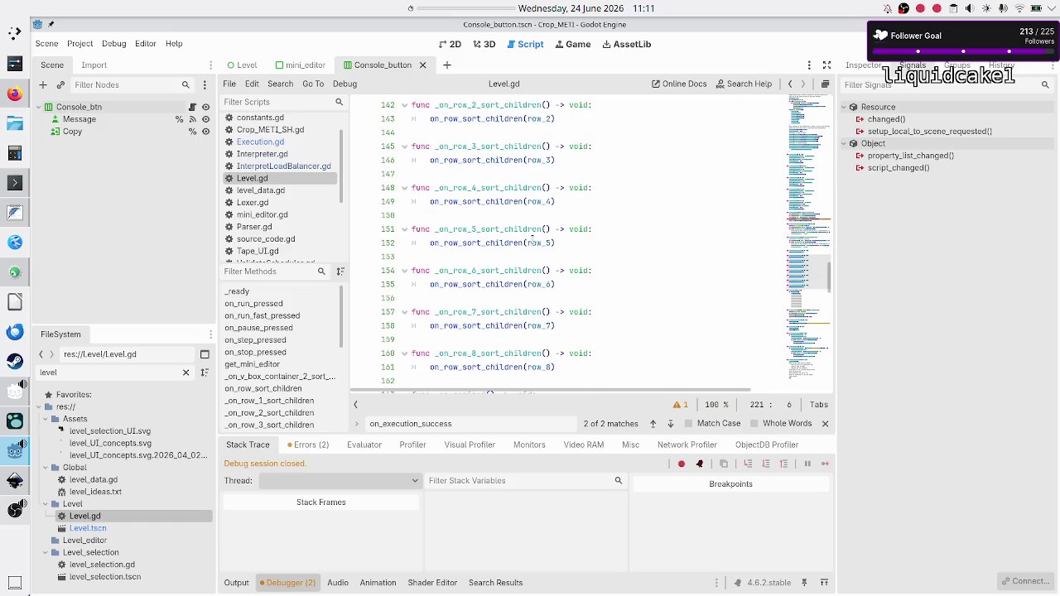
{"action": "scroll", "coordinate": [532, 238], "scroll_direction": "down", "scroll_amount": 6}
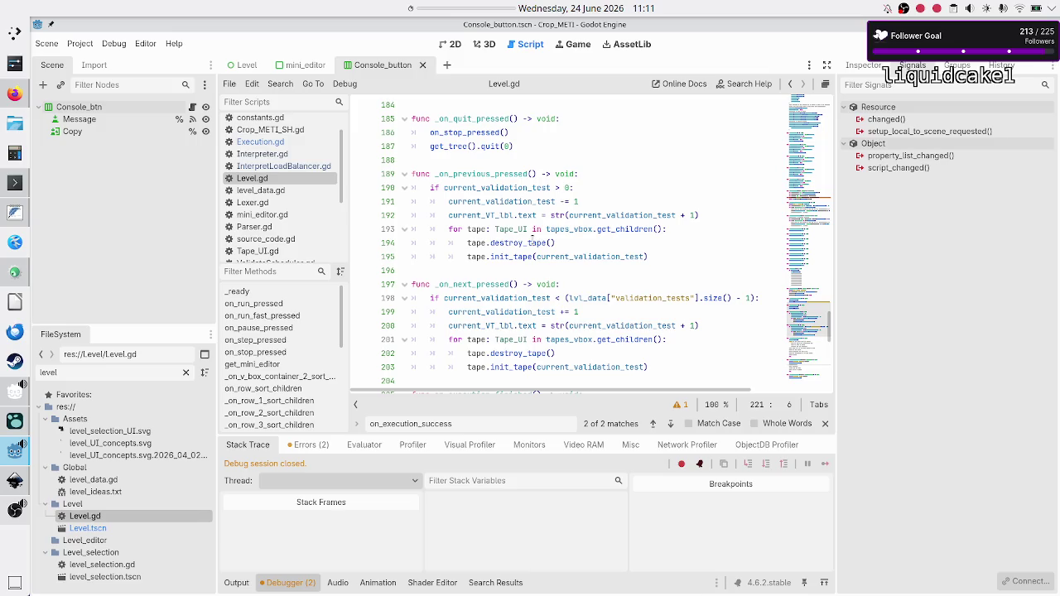
{"action": "scroll", "coordinate": [532, 239], "scroll_direction": "down", "scroll_amount": 3}
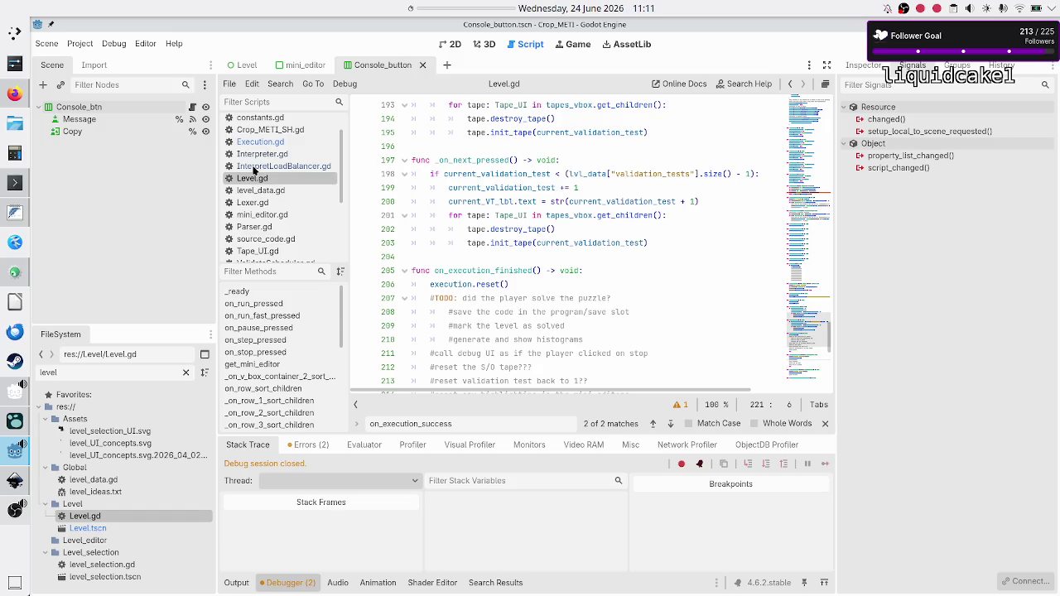
{"action": "left_click", "coordinate": [271, 143]}
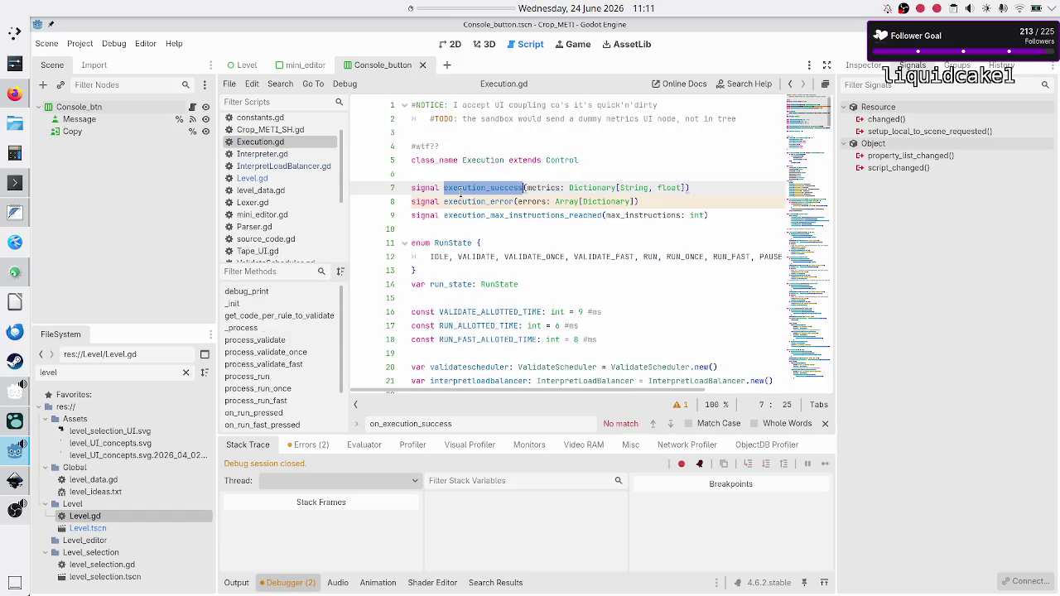
{"action": "scroll", "coordinate": [471, 241], "scroll_direction": "down", "scroll_amount": 10}
{"action": "scroll", "coordinate": [471, 240], "scroll_direction": "up", "scroll_amount": 6}
{"action": "scroll", "coordinate": [471, 241], "scroll_direction": "up", "scroll_amount": 5}
{"action": "left_click", "coordinate": [503, 176]}
{"action": "double_click", "coordinate": [492, 182]}
{"action": "scroll", "coordinate": [492, 182], "scroll_direction": "down", "scroll_amount": 13}
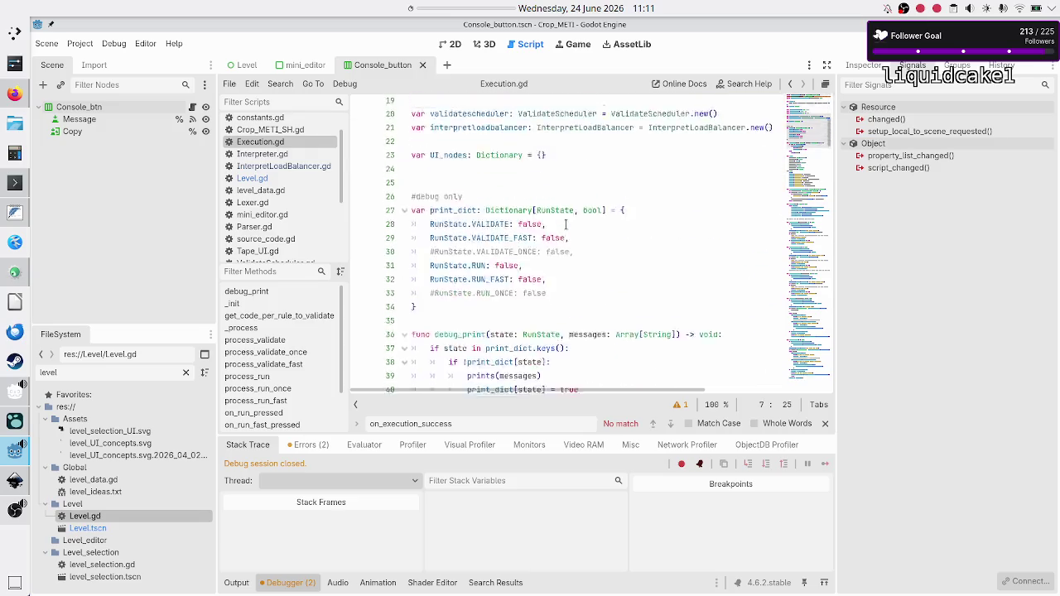
{"action": "scroll", "coordinate": [567, 224], "scroll_direction": "down", "scroll_amount": 10}
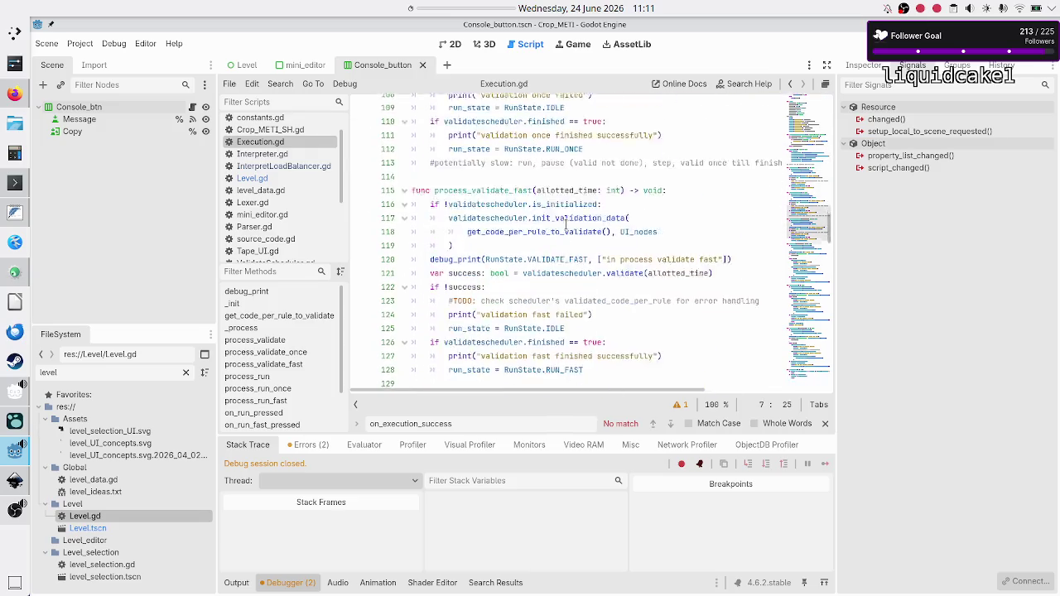
{"action": "scroll", "coordinate": [567, 224], "scroll_direction": "down", "scroll_amount": 4}
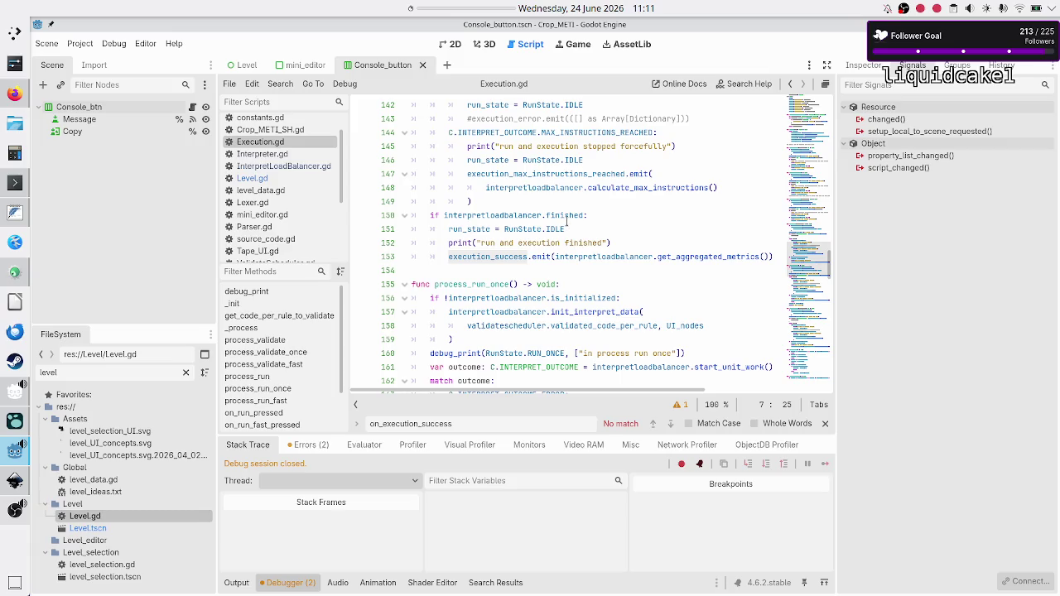
{"action": "double_click", "coordinate": [563, 216]}
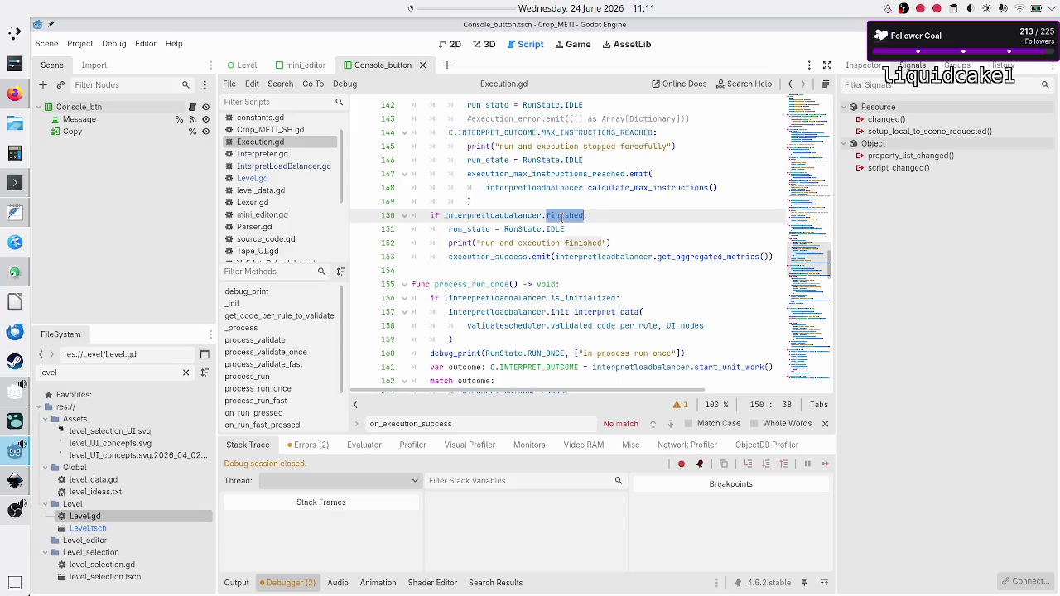
{"action": "double_click", "coordinate": [496, 257]}
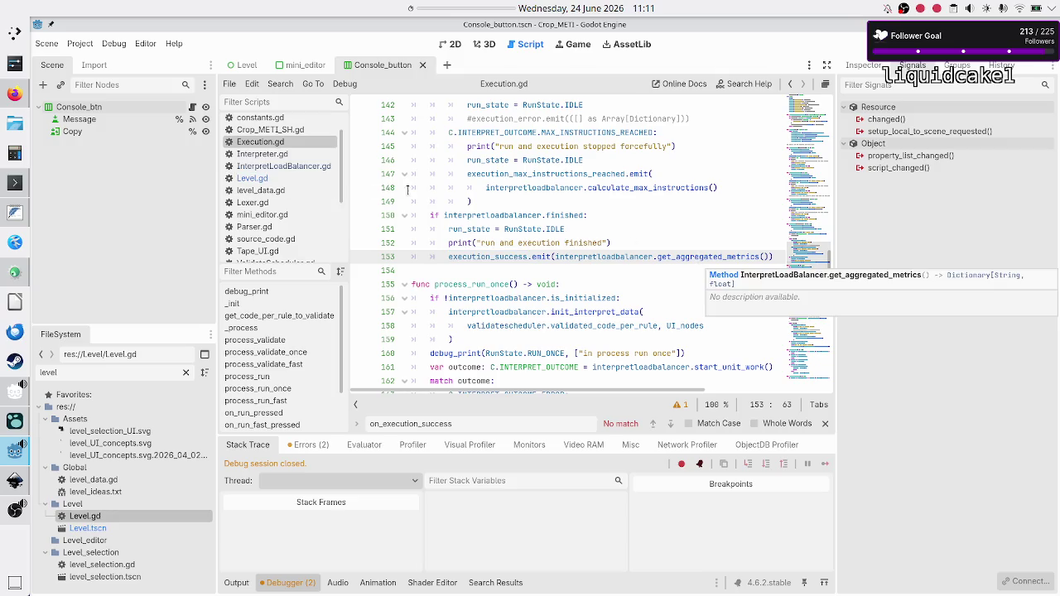
{"action": "left_click", "coordinate": [296, 178]}
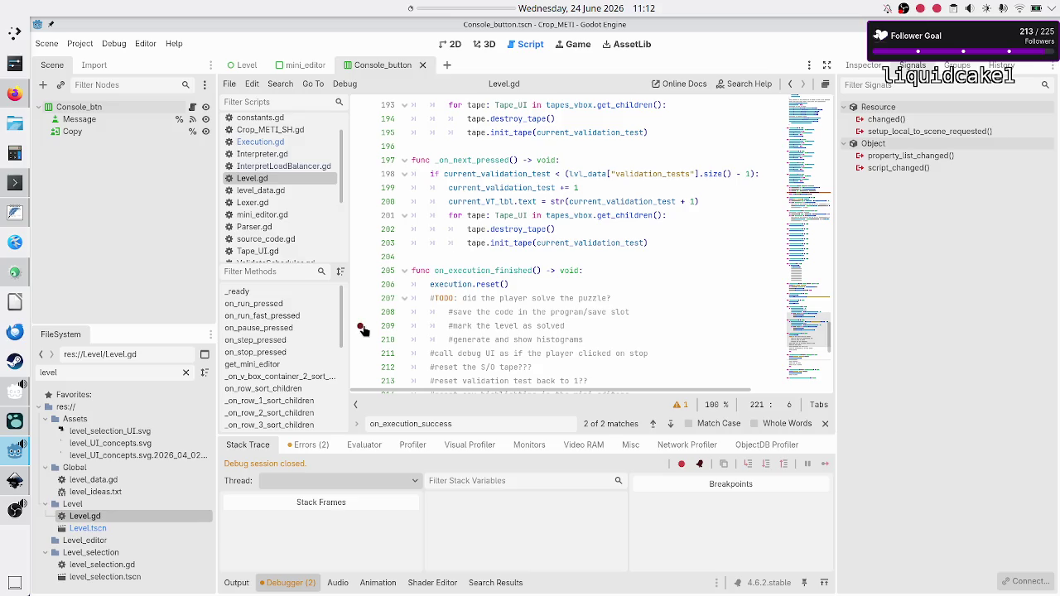
- Insert a blank line after #update_metrics in Level.gd's on_execution_success function
{"action": "scroll", "coordinate": [304, 361], "scroll_direction": "down", "scroll_amount": 5}
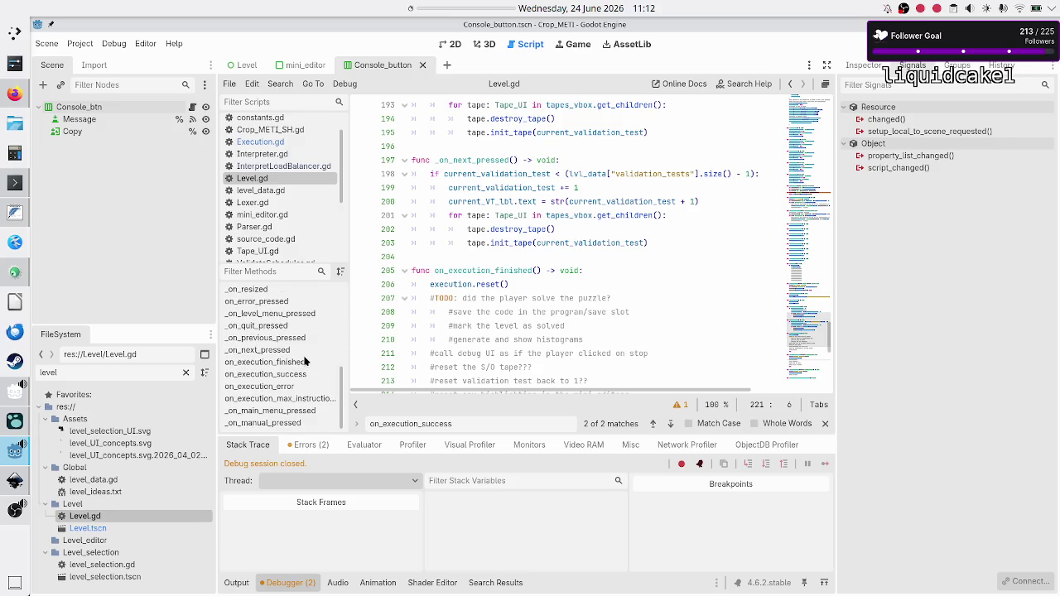
{"action": "left_click", "coordinate": [284, 374]}
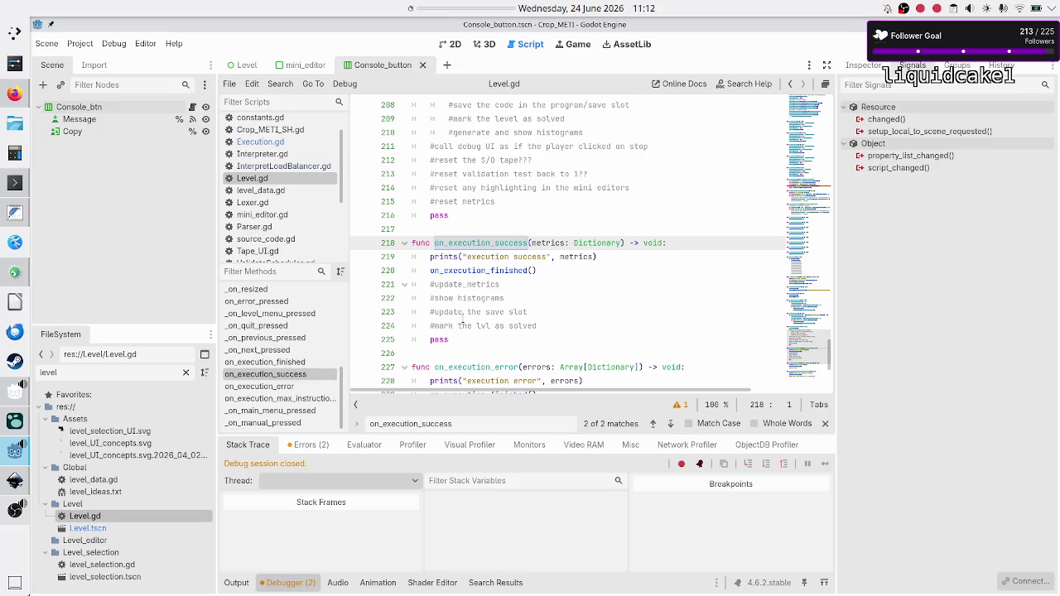
{"action": "scroll", "coordinate": [508, 283], "scroll_direction": "up", "scroll_amount": 3}
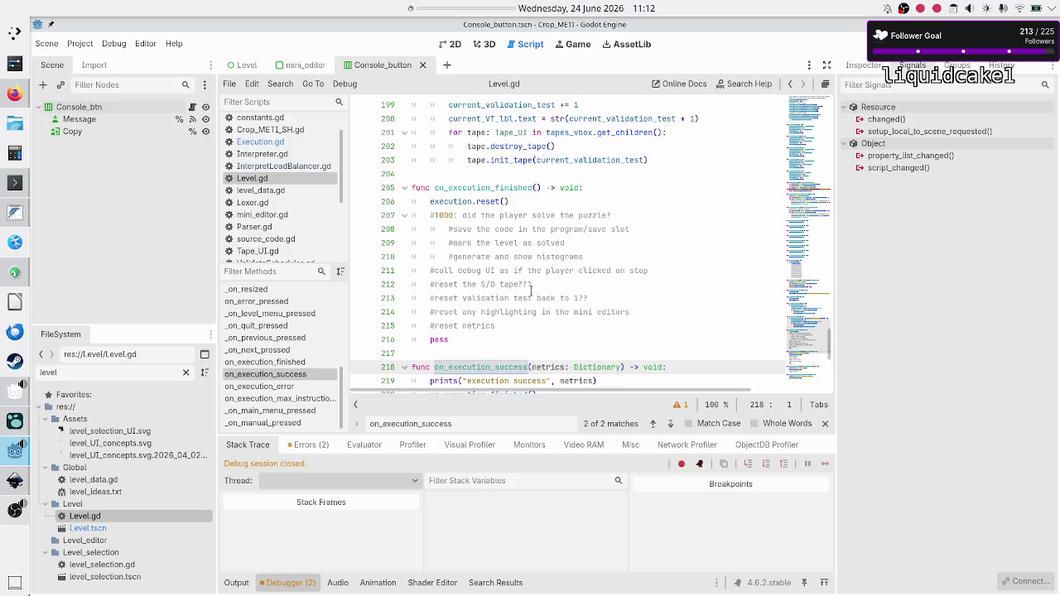
{"action": "scroll", "coordinate": [529, 289], "scroll_direction": "down", "scroll_amount": 3}
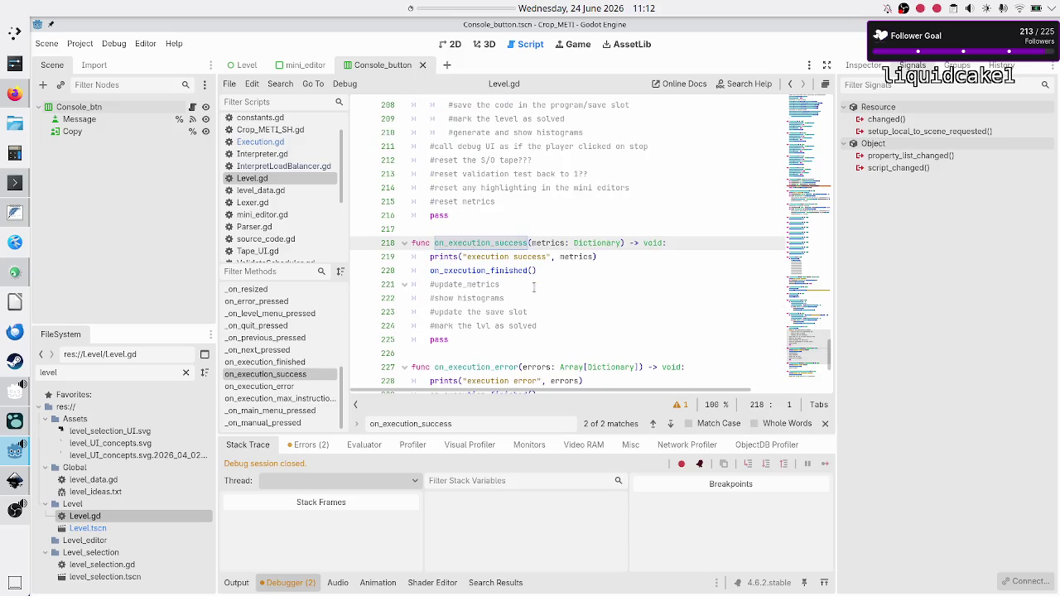
{"action": "left_click", "coordinate": [533, 285]}
{"action": "key", "text": "Return"}
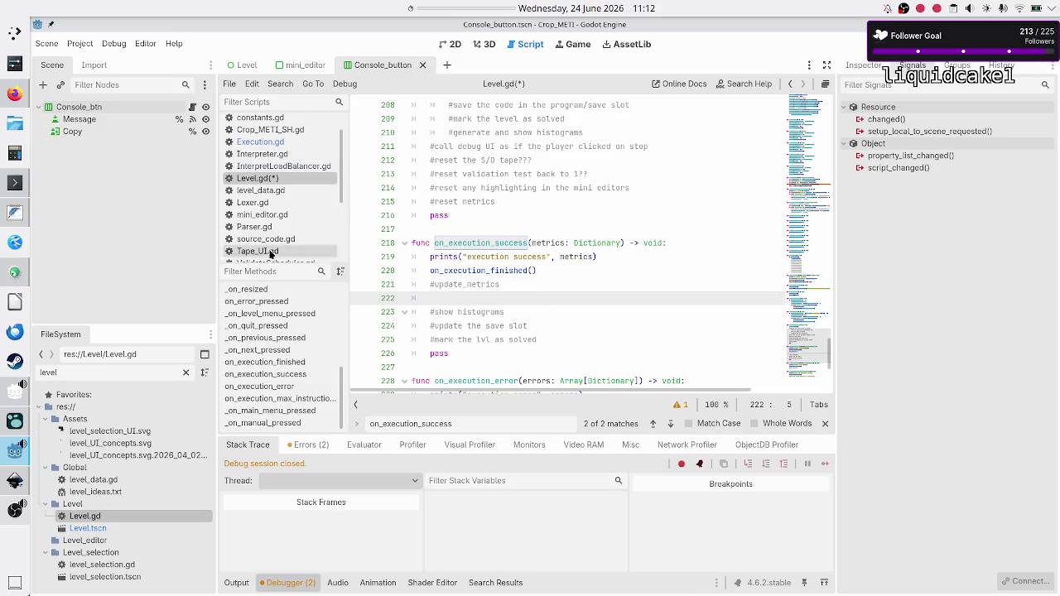
{"action": "double_click", "coordinate": [113, 528]}
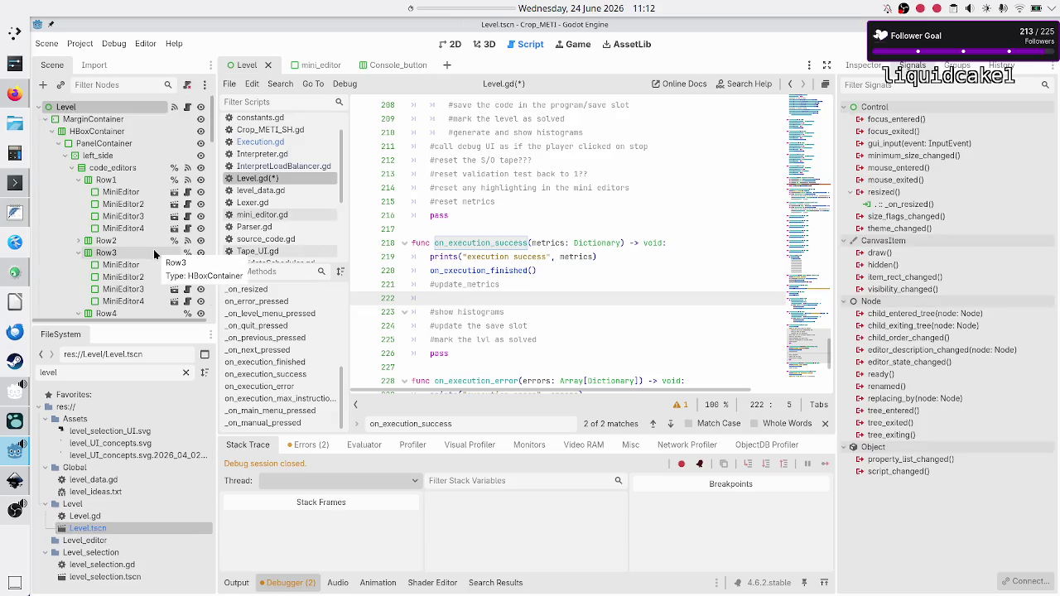
- Select the Rules container node in Level.tscn's scene tree and switch to the 2D view
{"action": "scroll", "coordinate": [153, 250], "scroll_direction": "down", "scroll_amount": 10}
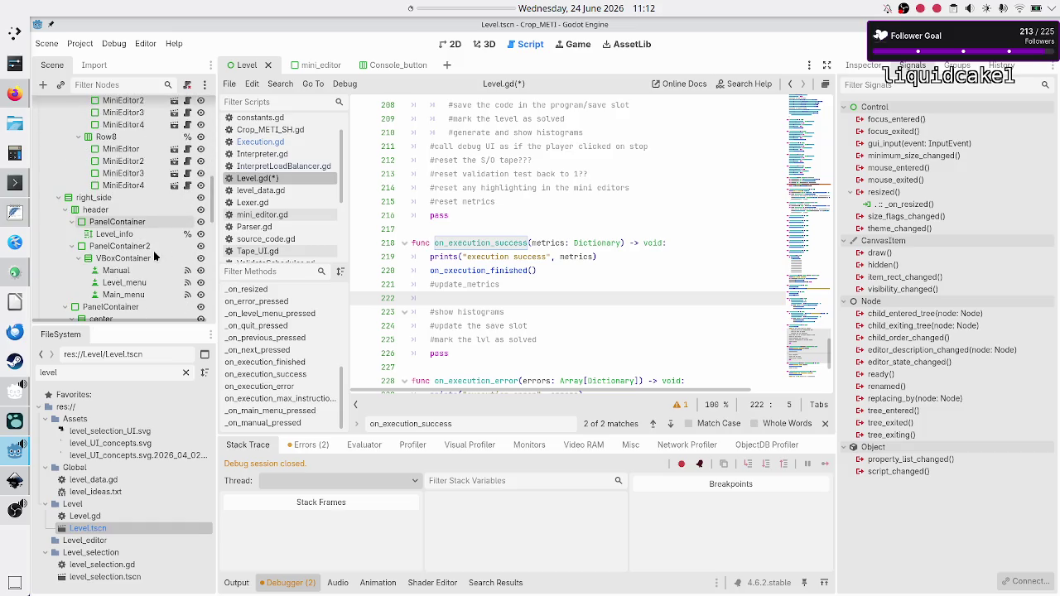
{"action": "scroll", "coordinate": [153, 257], "scroll_direction": "down", "scroll_amount": 5}
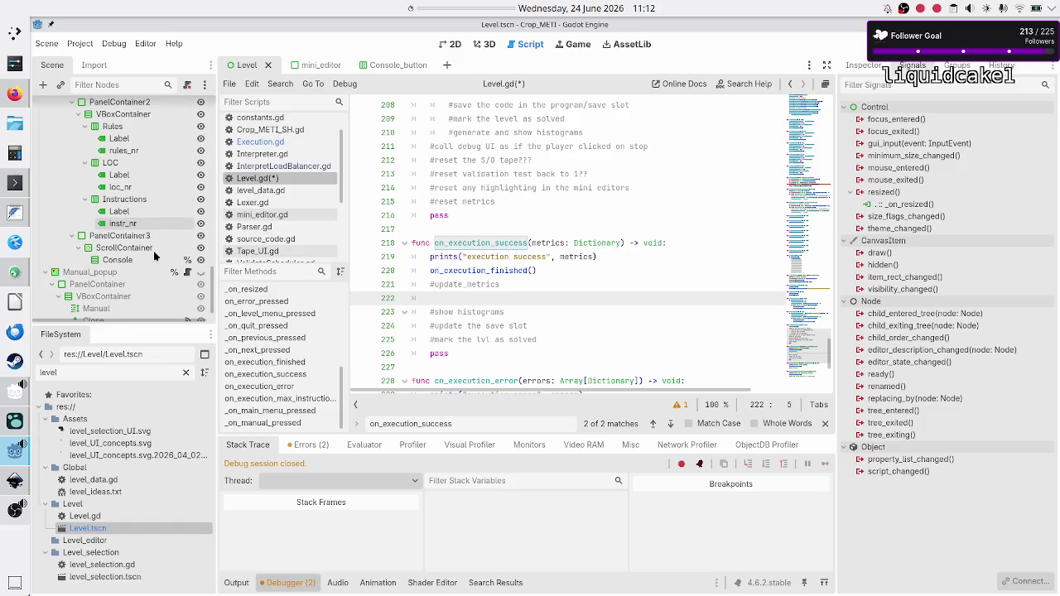
{"action": "scroll", "coordinate": [153, 257], "scroll_direction": "down", "scroll_amount": 1}
{"action": "scroll", "coordinate": [153, 257], "scroll_direction": "up", "scroll_amount": 2}
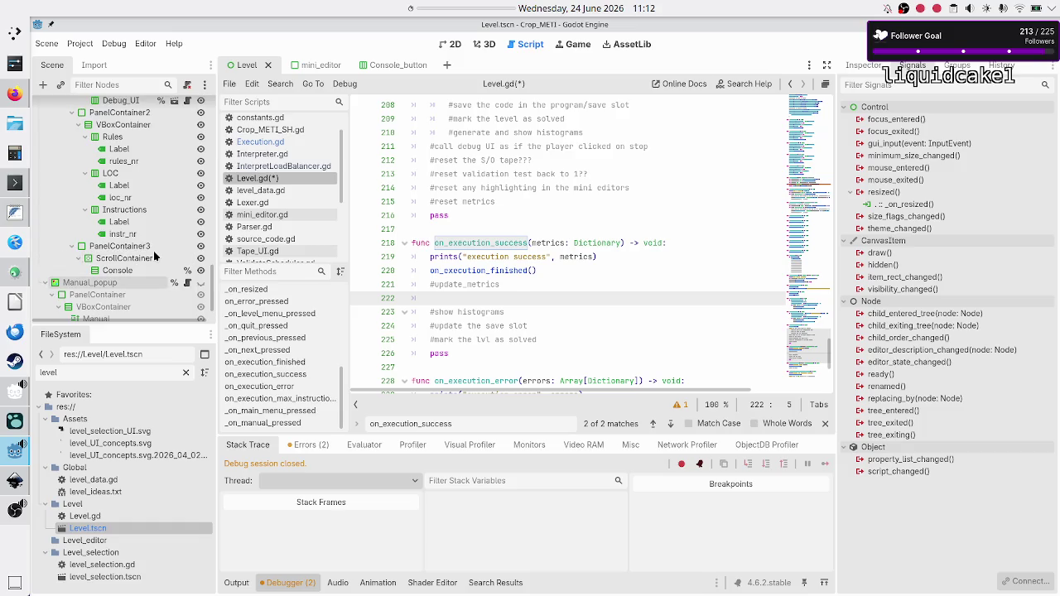
{"action": "scroll", "coordinate": [154, 257], "scroll_direction": "up", "scroll_amount": 1}
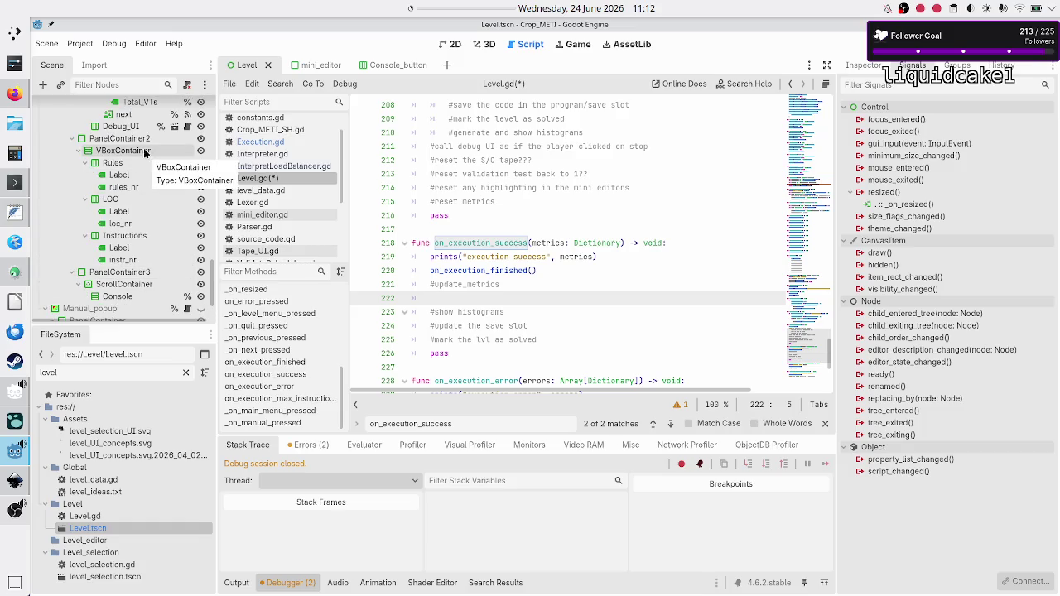
{"action": "scroll", "coordinate": [133, 141], "scroll_direction": "up", "scroll_amount": 1}
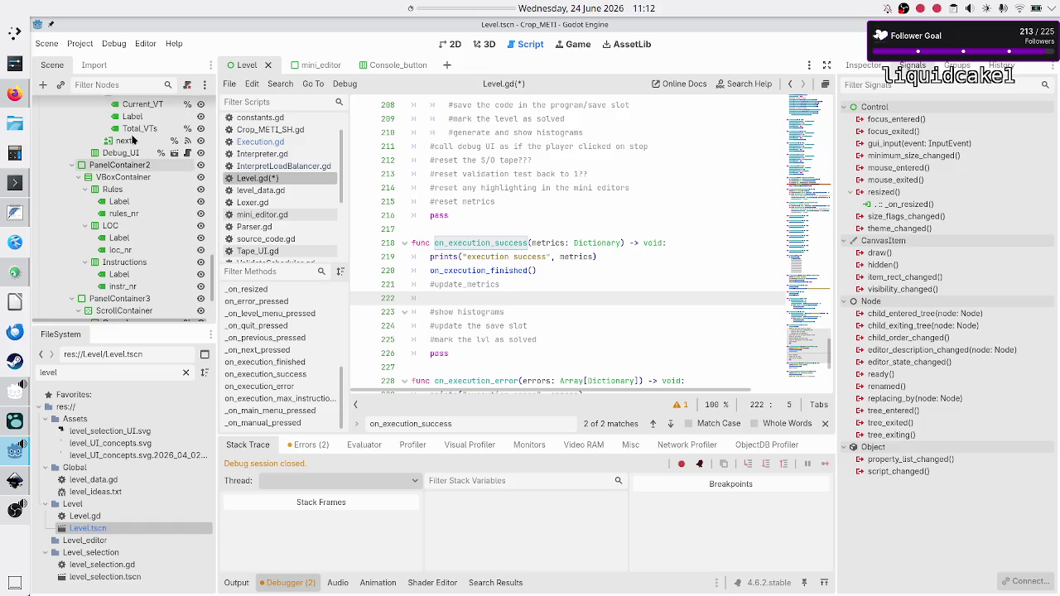
{"action": "left_click", "coordinate": [127, 192]}
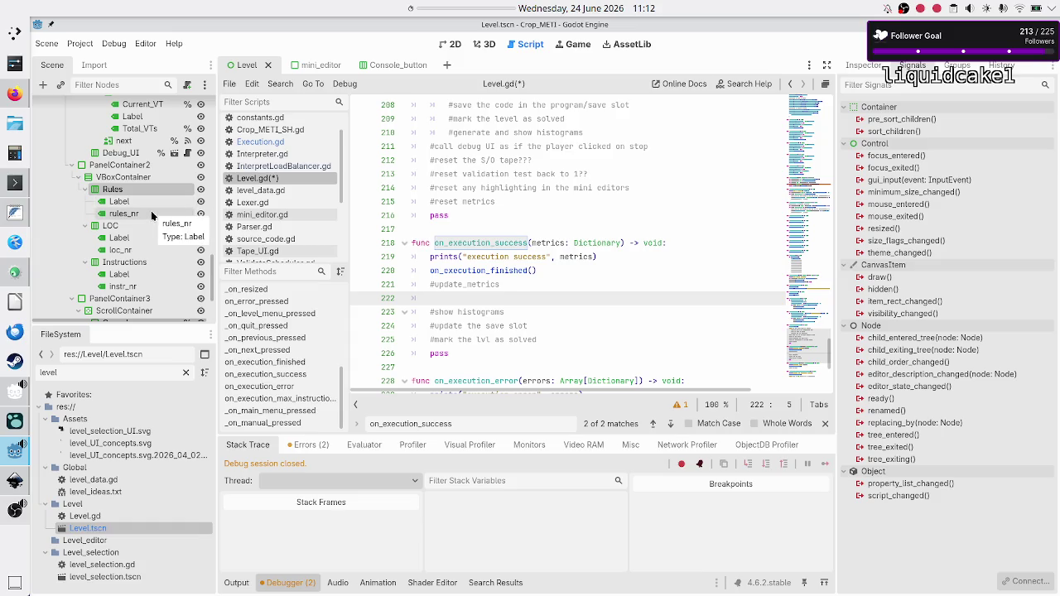
{"action": "left_click", "coordinate": [454, 45]}
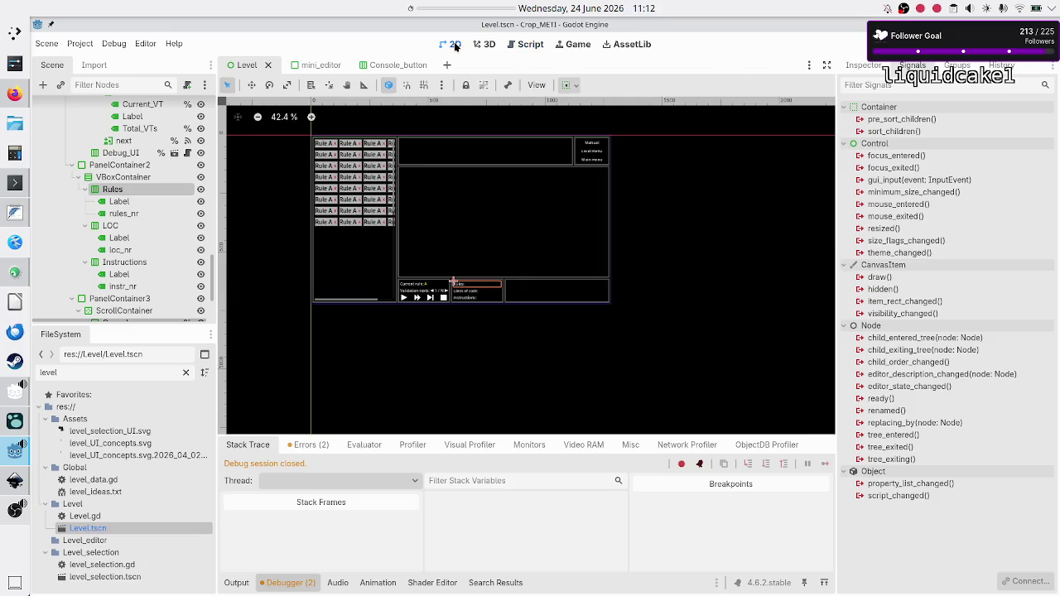
- Enable Access as Unique Name on the rules_nr, loc_nr and instr_nr label nodes
{"action": "left_click", "coordinate": [141, 201]}
{"action": "left_click", "coordinate": [137, 214]}
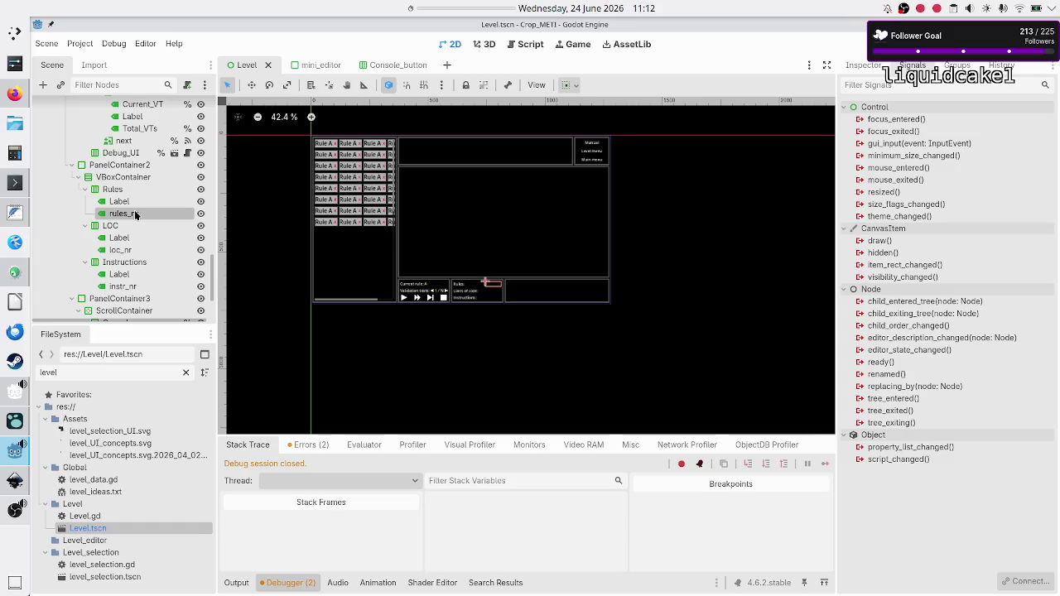
{"action": "right_click", "coordinate": [136, 215]}
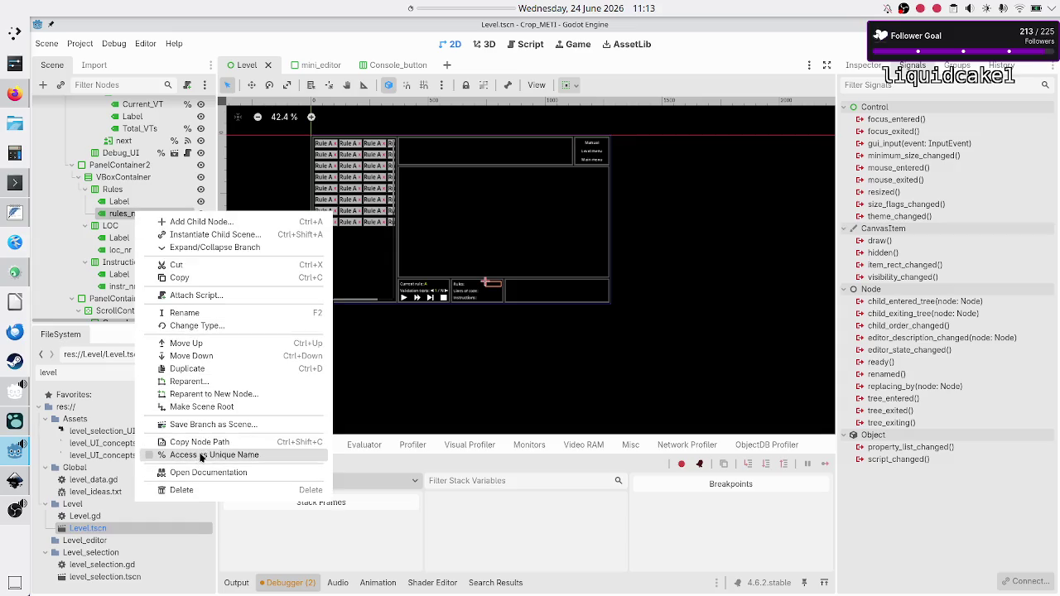
{"action": "key", "text": "Escape"}
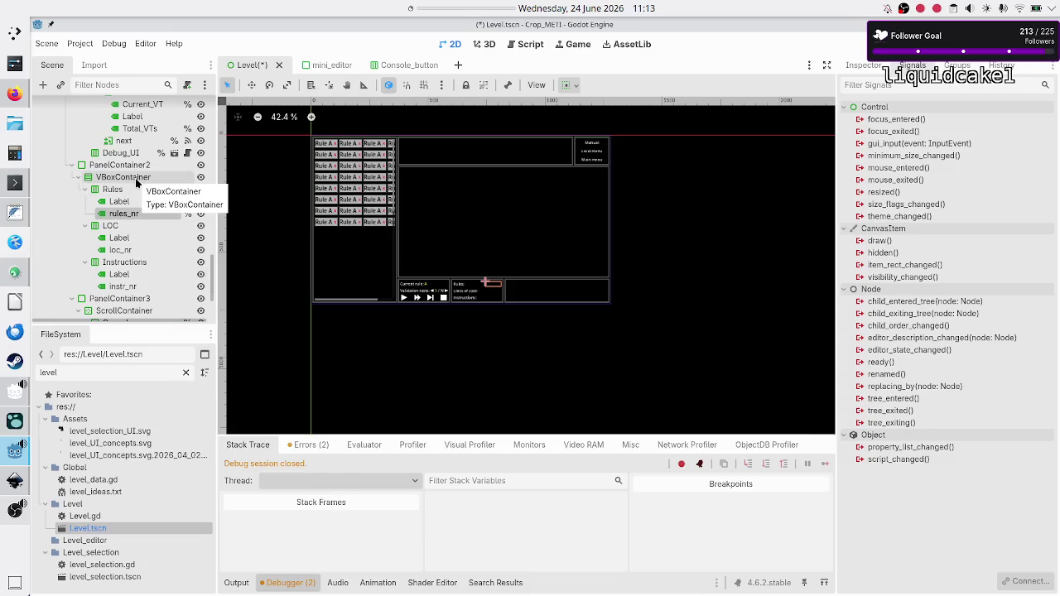
{"action": "left_click", "coordinate": [137, 254]}
{"action": "right_click", "coordinate": [136, 256]}
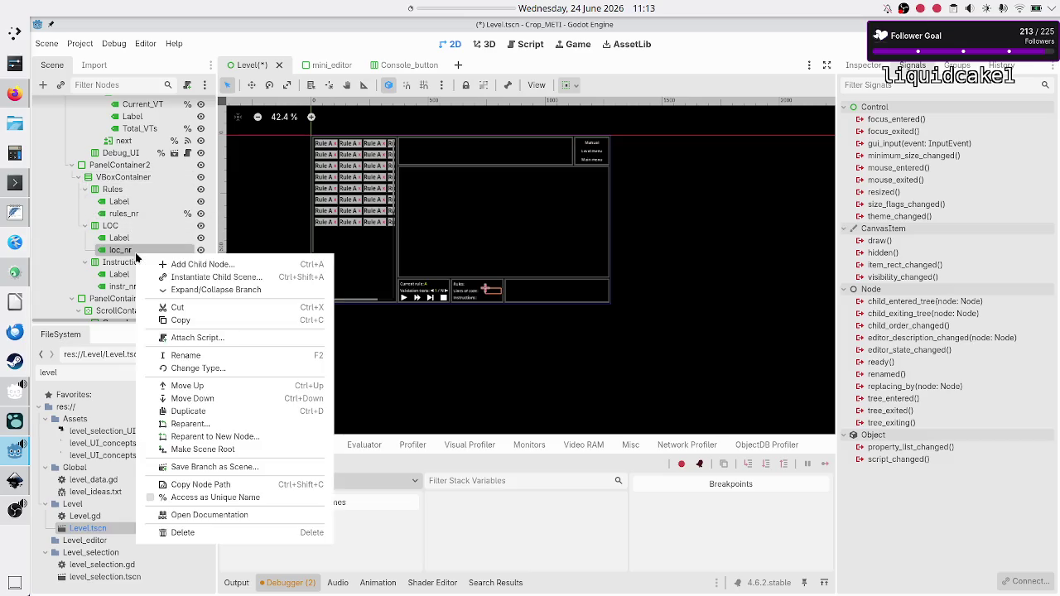
{"action": "left_click", "coordinate": [205, 497]}
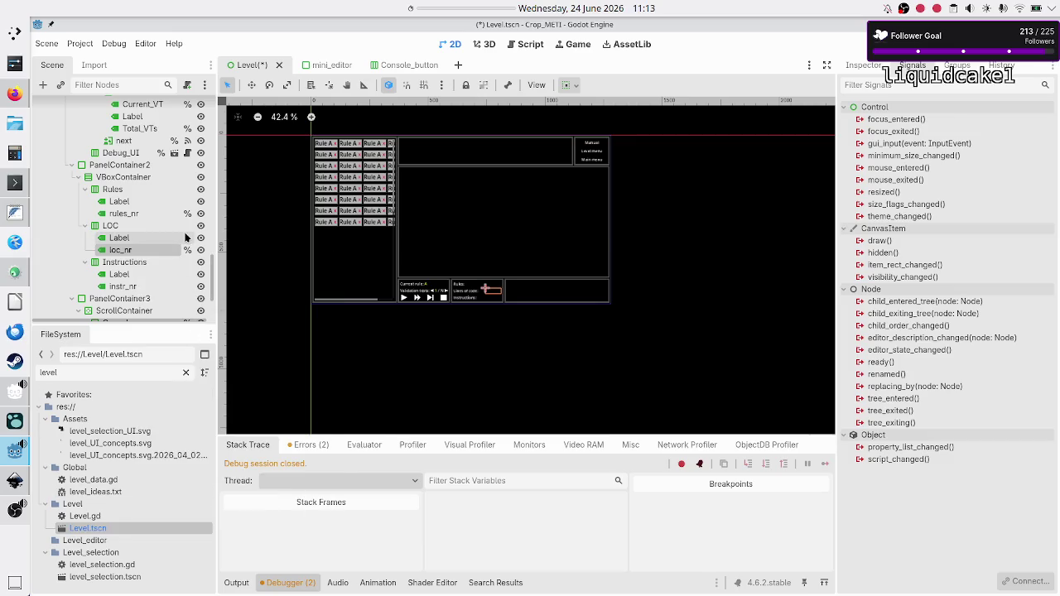
{"action": "left_click", "coordinate": [151, 286]}
{"action": "right_click", "coordinate": [152, 286]}
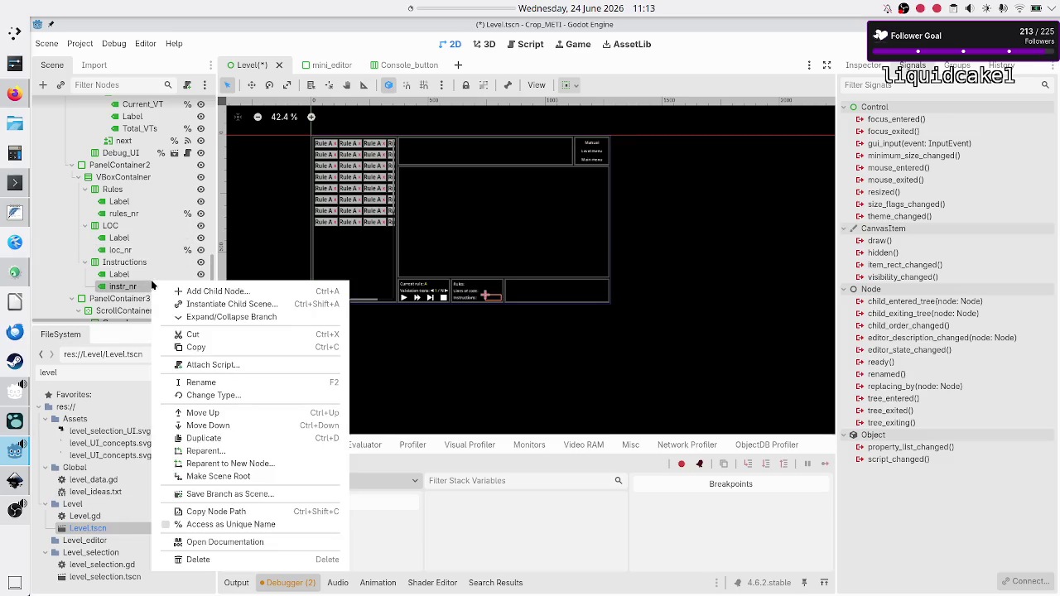
{"action": "left_click", "coordinate": [210, 524]}
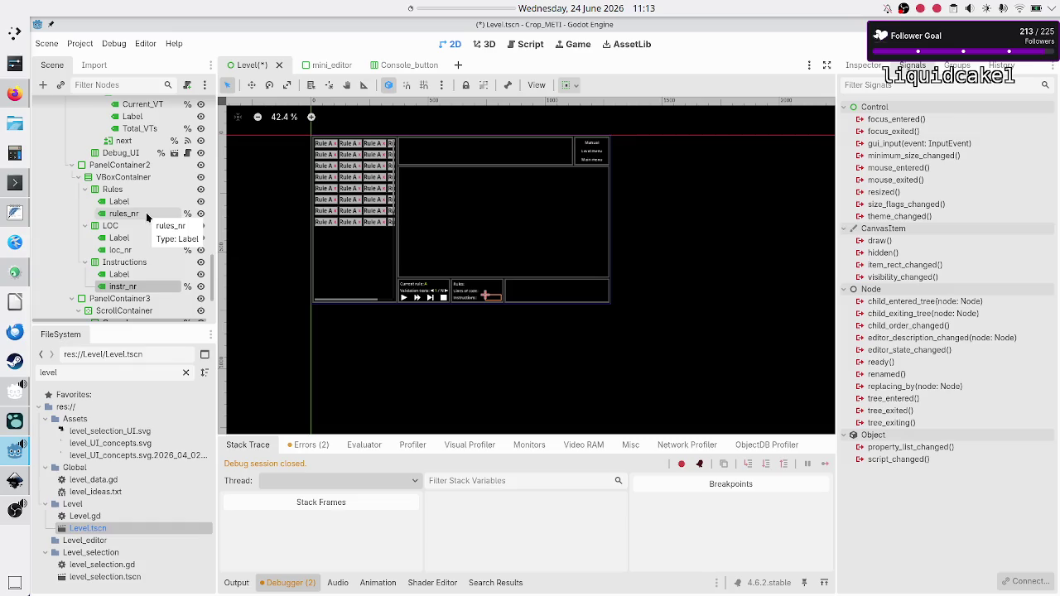
- Rename rules_nr to rules_used and loc_nr to LOC_used
{"action": "double_click", "coordinate": [145, 212]}
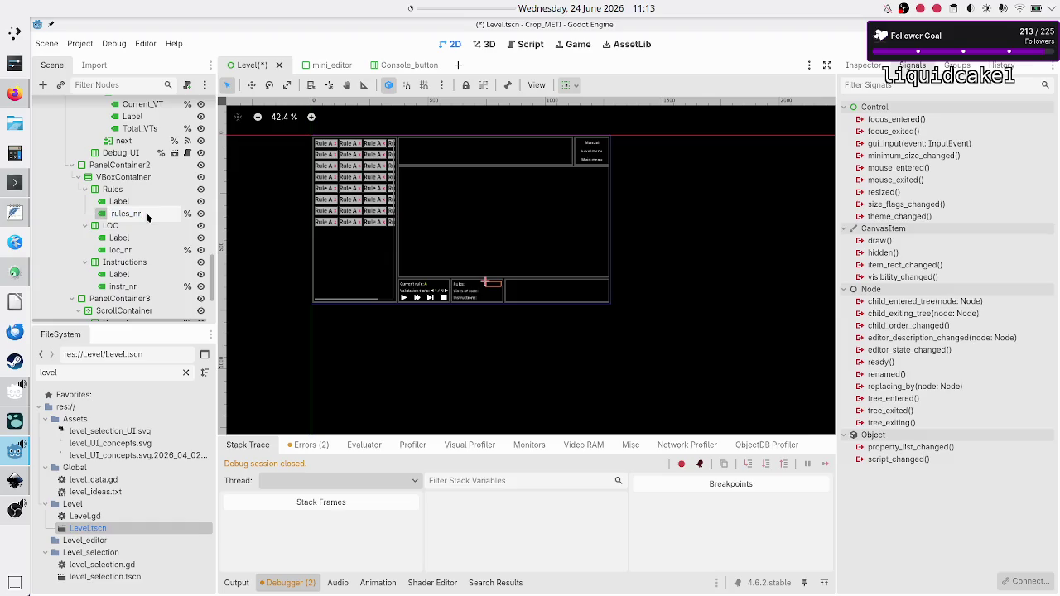
{"action": "type", "text": "used"}
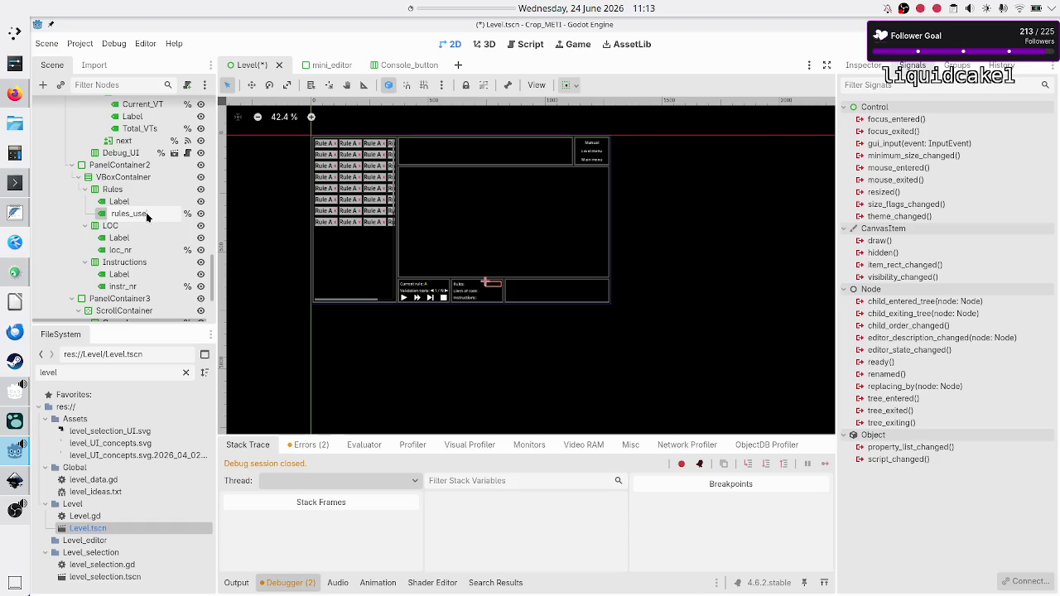
{"action": "key", "text": "Return"}
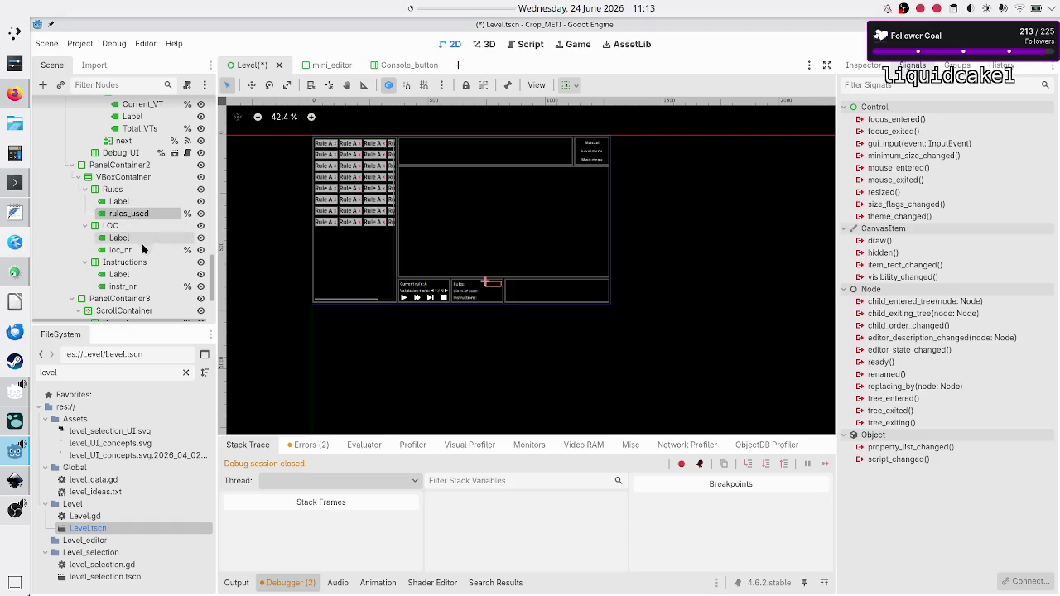
{"action": "double_click", "coordinate": [142, 250]}
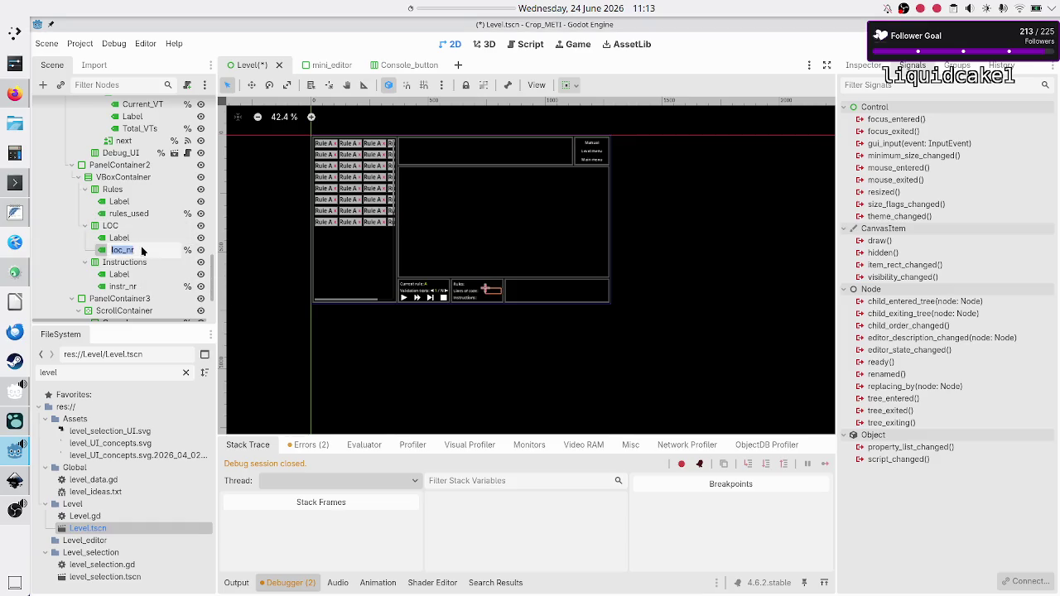
{"action": "key", "text": "BackSpace"}
{"action": "type", "text": "used"}
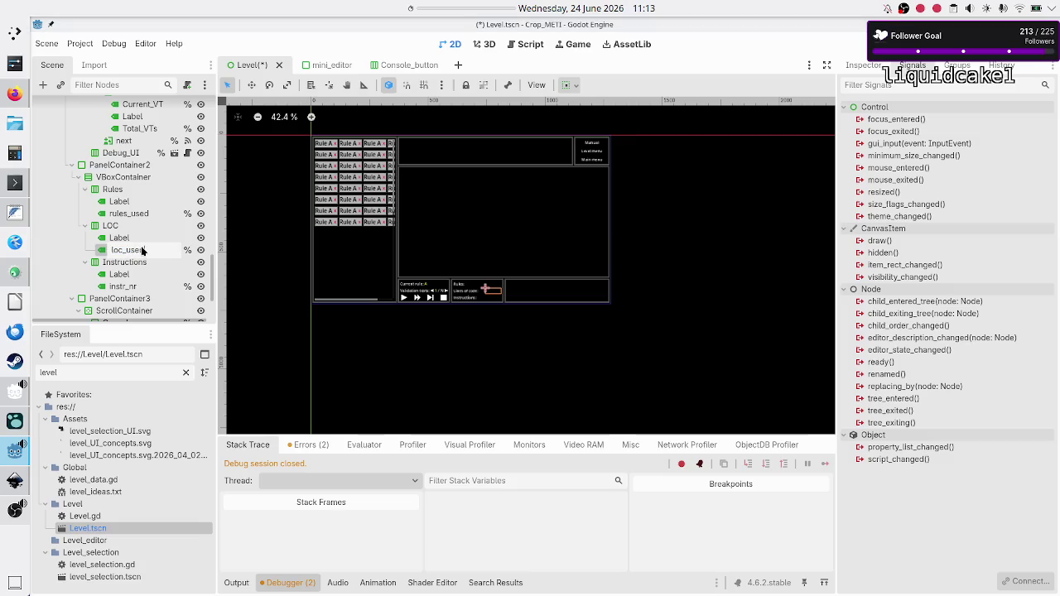
{"action": "key", "text": "BackSpace"}
{"action": "key", "text": "BackSpace"}
{"action": "key", "text": "BackSpace"}
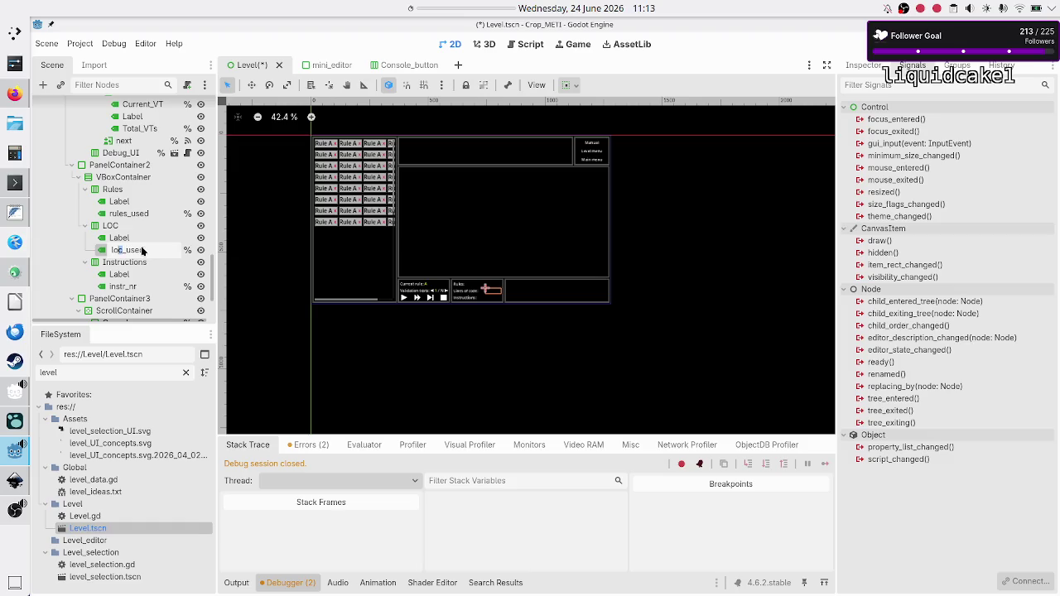
{"action": "type", "text": "LOC"}
{"action": "key", "text": "Return"}
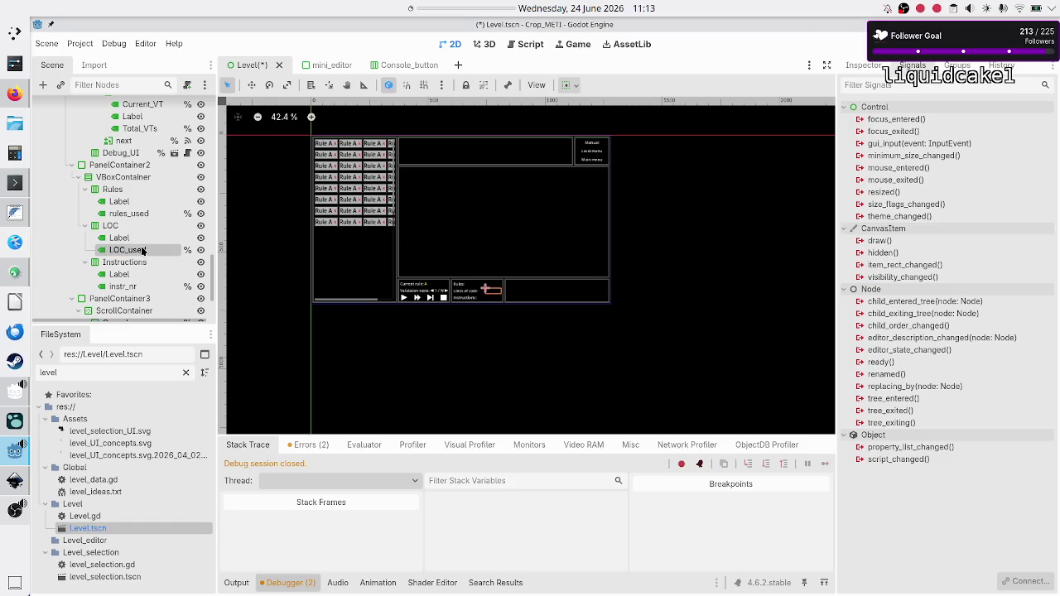
- Rename instr_nr to instructions_used
{"action": "double_click", "coordinate": [141, 292]}
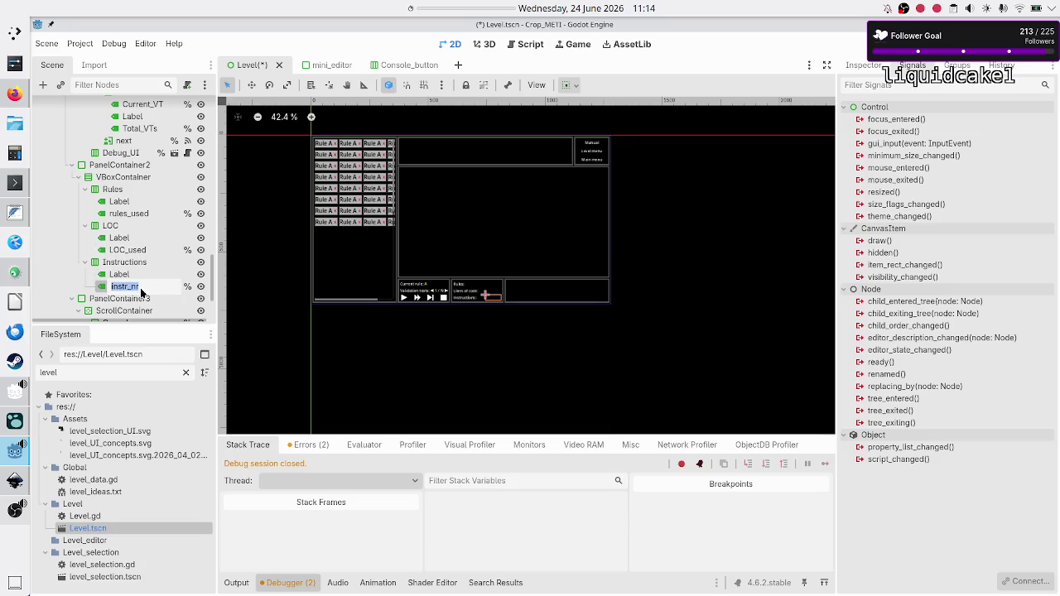
{"action": "type", "text": "instru"}
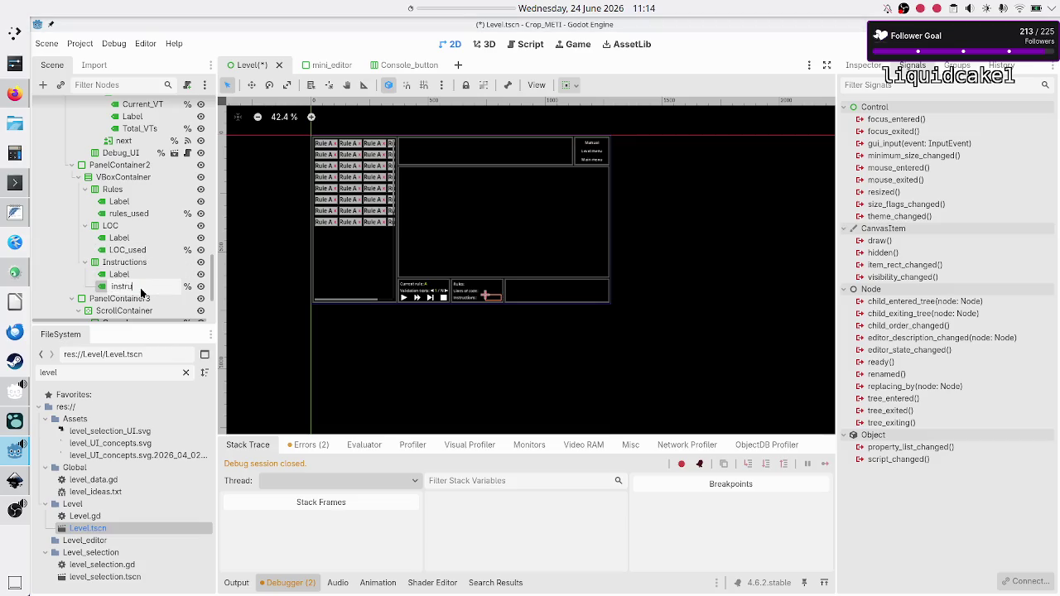
{"action": "type", "text": "ctions_used"}
{"action": "key", "text": "Return"}
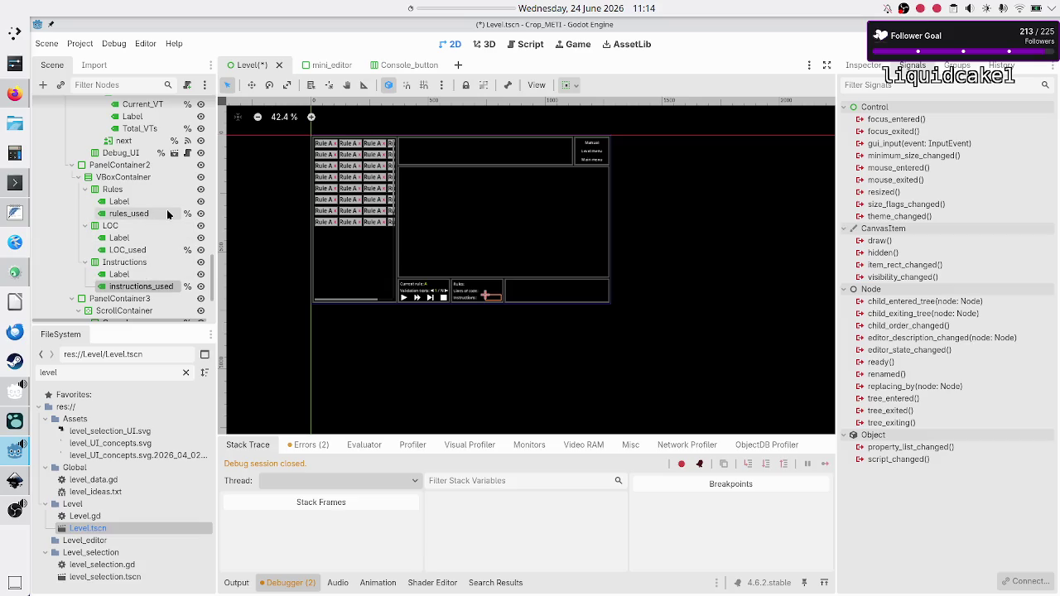
{"action": "scroll", "coordinate": [167, 211], "scroll_direction": "down", "scroll_amount": 5}
{"action": "scroll", "coordinate": [166, 213], "scroll_direction": "up", "scroll_amount": 5}
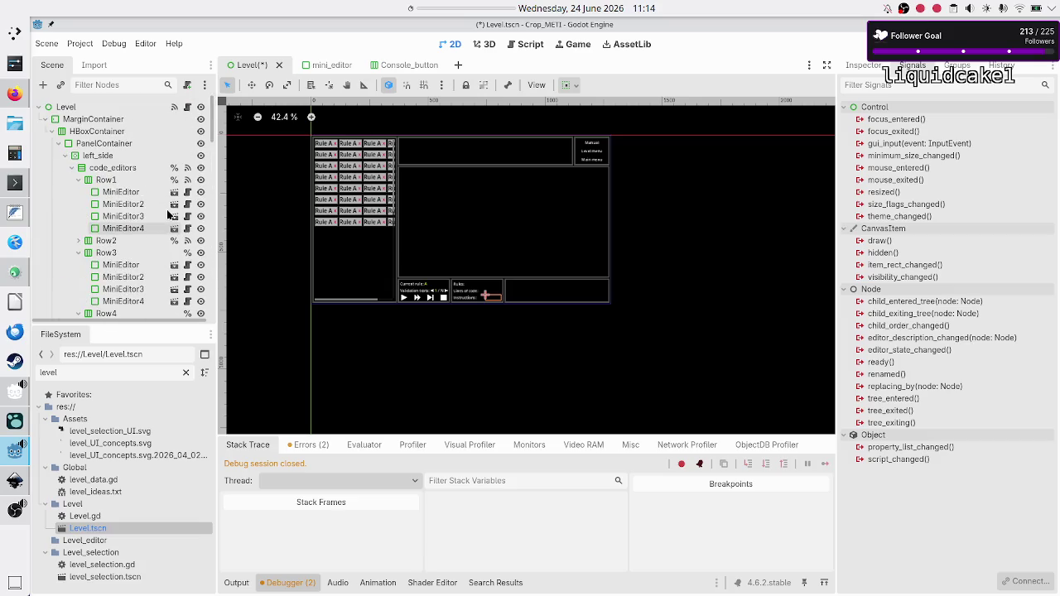
{"action": "left_click", "coordinate": [188, 108]}
- Add blank lines after the var execution: Execution declaration, just above func _ready()
{"action": "scroll", "coordinate": [488, 197], "scroll_direction": "up", "scroll_amount": 15}
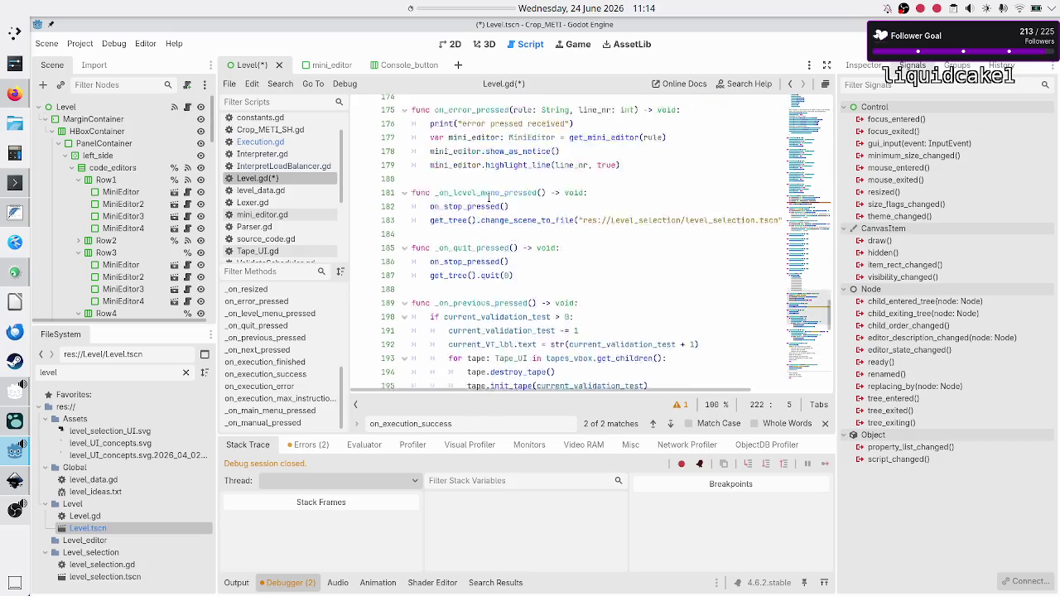
{"action": "scroll", "coordinate": [489, 197], "scroll_direction": "up", "scroll_amount": 20}
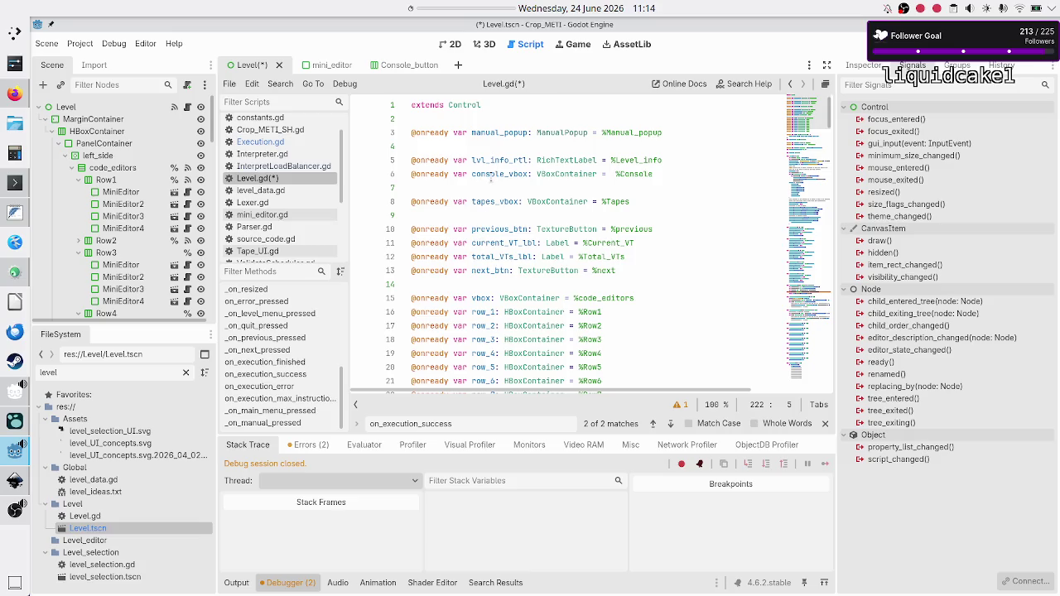
{"action": "scroll", "coordinate": [497, 241], "scroll_direction": "down", "scroll_amount": 1}
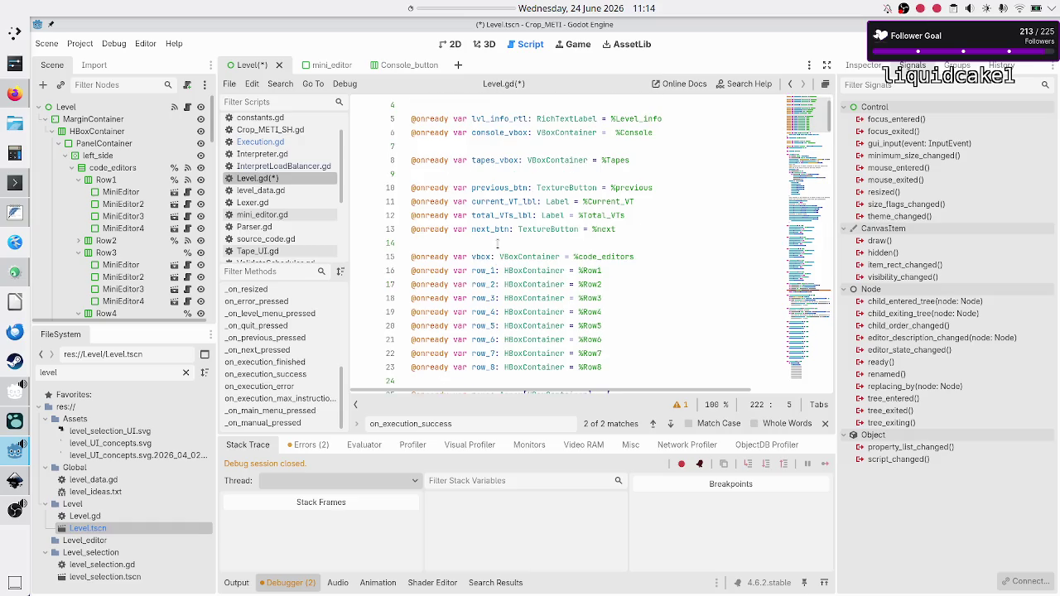
{"action": "scroll", "coordinate": [497, 242], "scroll_direction": "down", "scroll_amount": 5}
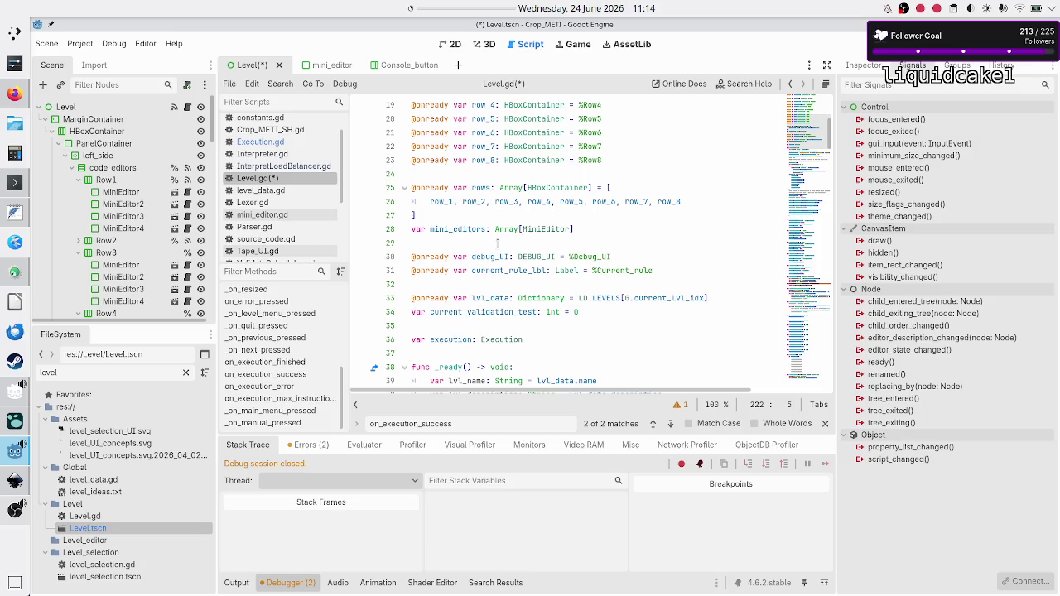
{"action": "left_click", "coordinate": [498, 243]}
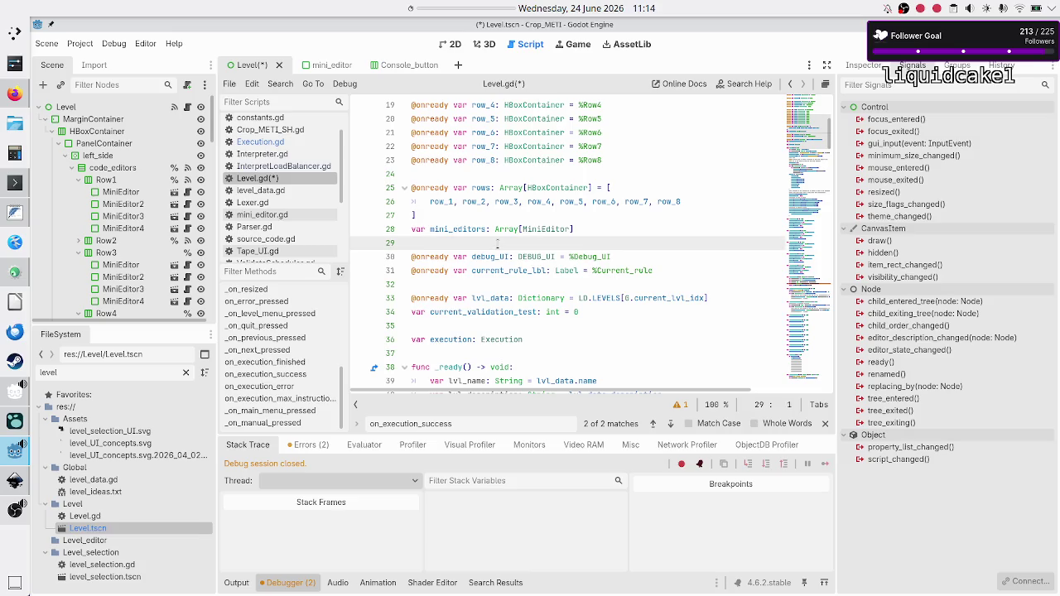
{"action": "key", "text": "Down"}
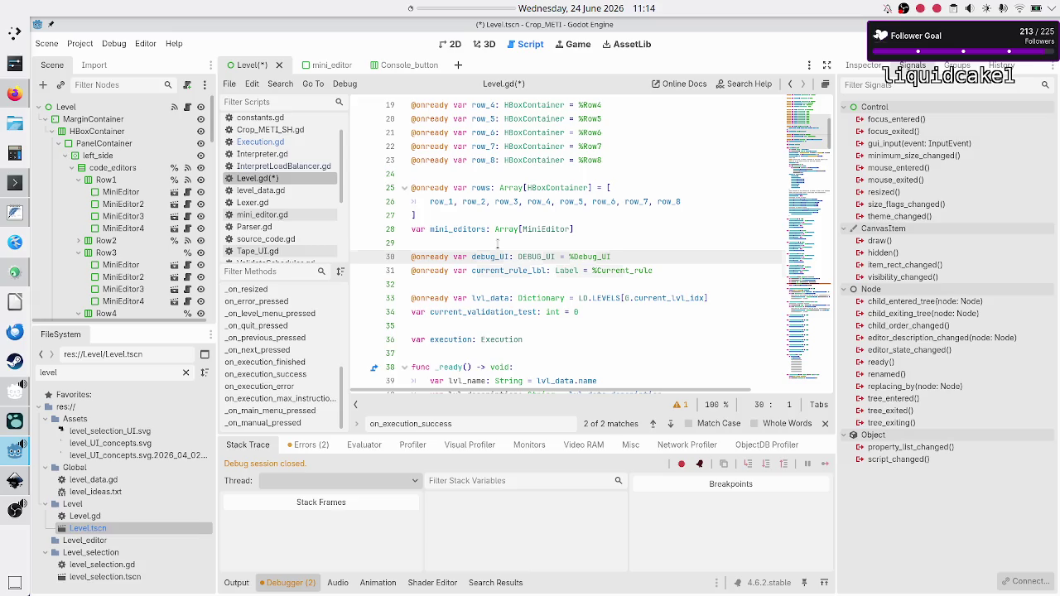
{"action": "key", "text": "Down"}
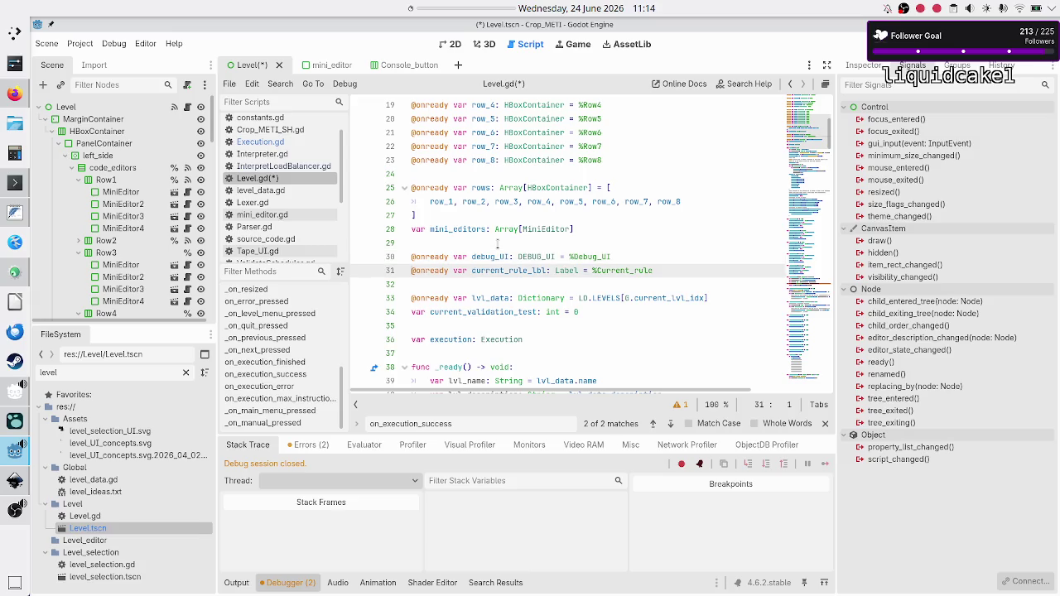
{"action": "key", "text": "Down"}
{"action": "key", "text": "Down"}
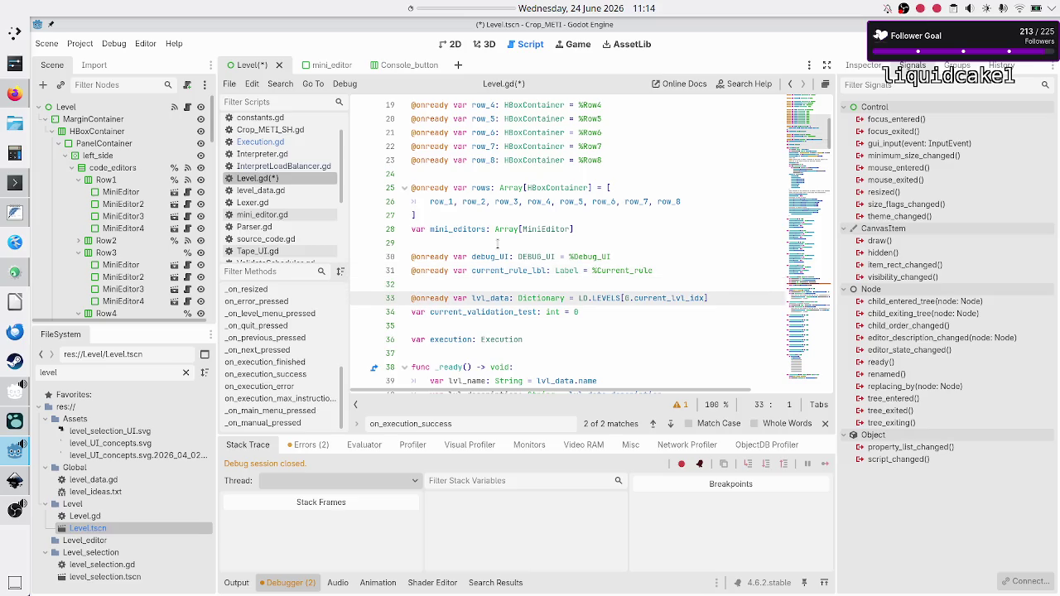
{"action": "key", "text": "Up"}
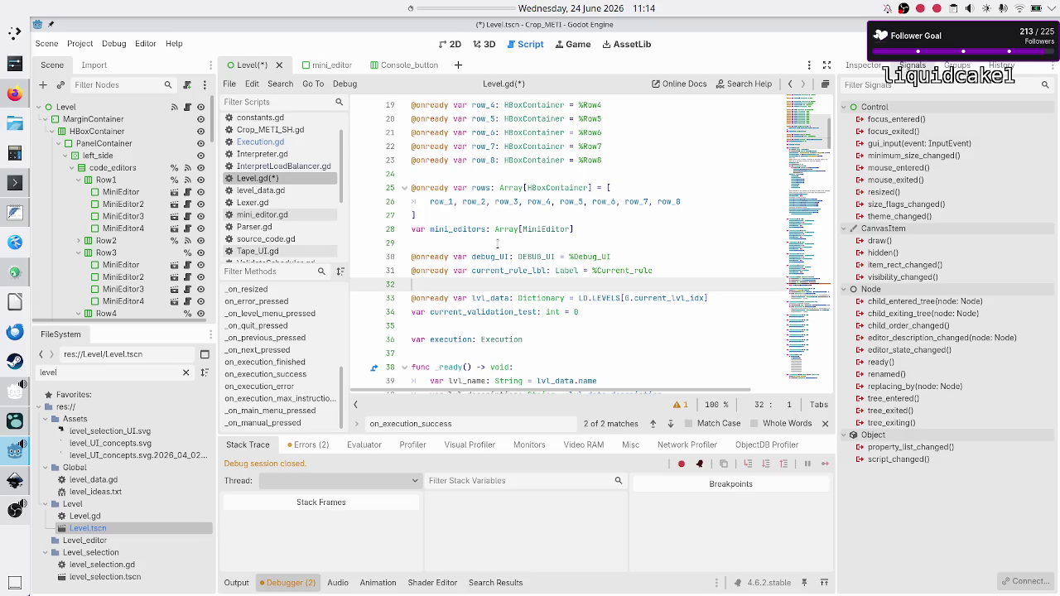
{"action": "key", "text": "Down"}
{"action": "key", "text": "Down"}
{"action": "key", "text": "Down"}
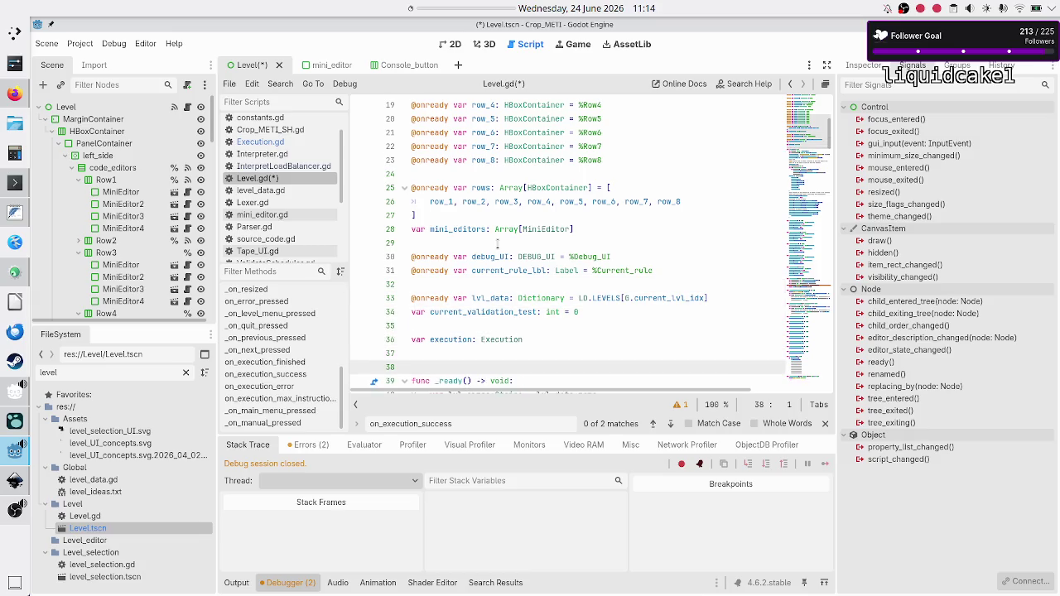
{"action": "key", "text": "Return"}
{"action": "key", "text": "Return"}
{"action": "key", "text": "Up"}
{"action": "key", "text": "Up"}
{"action": "type", "text": "@o"}
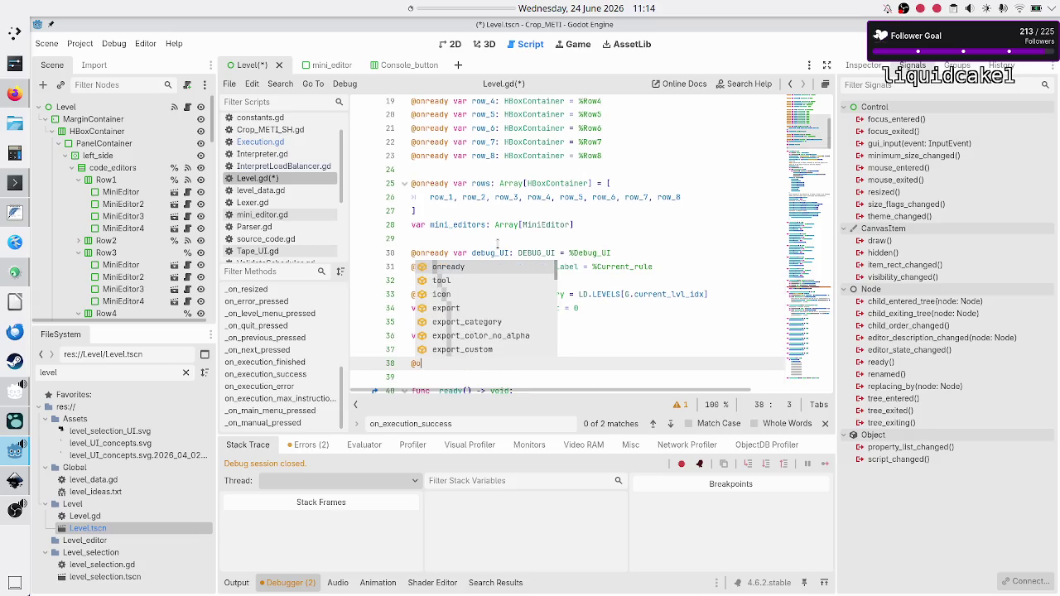
{"action": "type", "text": "nready var "}
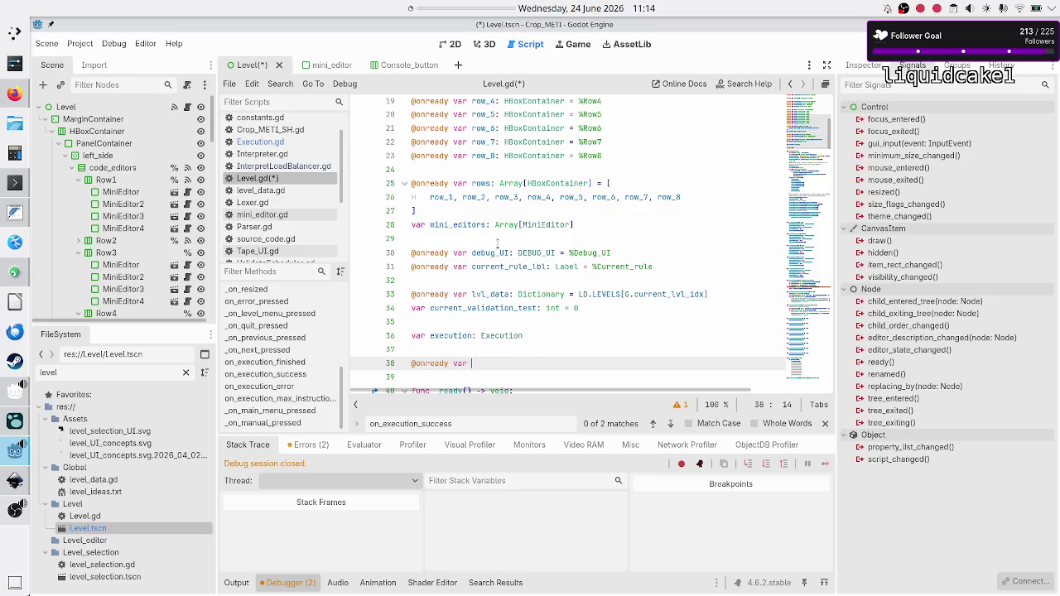
{"action": "type", "text": "rul"}
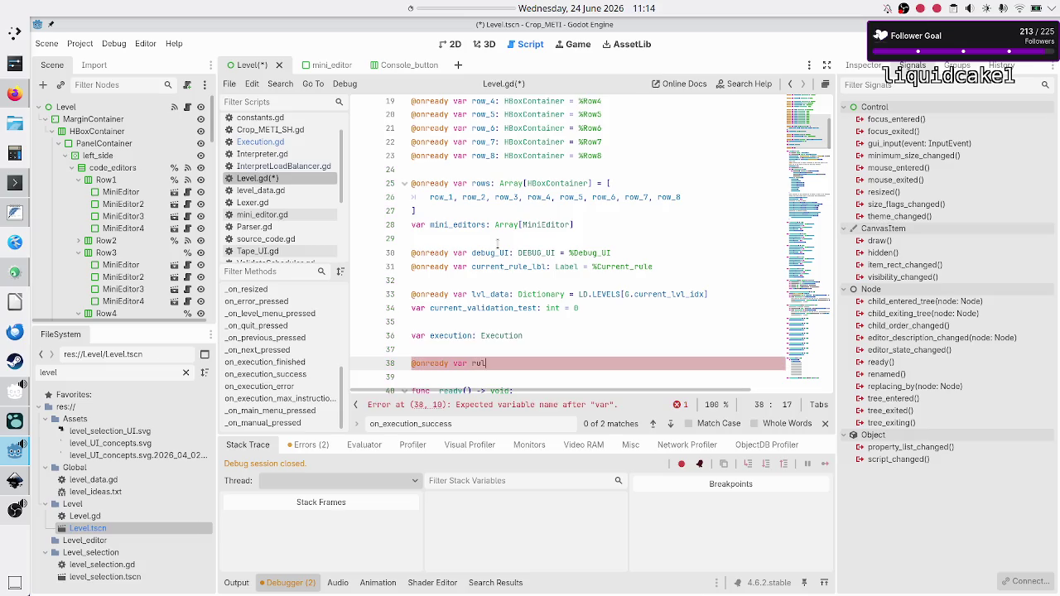
{"action": "type", "text": "es_used: La"}
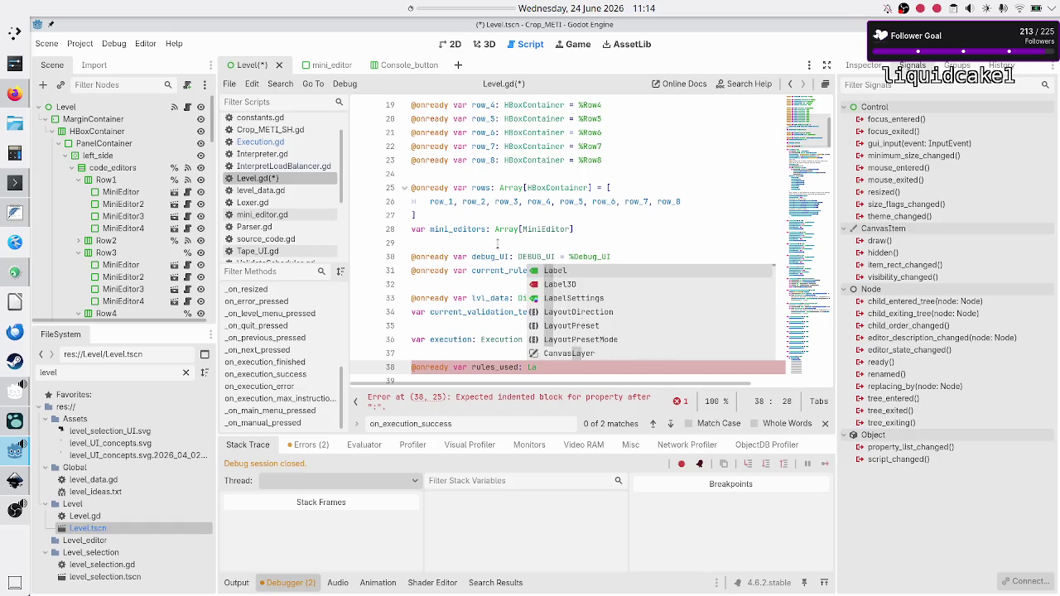
{"action": "key", "text": "BackSpace"}
{"action": "key", "text": "BackSpace"}
{"action": "type", "text": "_lbl: La"}
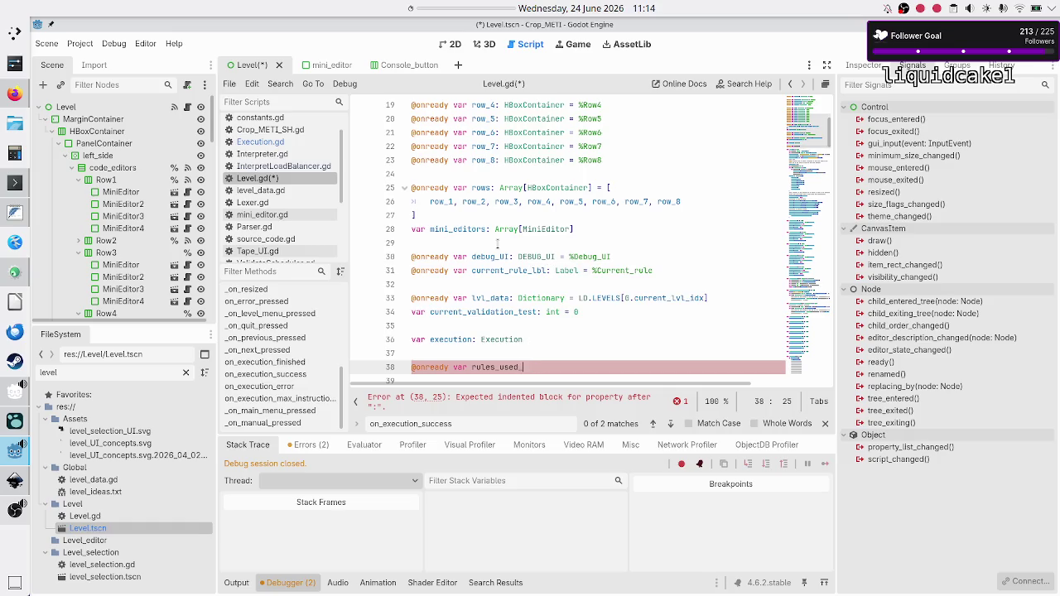
{"action": "type", "text": "b"}
{"action": "key", "text": "Return"}
{"action": "type", "text": "= "}
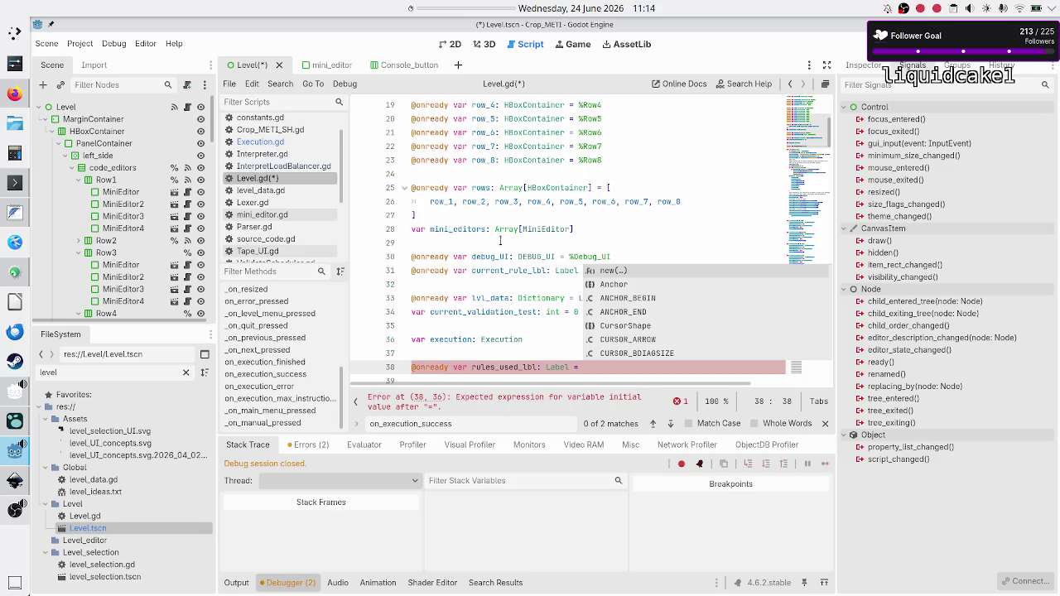
{"action": "type", "text": "%rule"}
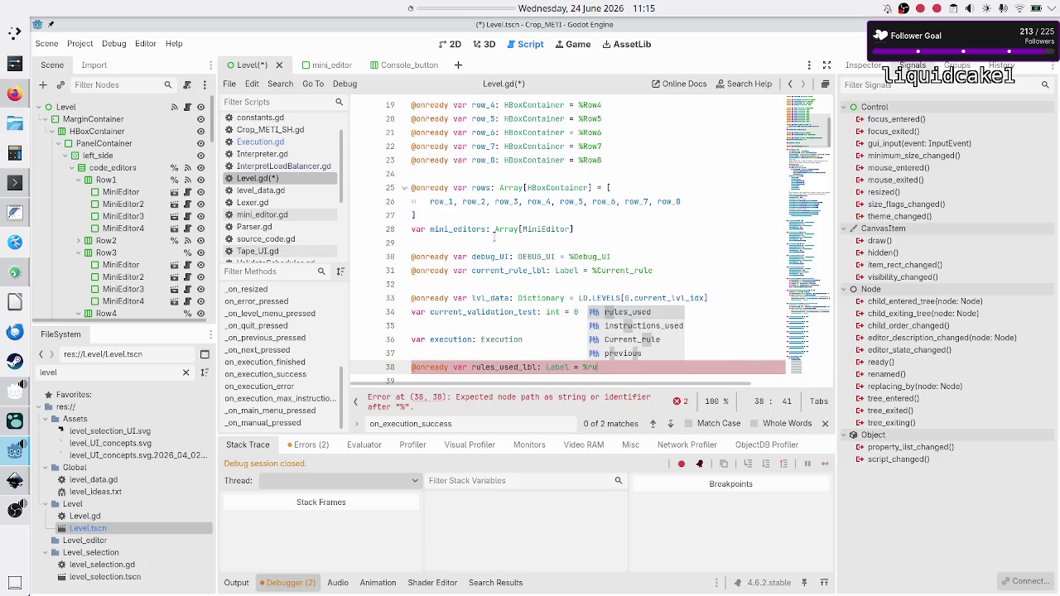
{"action": "key", "text": "Return"}
{"action": "key", "text": "Return"}
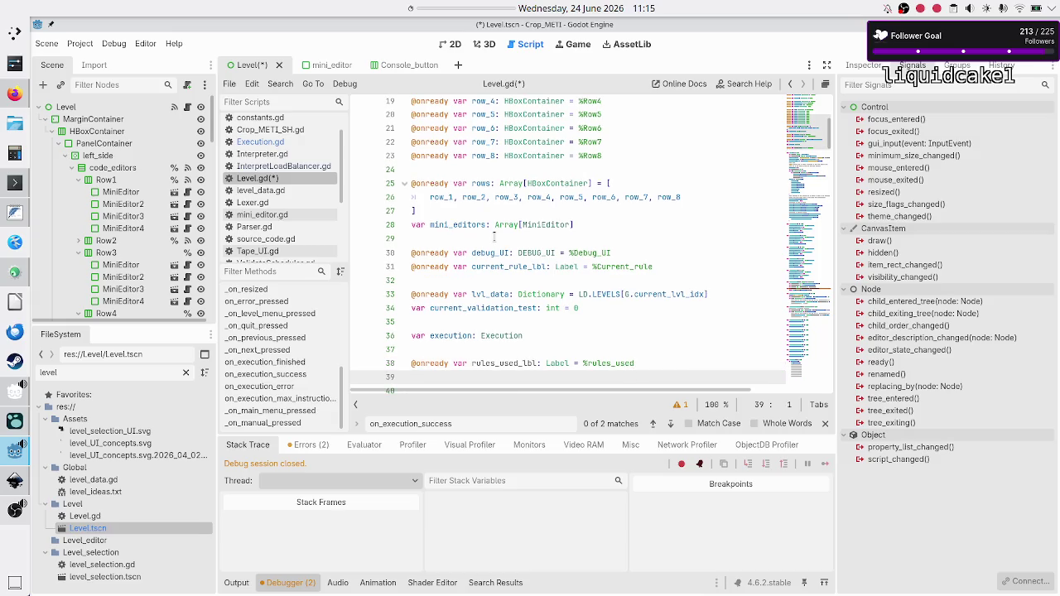
- Add LOC_used_lbl bound to %LOC_used and instructions_used_lbl bound to %instructions_used
{"action": "type", "text": "@onready var"}
{"action": "type", "text": " L"}
{"action": "type", "text": "OC_used_lbl"}
{"action": "type", "text": ": Label "}
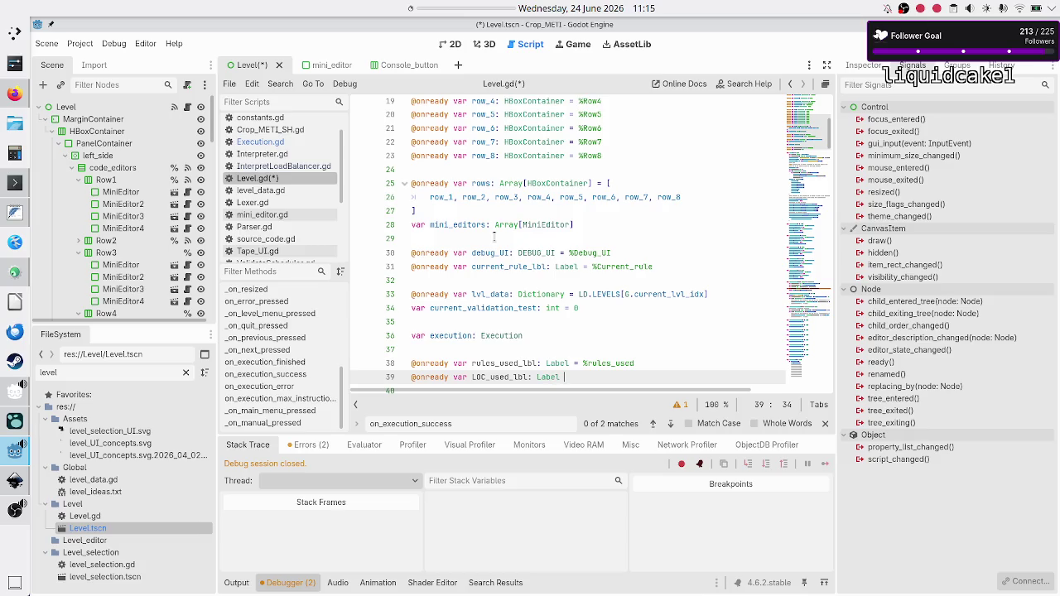
{"action": "type", "text": "= %"}
{"action": "key", "text": "Escape"}
{"action": "key", "text": "Return"}
{"action": "key", "text": "Return"}
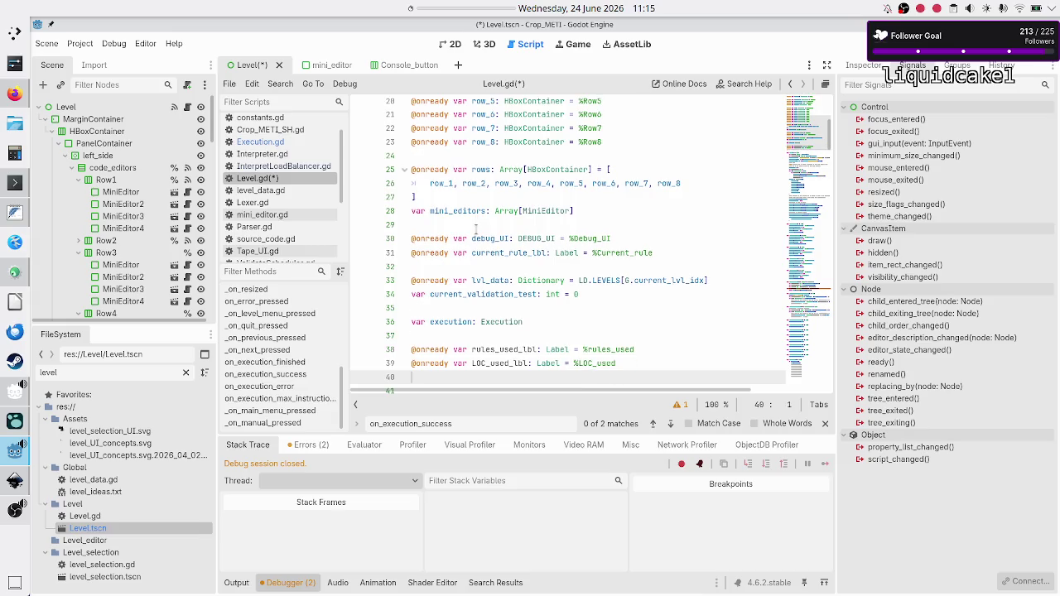
{"action": "type", "text": "@onready"}
{"action": "type", "text": " var instructi"}
{"action": "type", "text": "ons_us"}
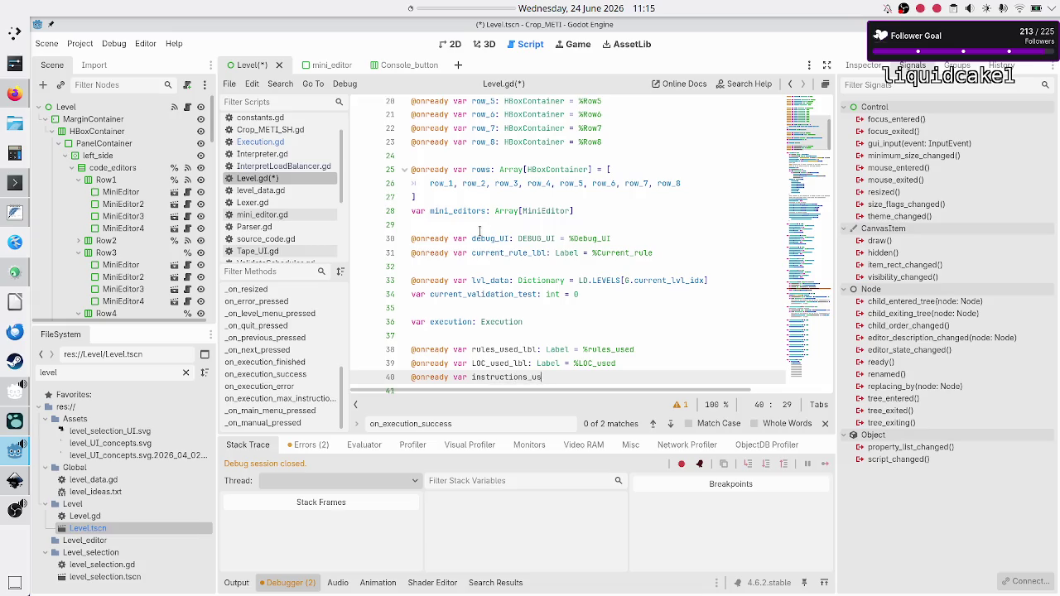
{"action": "type", "text": "ed_lbl: Label "}
{"action": "type", "text": "= "}
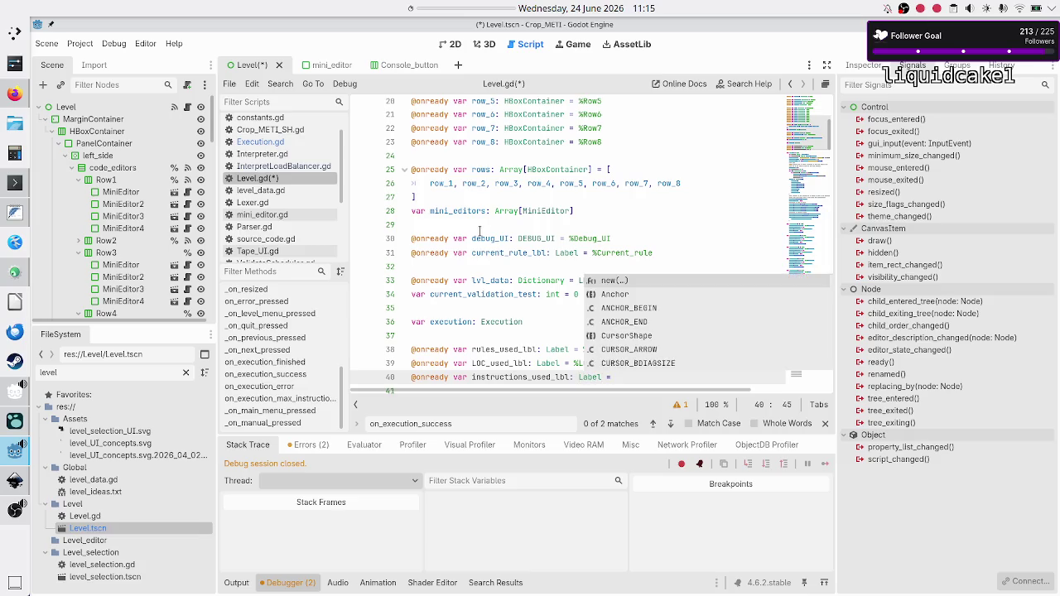
{"action": "type", "text": "%inst"}
{"action": "key", "text": "Return"}
{"action": "key", "text": "Down"}
{"action": "key", "text": "Down"}
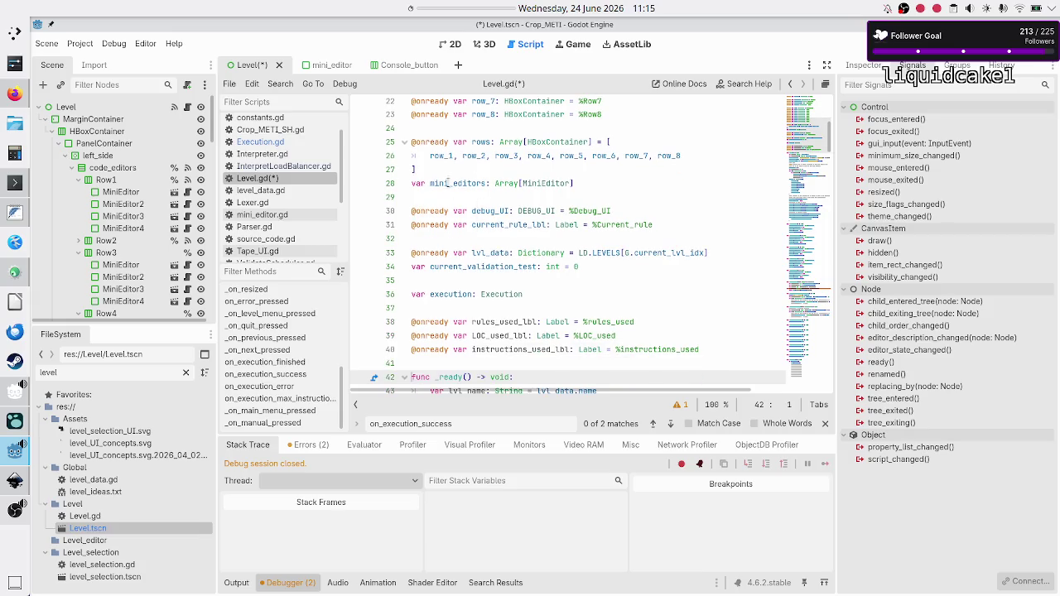
{"action": "scroll", "coordinate": [582, 285], "scroll_direction": "down", "scroll_amount": 20}
- Under #update_metrics in on_execution_success, set rules_used_lbl.text = metrics["rules_used"]
{"action": "scroll", "coordinate": [582, 285], "scroll_direction": "down", "scroll_amount": 20}
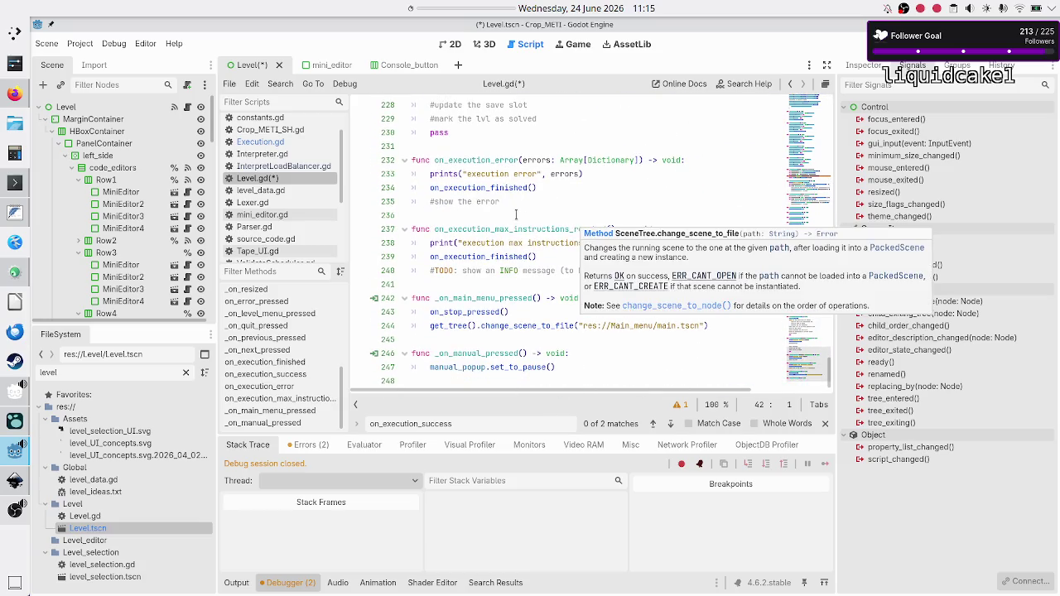
{"action": "scroll", "coordinate": [514, 213], "scroll_direction": "up", "scroll_amount": 4}
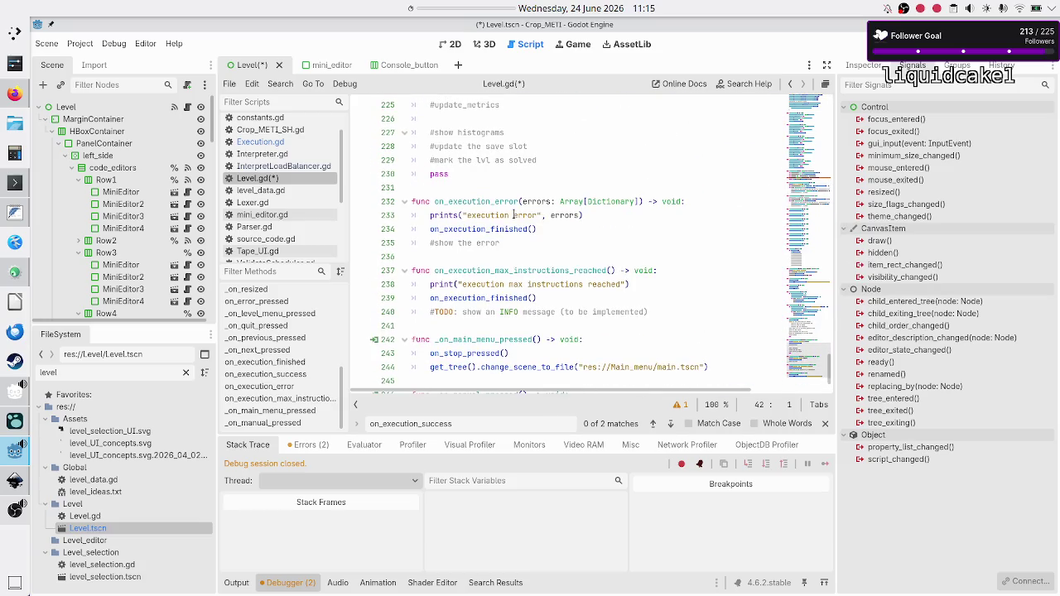
{"action": "left_click", "coordinate": [489, 232]}
{"action": "key", "text": "Down"}
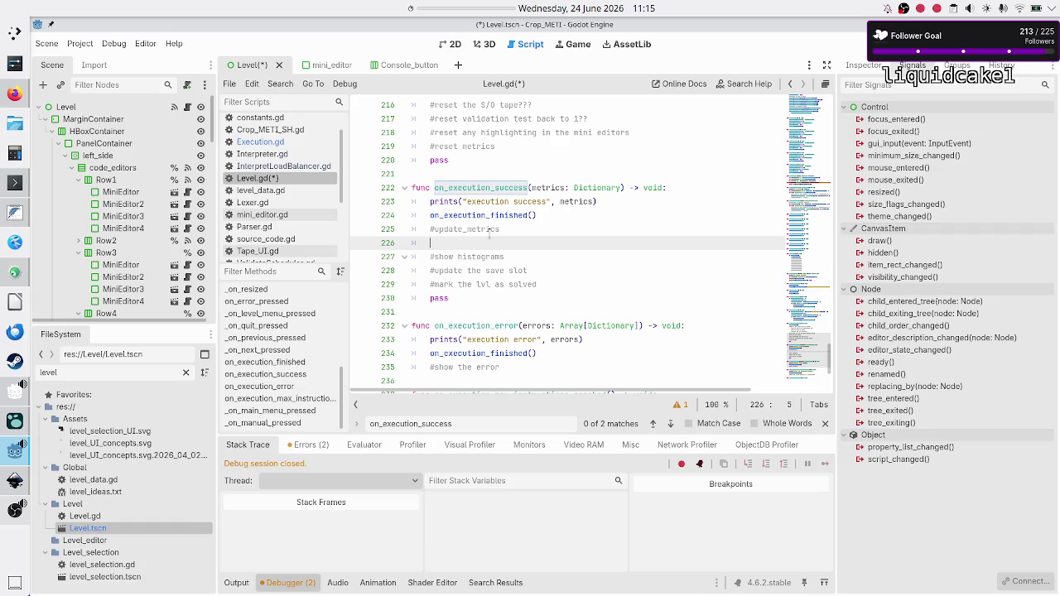
{"action": "type", "text": "rules"}
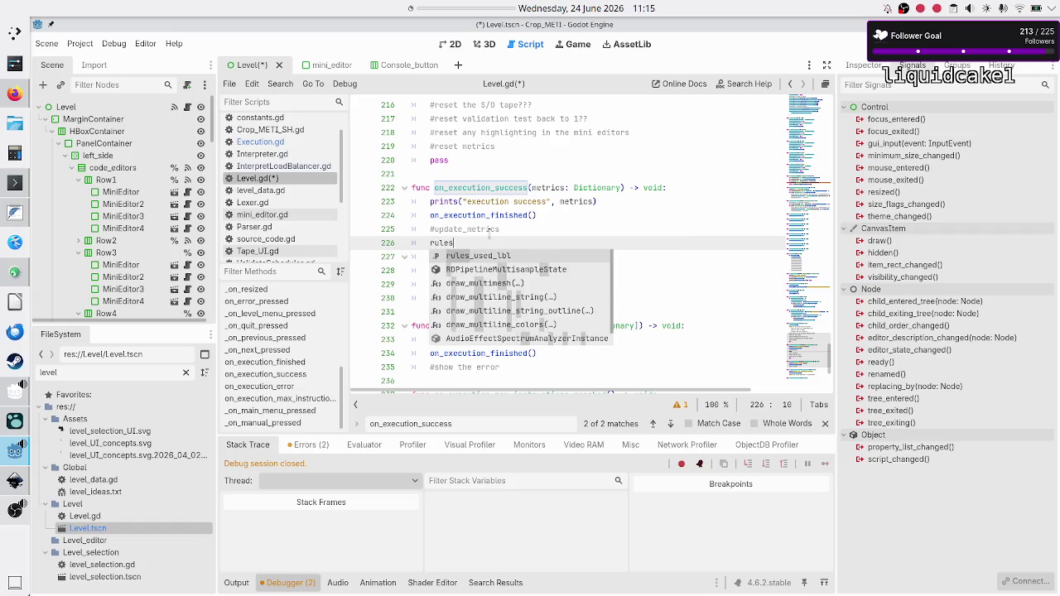
{"action": "type", "text": "_used_lbl.text ="}
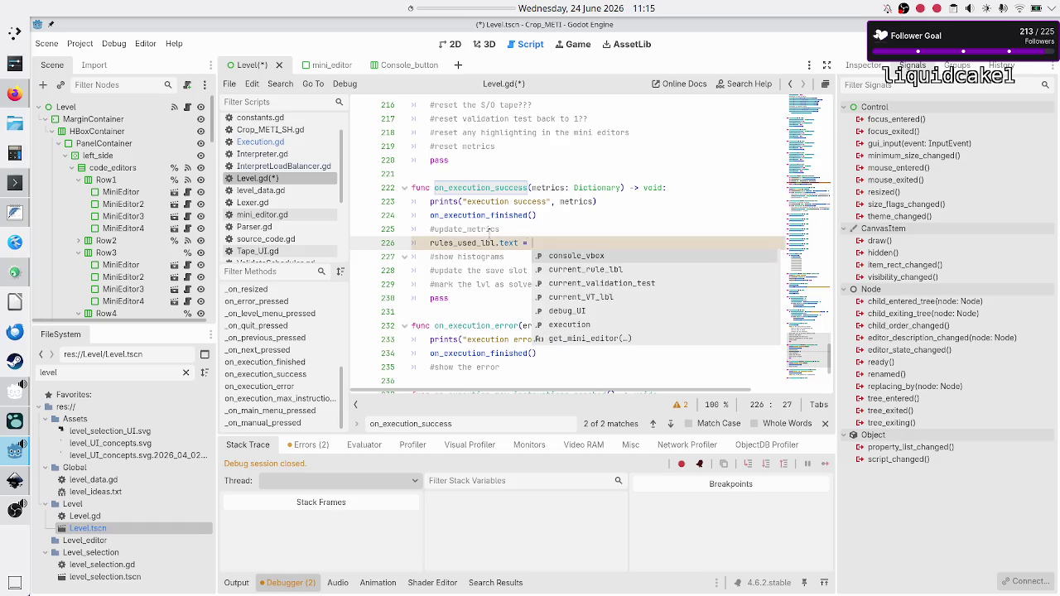
{"action": "type", "text": " metrics[]"}
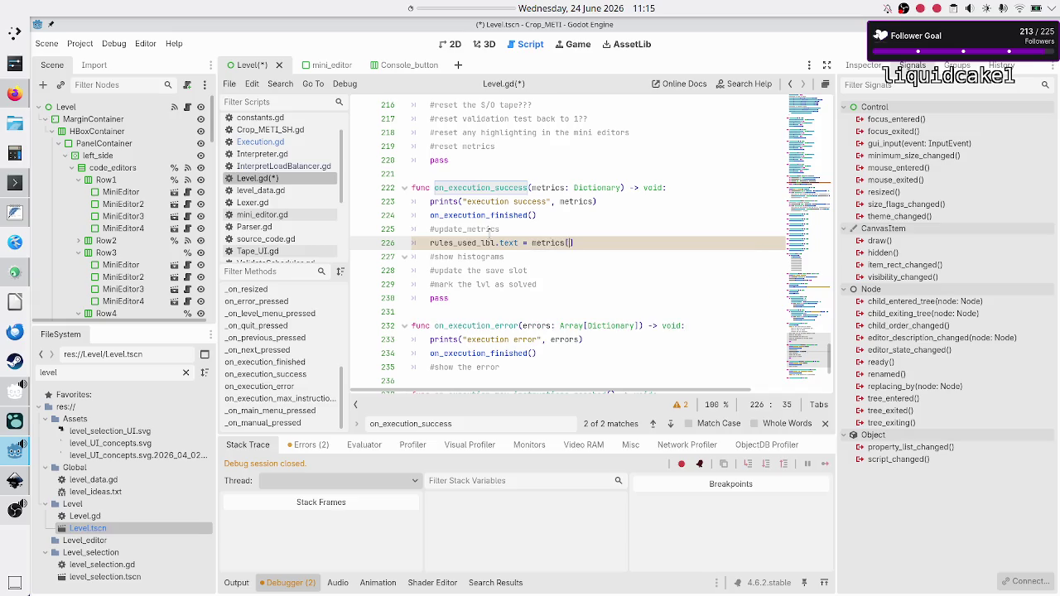
{"action": "key", "text": "Left"}
{"action": "type", "text": "\"rules_used"}
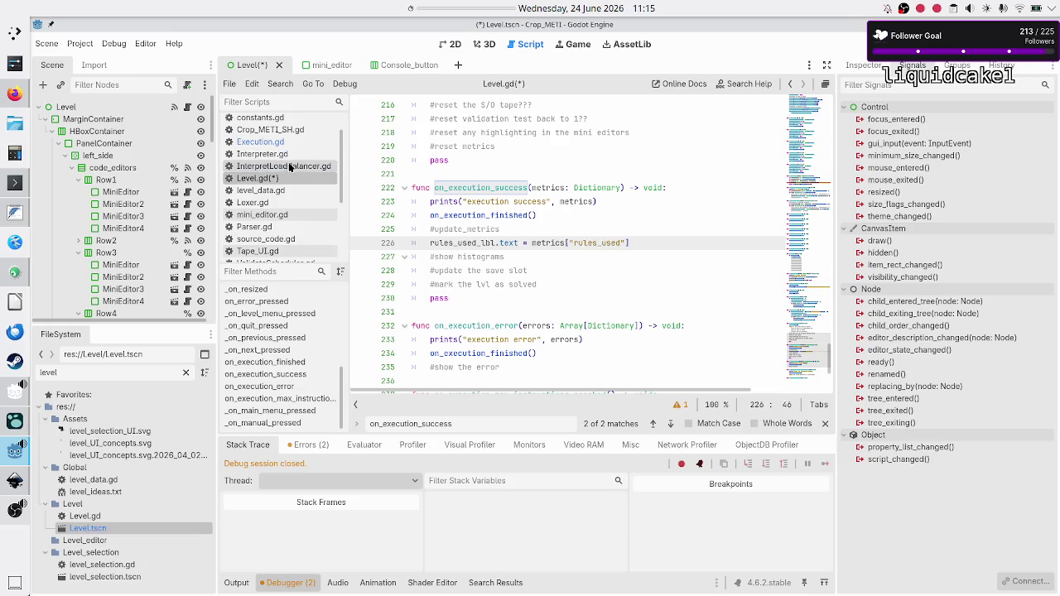
{"action": "left_click", "coordinate": [290, 165]}
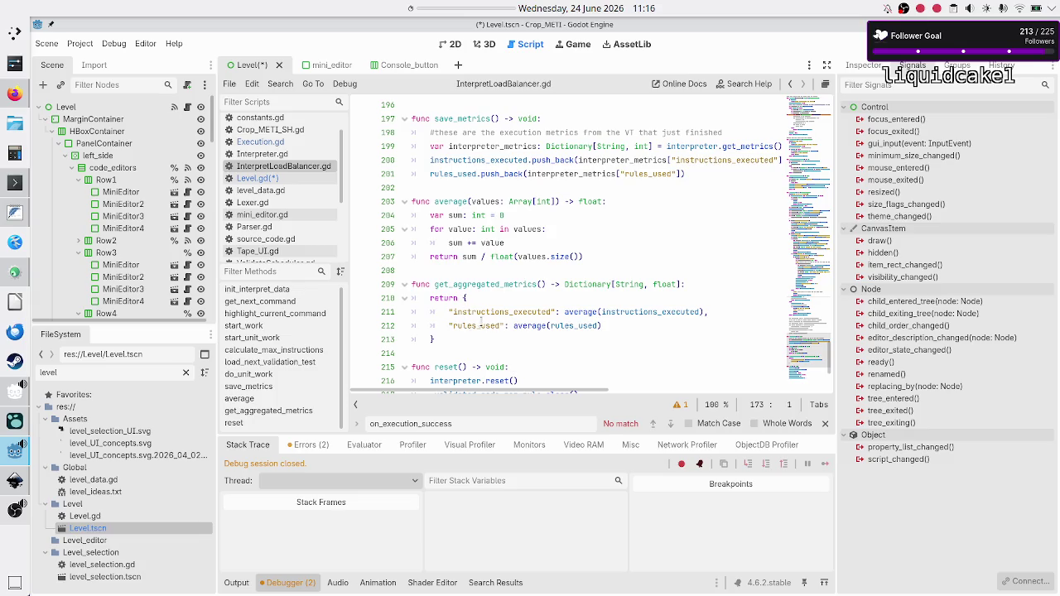
{"action": "left_click", "coordinate": [269, 178]}
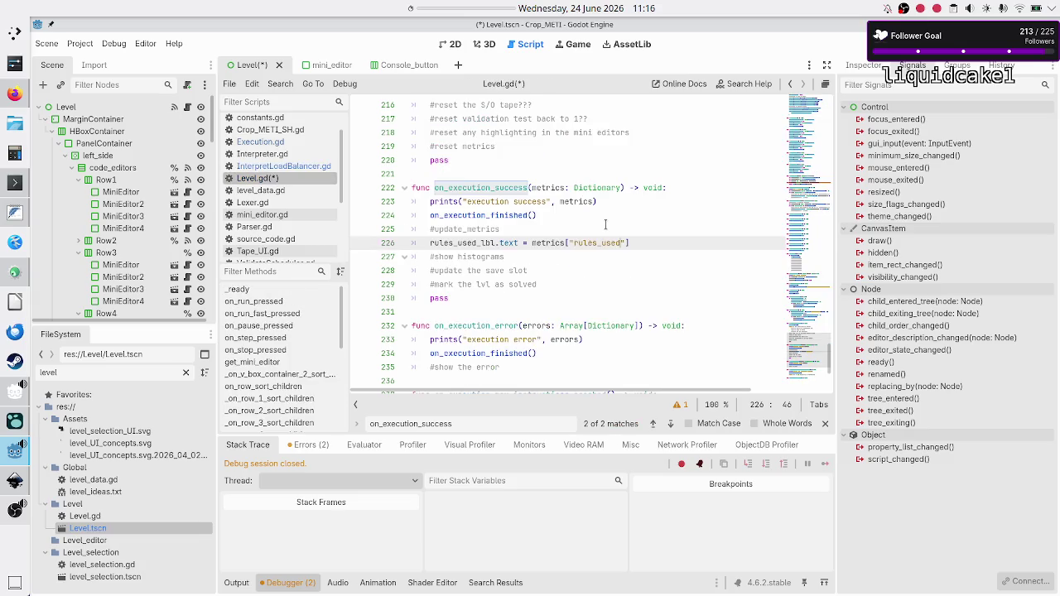
- Add instructions_used_lbl.text = metrics["instructions_used"] on the next line and save
{"action": "key", "text": "Return"}
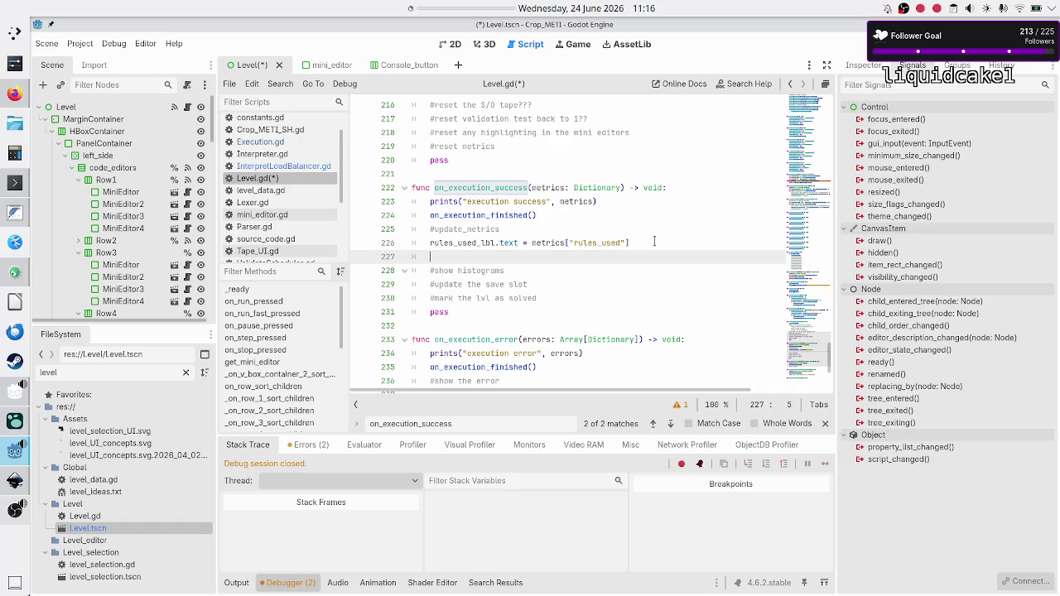
{"action": "type", "text": "instr"}
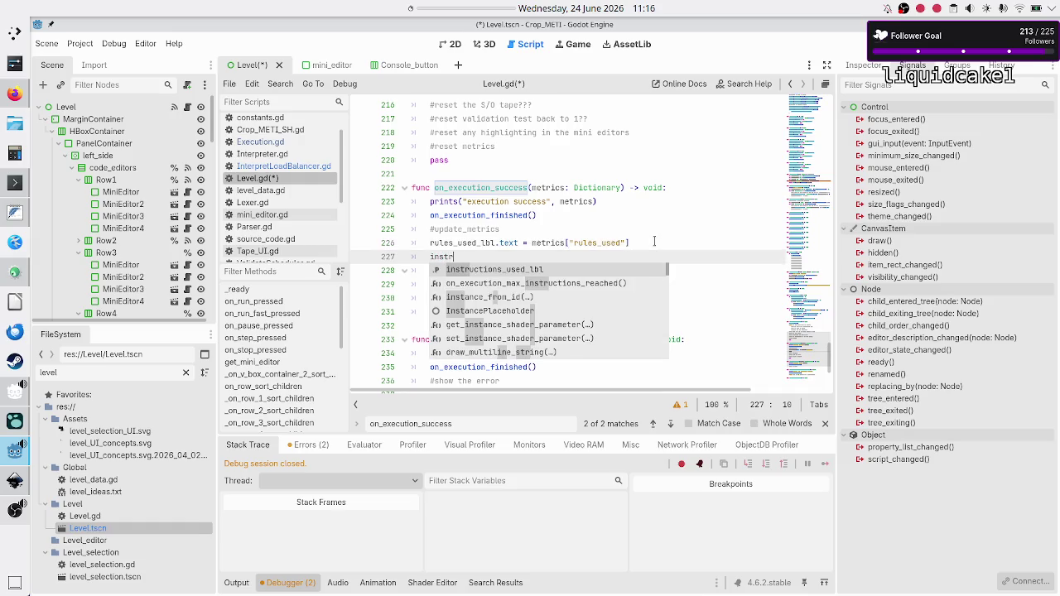
{"action": "key", "text": "Return"}
{"action": "type", "text": ".tex"}
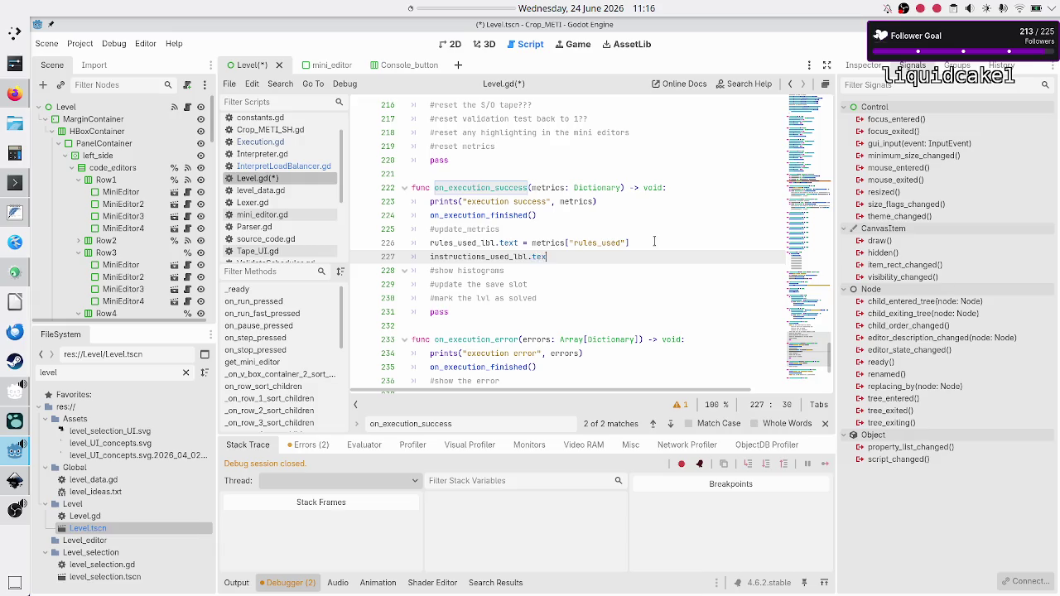
{"action": "type", "text": "t = metrics"}
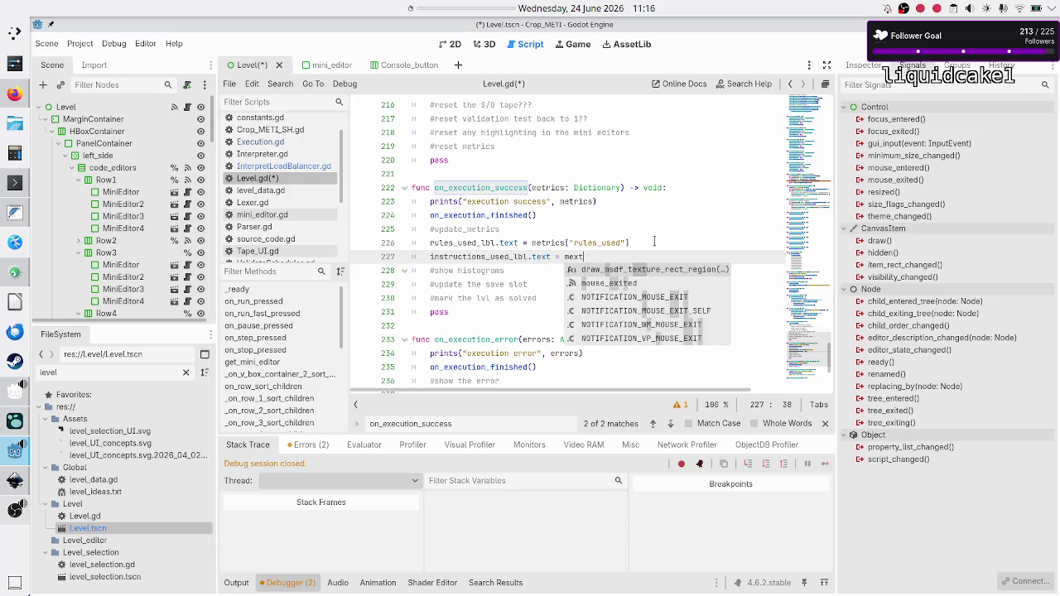
{"action": "type", "text": "[\"instructions_used"}
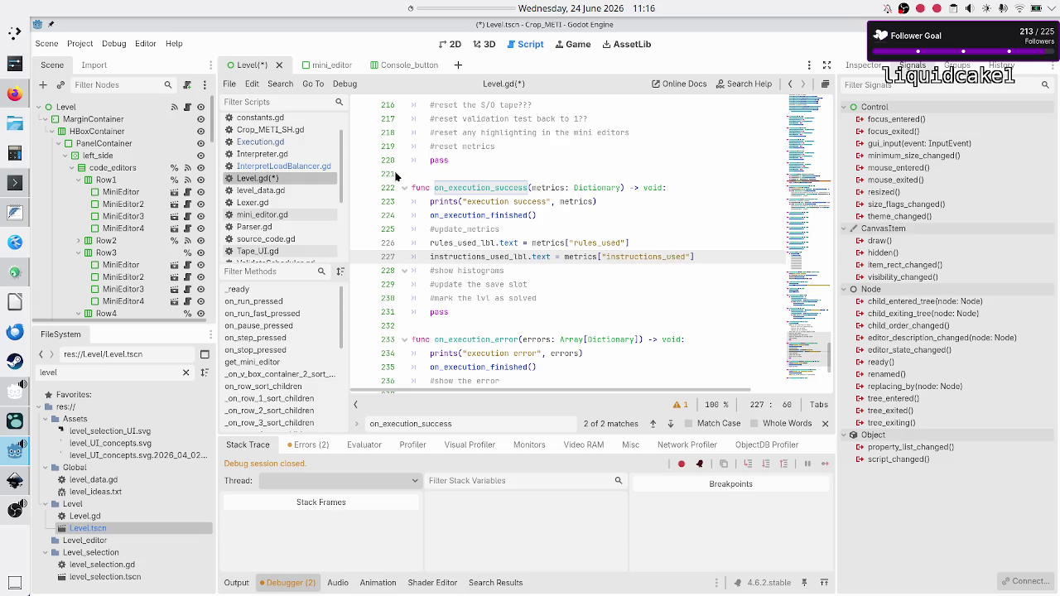
{"action": "key", "text": "ctrl+s"}
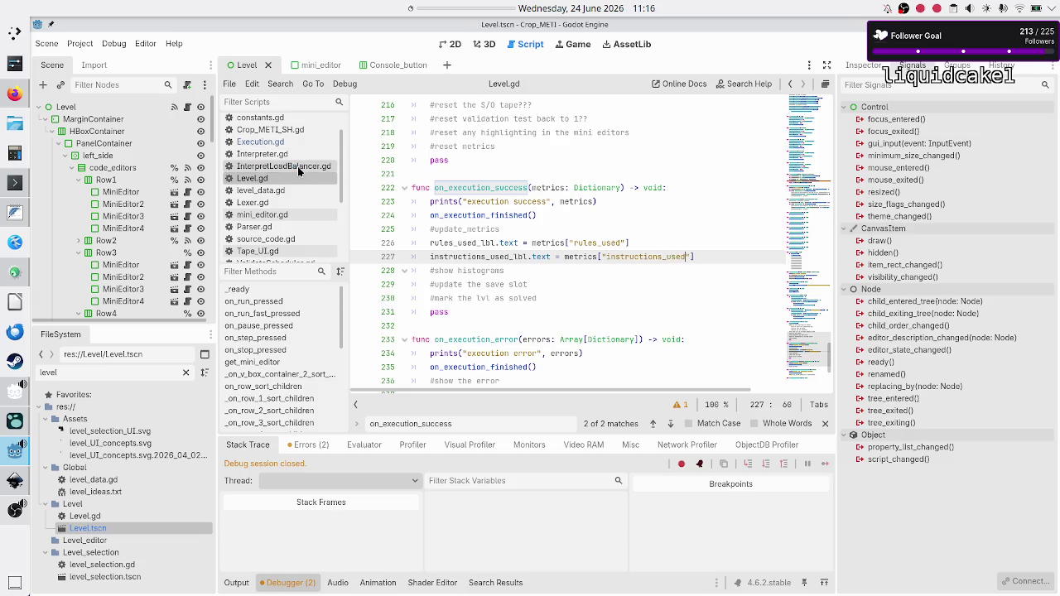
- Change that line to instructions_executed_lbl.text = metrics["instructions_executed"] and save Level.gd
{"action": "left_click", "coordinate": [299, 167]}
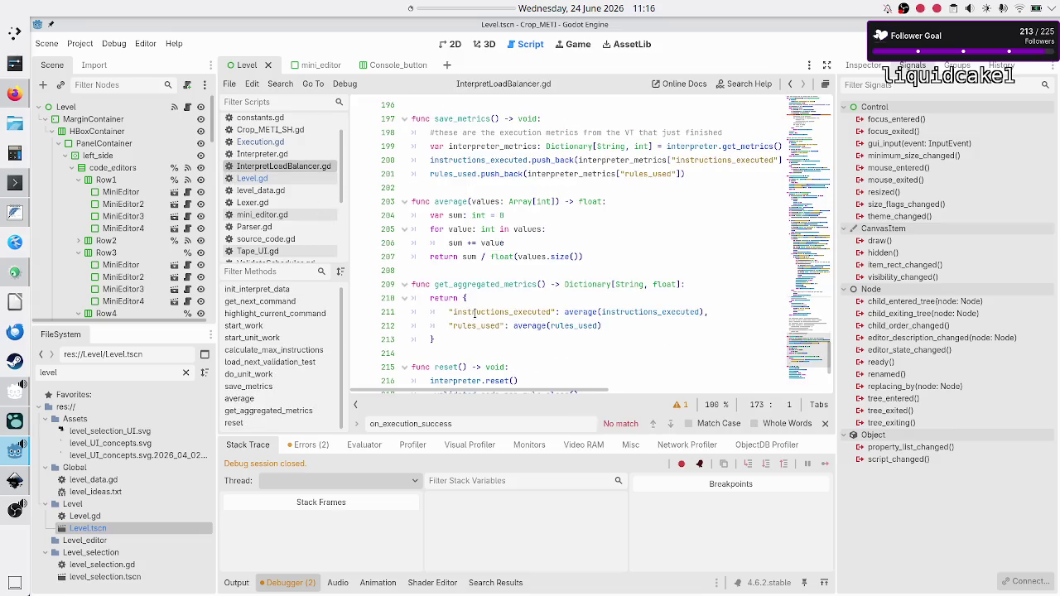
{"action": "left_click", "coordinate": [280, 180]}
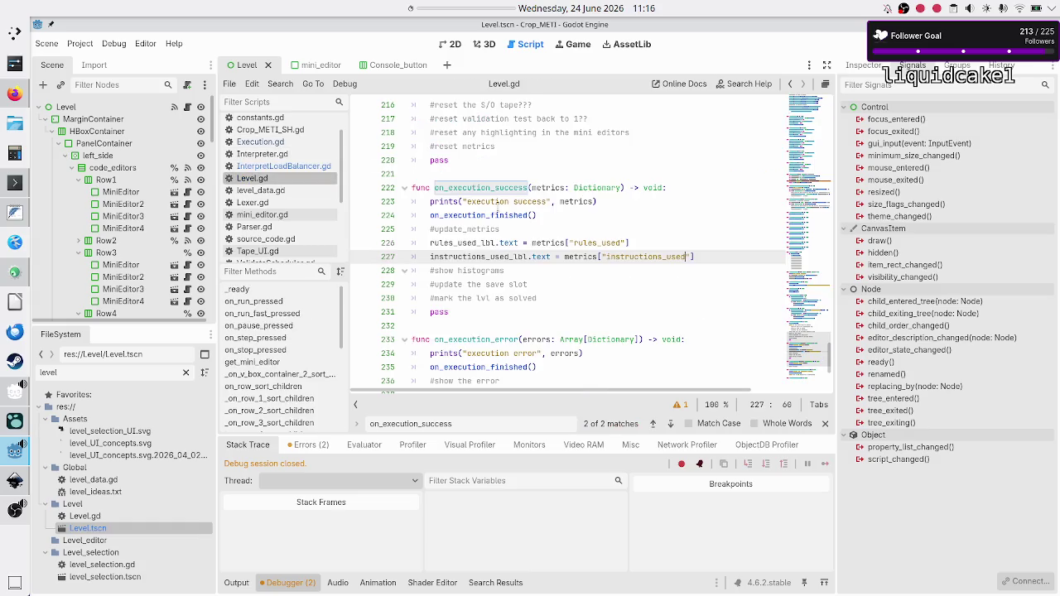
{"action": "key", "text": "BackSpace"}
{"action": "key", "text": "BackSpace"}
{"action": "key", "text": "BackSpace"}
{"action": "type", "text": "executed"}
{"action": "key", "text": "Left"}
{"action": "key", "text": "Left"}
{"action": "key", "text": "Left"}
{"action": "key", "text": "BackSpace"}
{"action": "key", "text": "BackSpace"}
{"action": "key", "text": "BackSpace"}
{"action": "type", "text": "executed"}
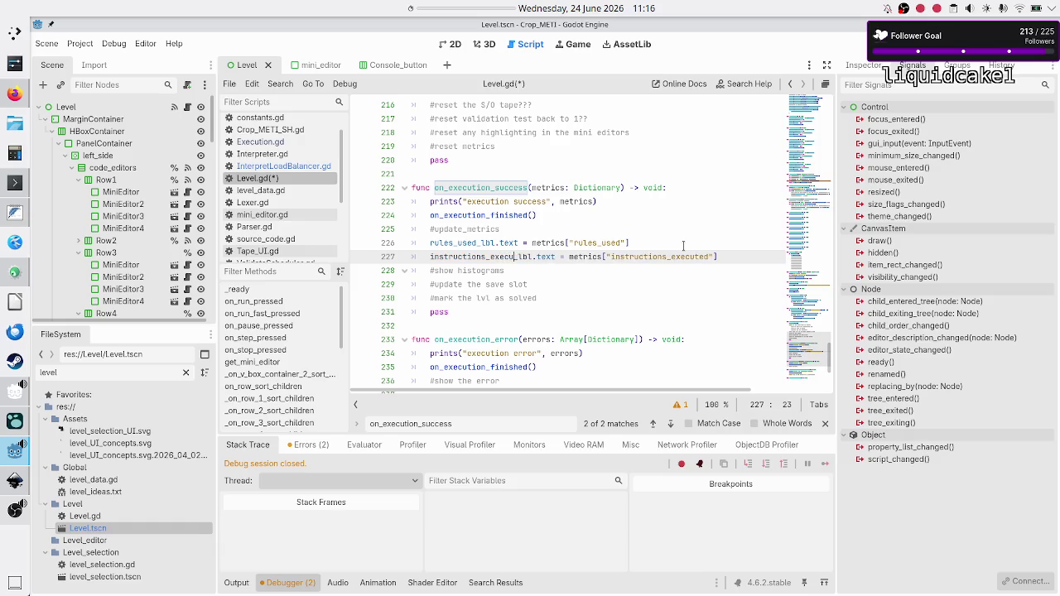
{"action": "key", "text": "ctrl+s"}
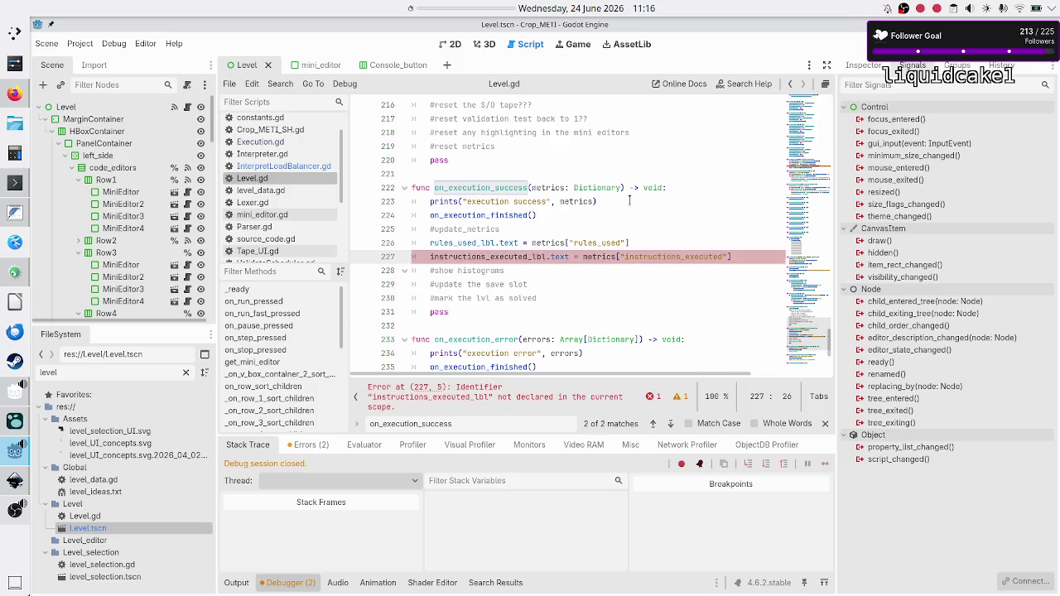
{"action": "scroll", "coordinate": [654, 224], "scroll_direction": "up", "scroll_amount": 14}
{"action": "scroll", "coordinate": [629, 200], "scroll_direction": "up", "scroll_amount": 20}
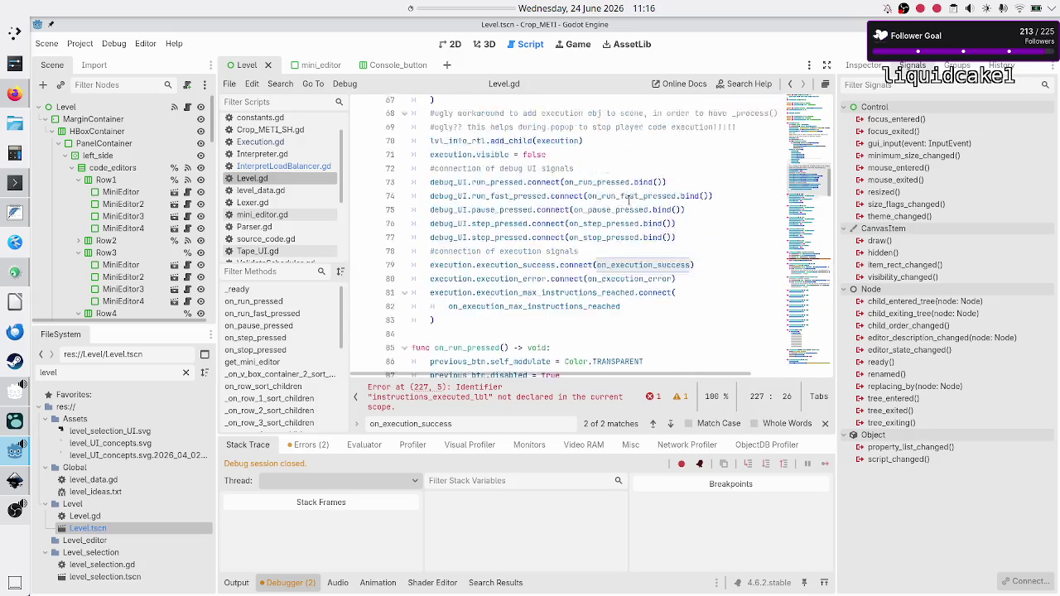
- Rename line 40's declaration to instructions_executed_lbl bound to %instructions_executed and save
{"action": "scroll", "coordinate": [532, 321], "scroll_direction": "down", "scroll_amount": 8}
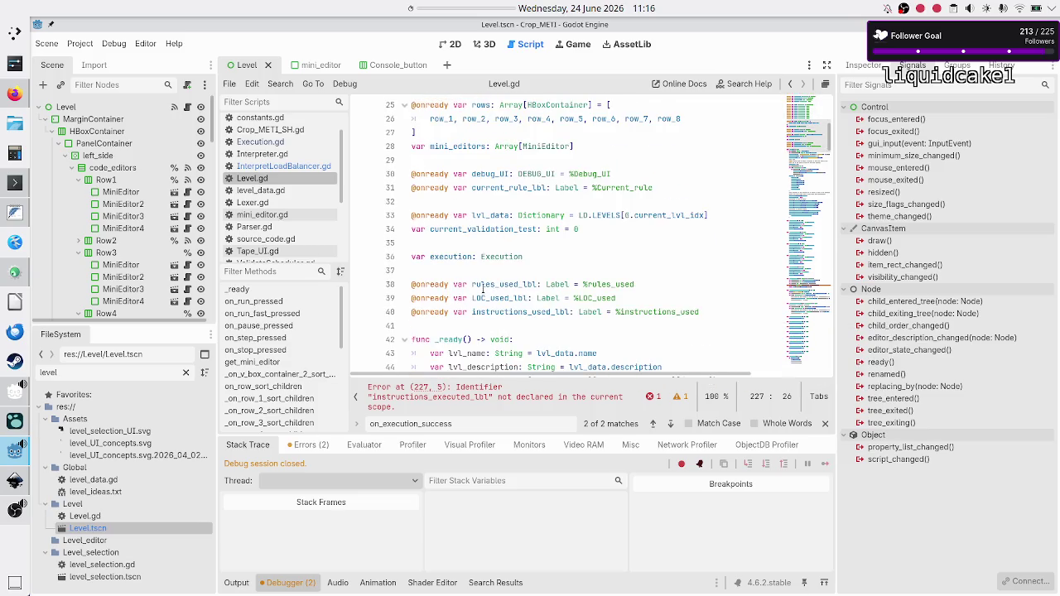
{"action": "left_click", "coordinate": [525, 312]}
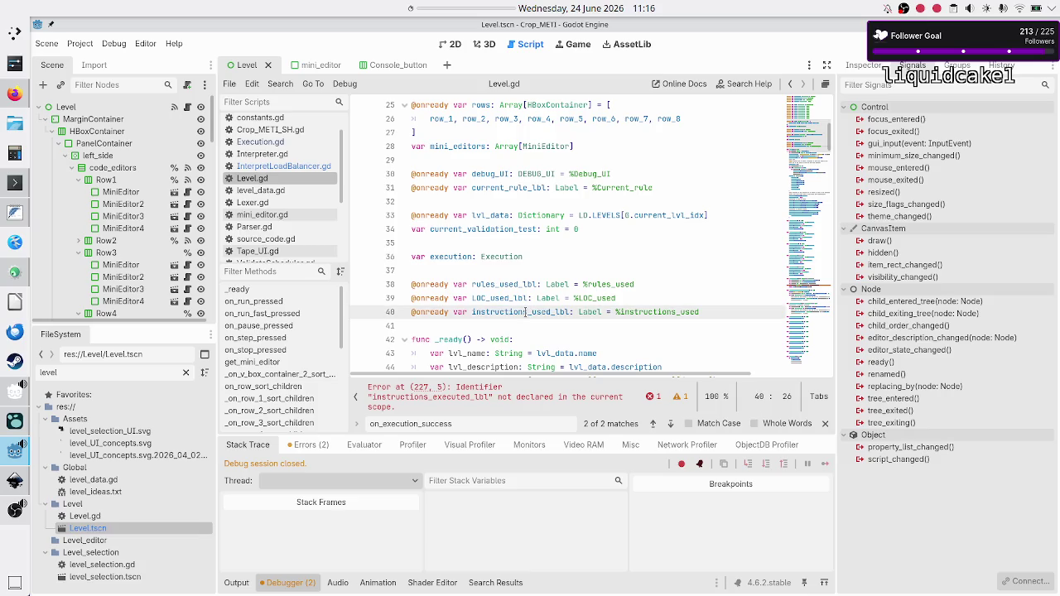
{"action": "key", "text": "BackSpace"}
{"action": "key", "text": "BackSpace"}
{"action": "key", "text": "BackSpace"}
{"action": "type", "text": "executed"}
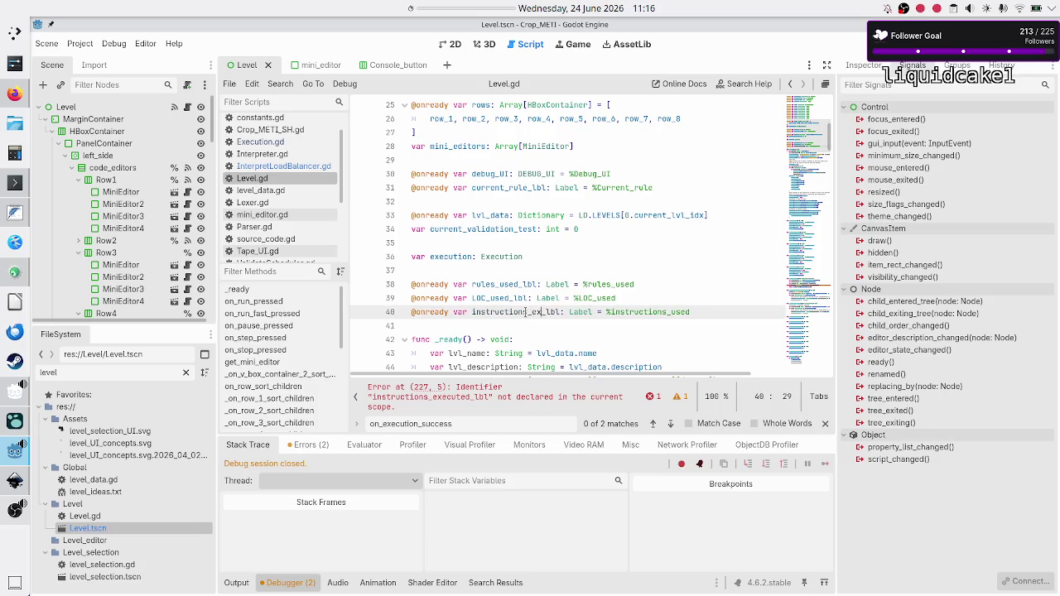
{"action": "key", "text": "Right"}
{"action": "key", "text": "Right"}
{"action": "key", "text": "Right"}
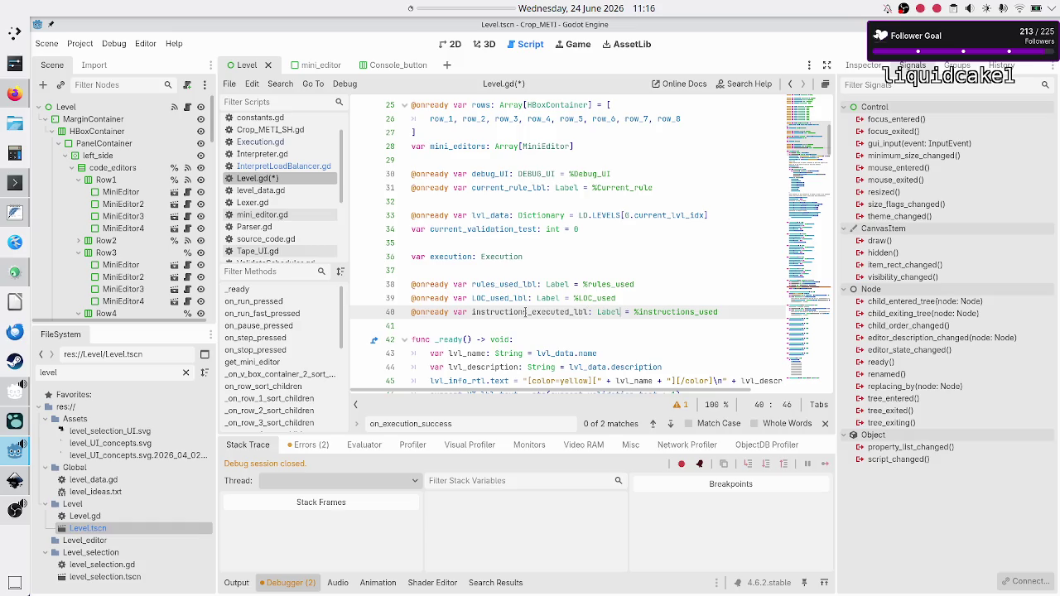
{"action": "key", "text": "BackSpace"}
{"action": "key", "text": "BackSpace"}
{"action": "key", "text": "BackSpace"}
{"action": "type", "text": "executed"}
{"action": "key", "text": "ctrl+s"}
- Rename the instructions_used scene node to instructions_executed and save the scene
{"action": "scroll", "coordinate": [166, 265], "scroll_direction": "down", "scroll_amount": 10}
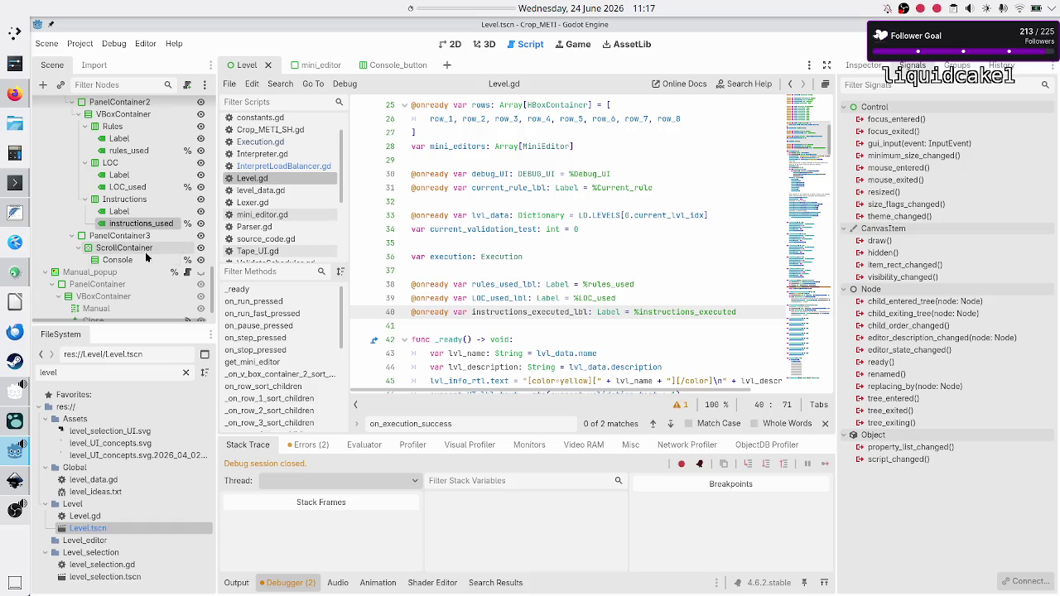
{"action": "double_click", "coordinate": [144, 225]}
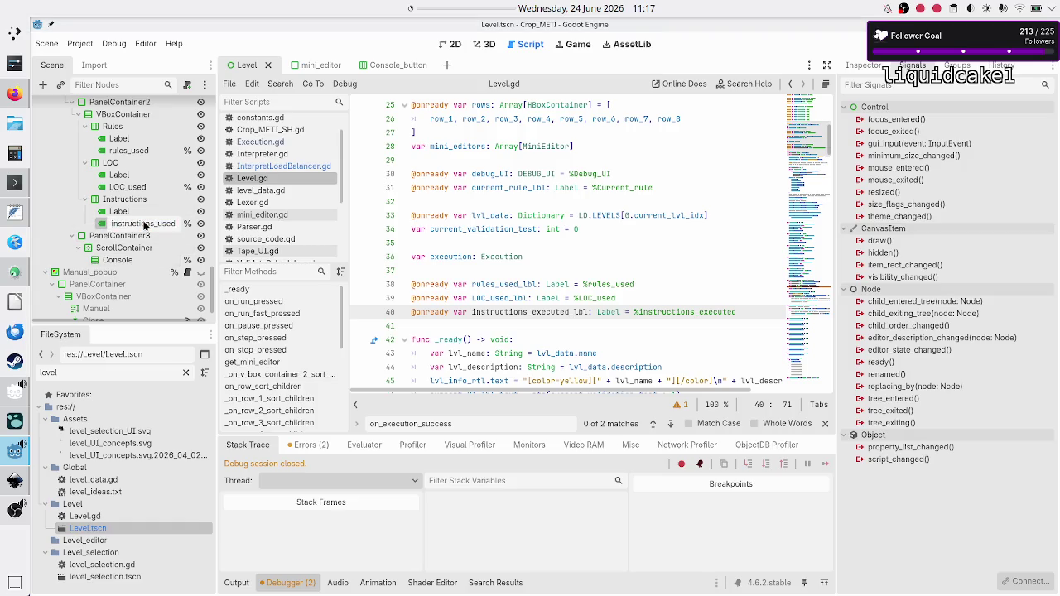
{"action": "type", "text": "xecuted"}
{"action": "key", "text": "Return"}
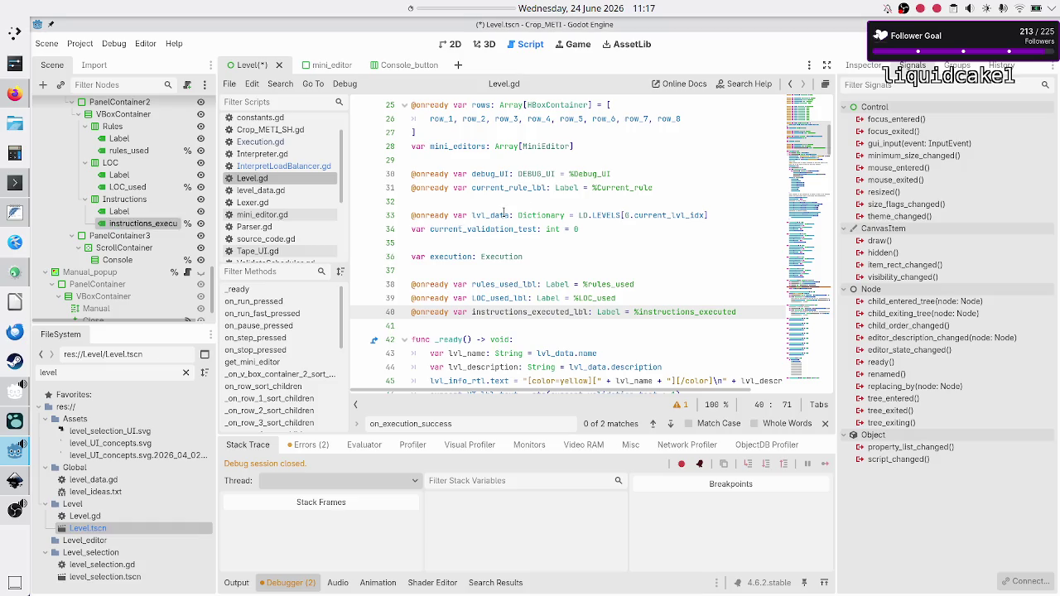
{"action": "left_click", "coordinate": [414, 201]}
{"action": "key", "text": "ctrl+s"}
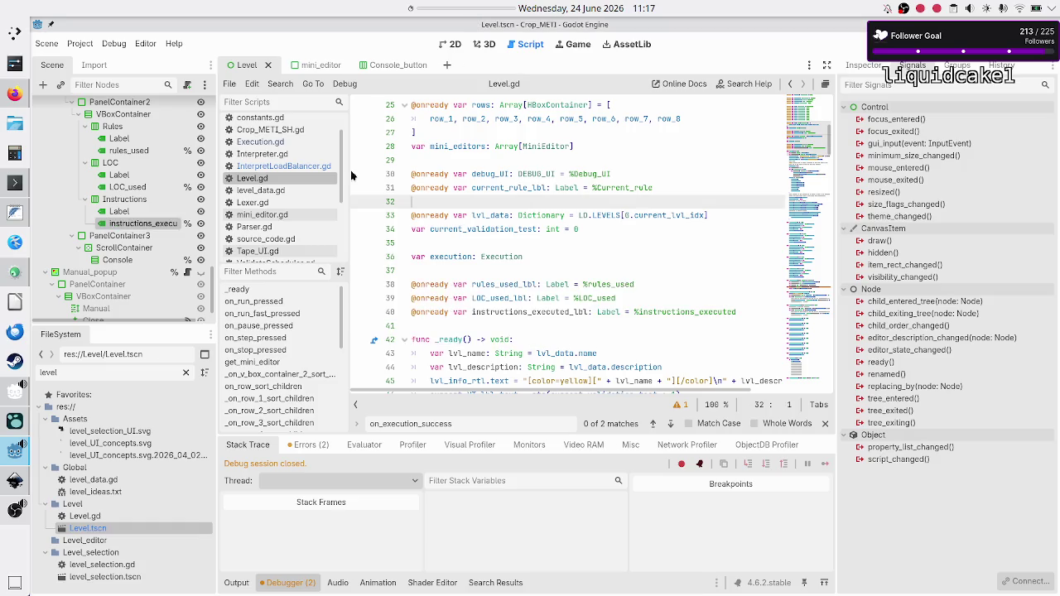
- Inspect the instructions_executed and rules_used keys in Interpreter.gd's get_metrics()
{"action": "left_click", "coordinate": [138, 187]}
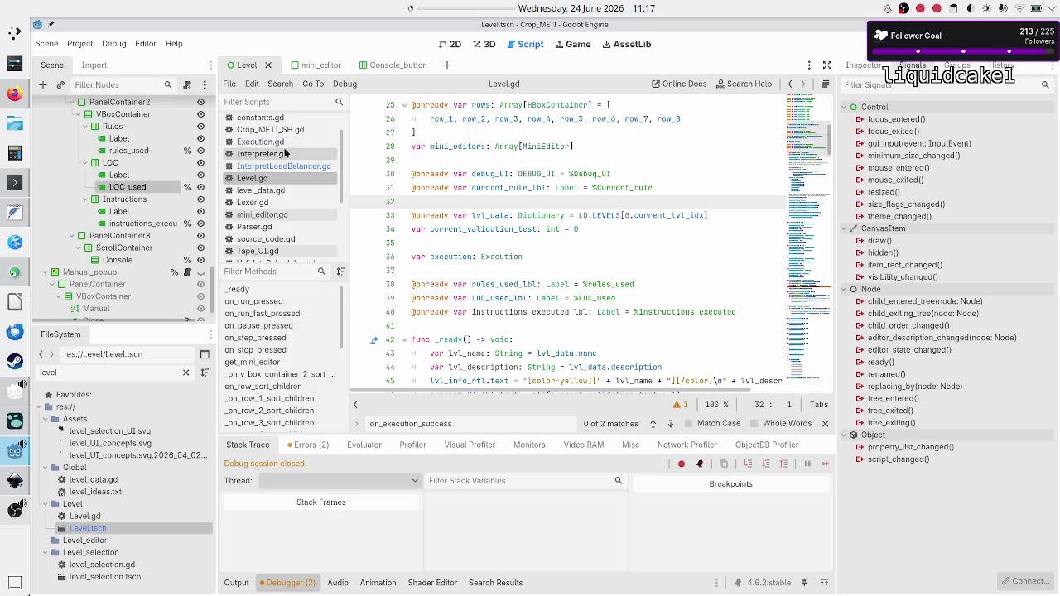
{"action": "left_click", "coordinate": [281, 153]}
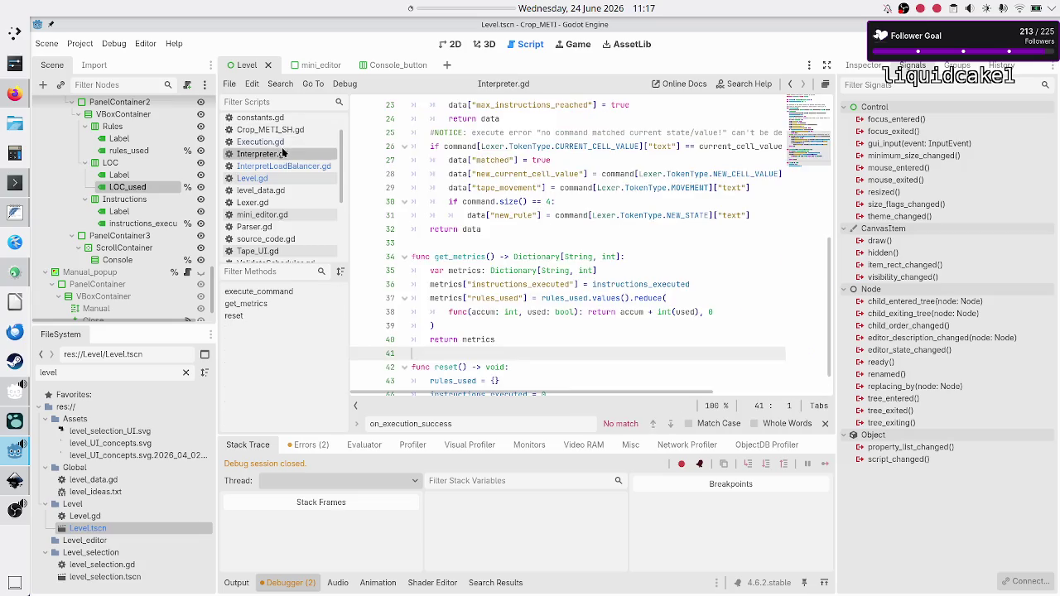
{"action": "double_click", "coordinate": [523, 284]}
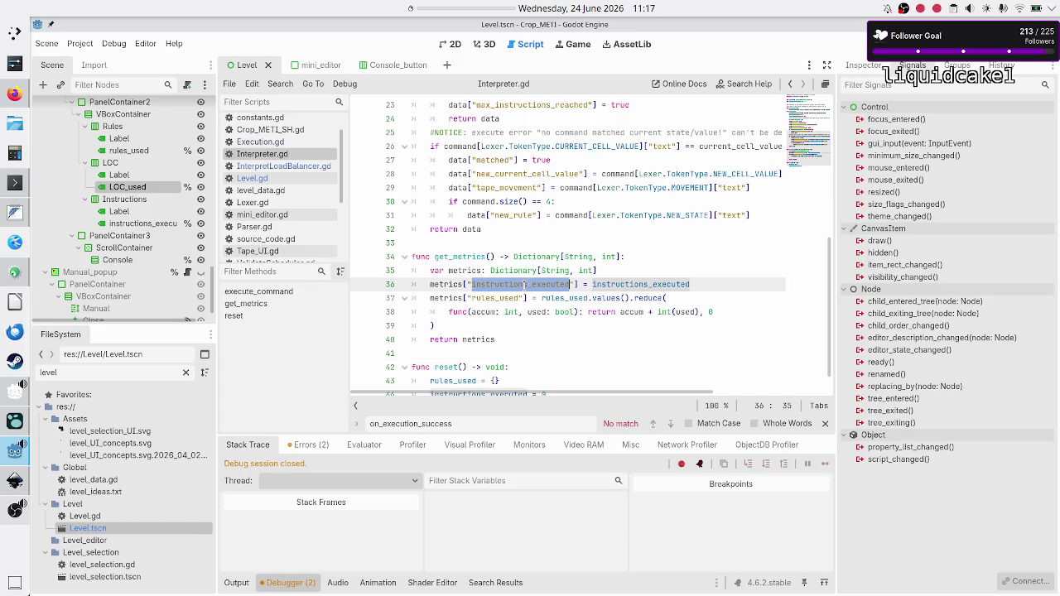
{"action": "double_click", "coordinate": [497, 297]}
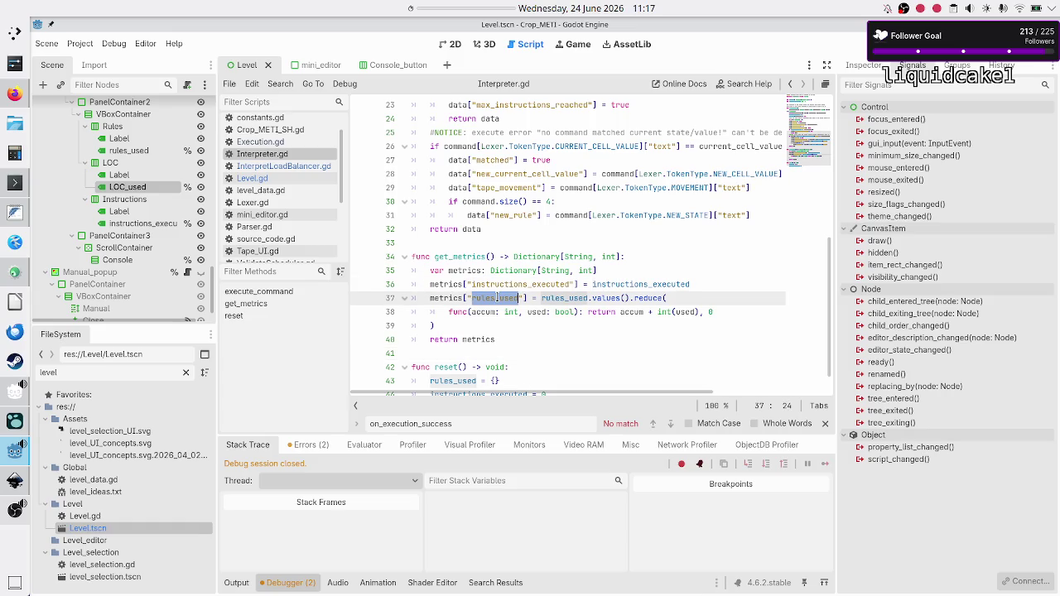
{"action": "left_click", "coordinate": [477, 352]}
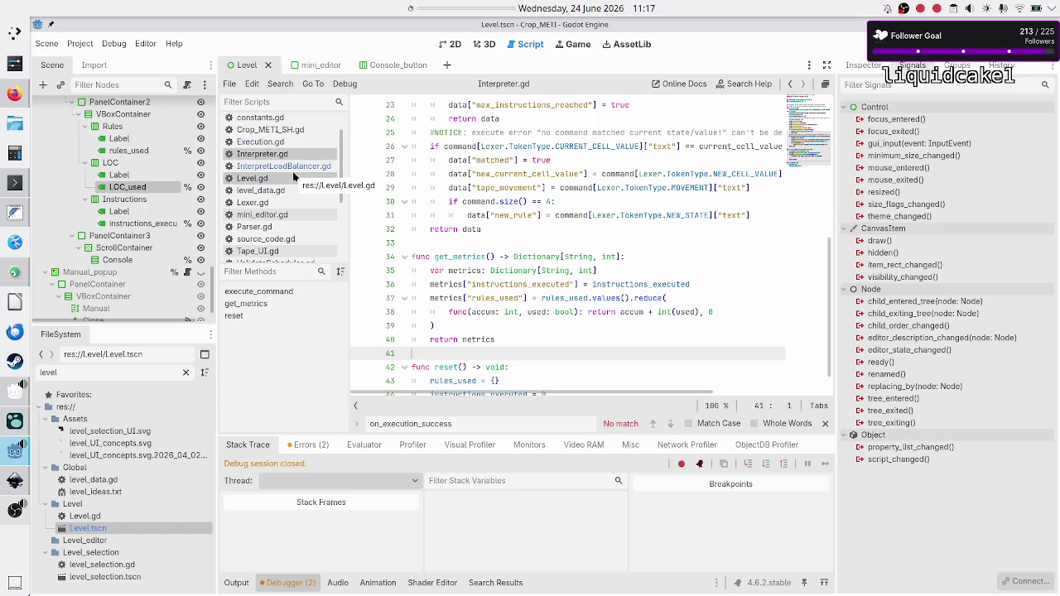
{"action": "left_click", "coordinate": [138, 227]}
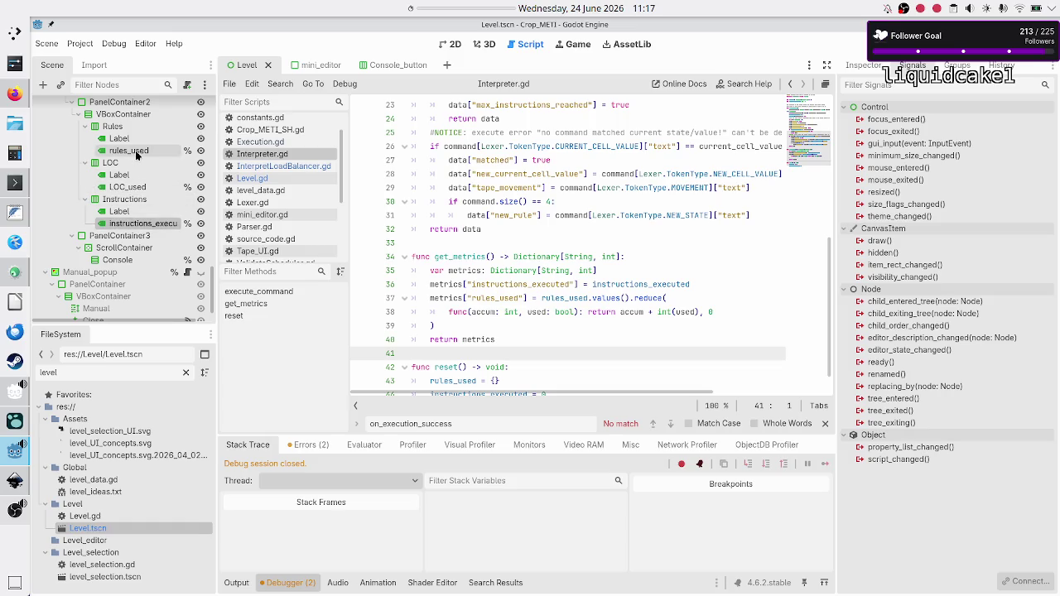
- Rename the LOC_used label node in the Scene dock to total_LOCs
{"action": "left_click", "coordinate": [134, 152]}
{"action": "left_click", "coordinate": [130, 190]}
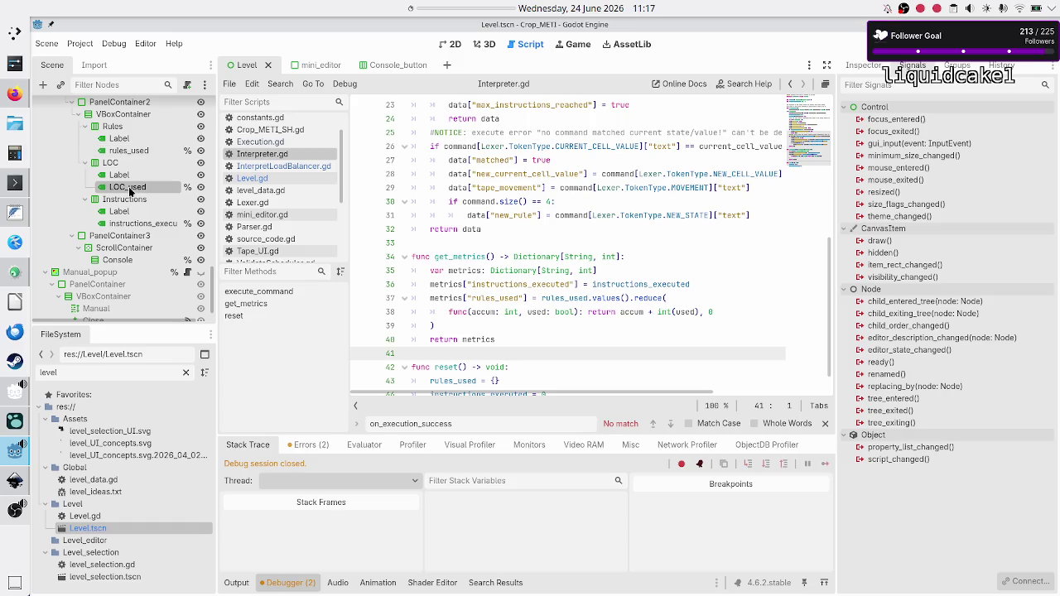
{"action": "left_click", "coordinate": [131, 189]}
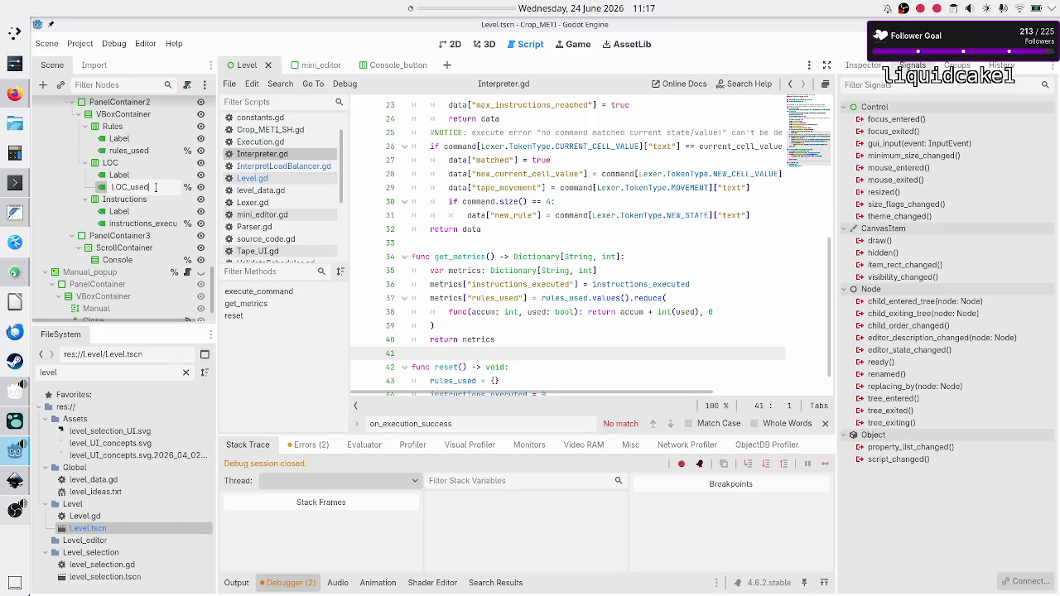
{"action": "key", "text": "BackSpace"}
{"action": "key", "text": "BackSpace"}
{"action": "key", "text": "BackSpace"}
{"action": "type", "text": "writte"}
{"action": "key", "text": "BackSpace"}
{"action": "key", "text": "BackSpace"}
{"action": "key", "text": "BackSpace"}
{"action": "type", "text": "total_L"}
{"action": "type", "text": "OCs"}
{"action": "key", "text": "Return"}
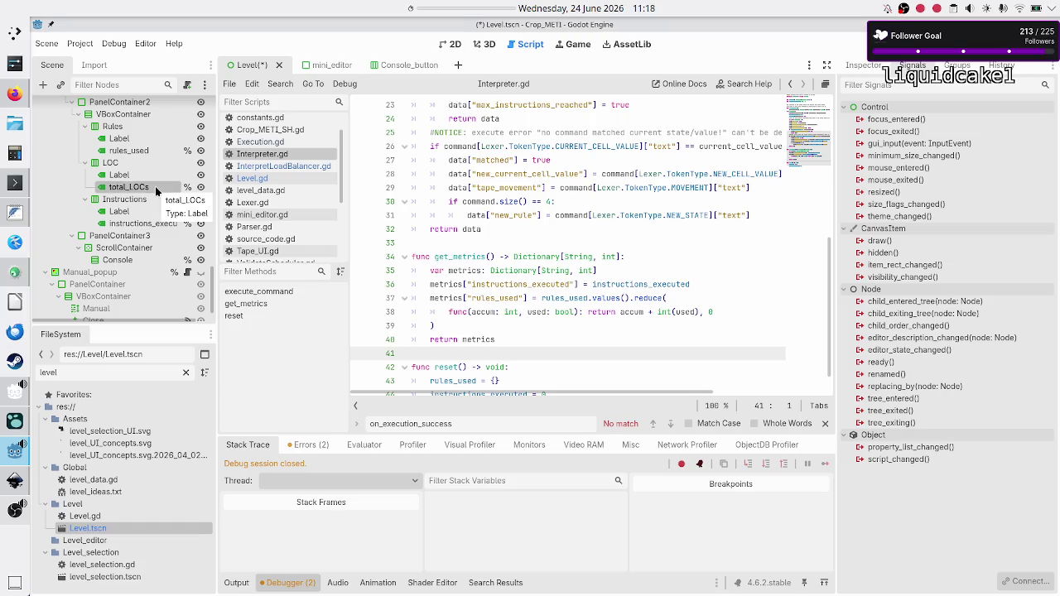
{"action": "scroll", "coordinate": [181, 153], "scroll_direction": "up", "scroll_amount": 15}
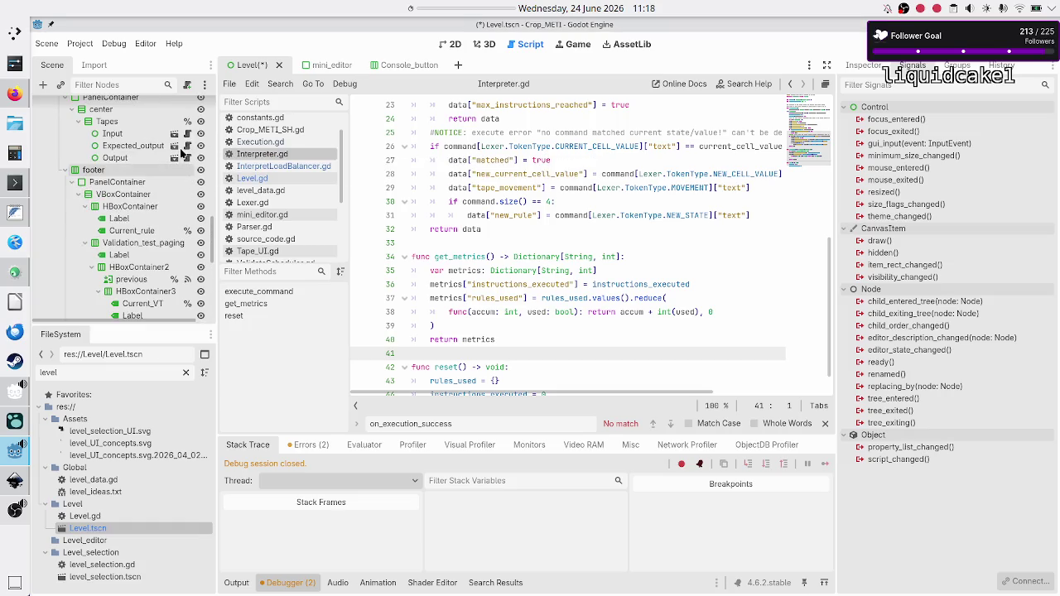
{"action": "left_click", "coordinate": [187, 107]}
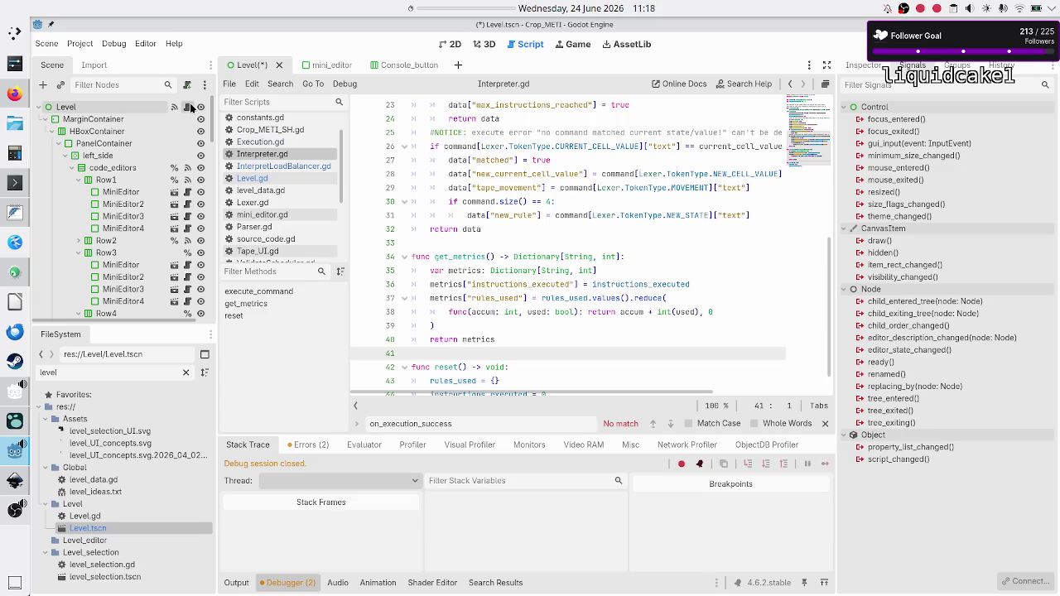
- Change line 39's LOC_used_lbl to total_LOCs_lbl bound to %total_LOCs and save Level.gd
{"action": "scroll", "coordinate": [489, 176], "scroll_direction": "up", "scroll_amount": 3}
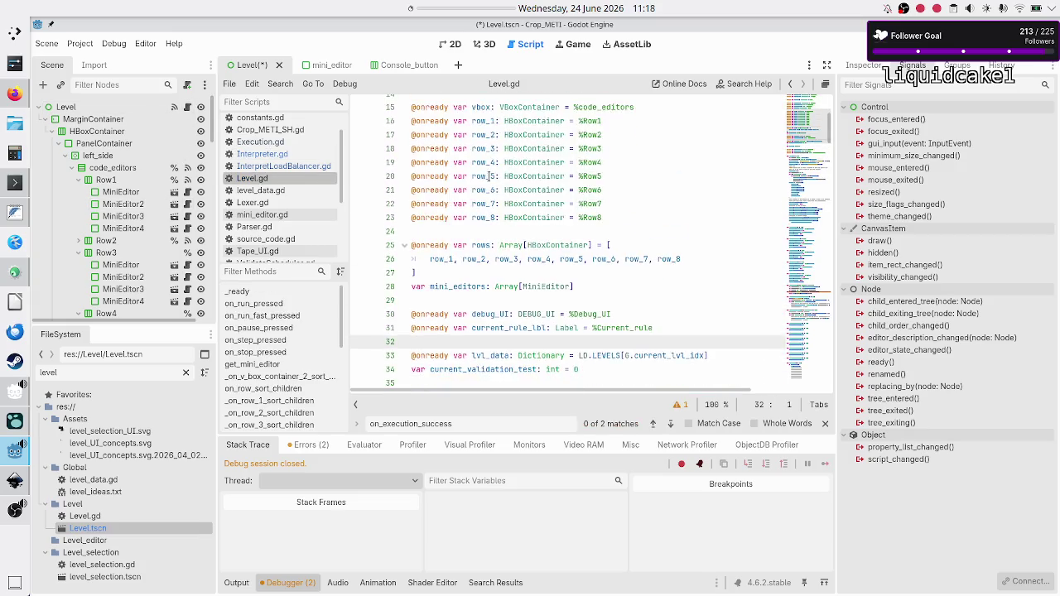
{"action": "scroll", "coordinate": [488, 176], "scroll_direction": "down", "scroll_amount": 5}
{"action": "double_click", "coordinate": [515, 214]}
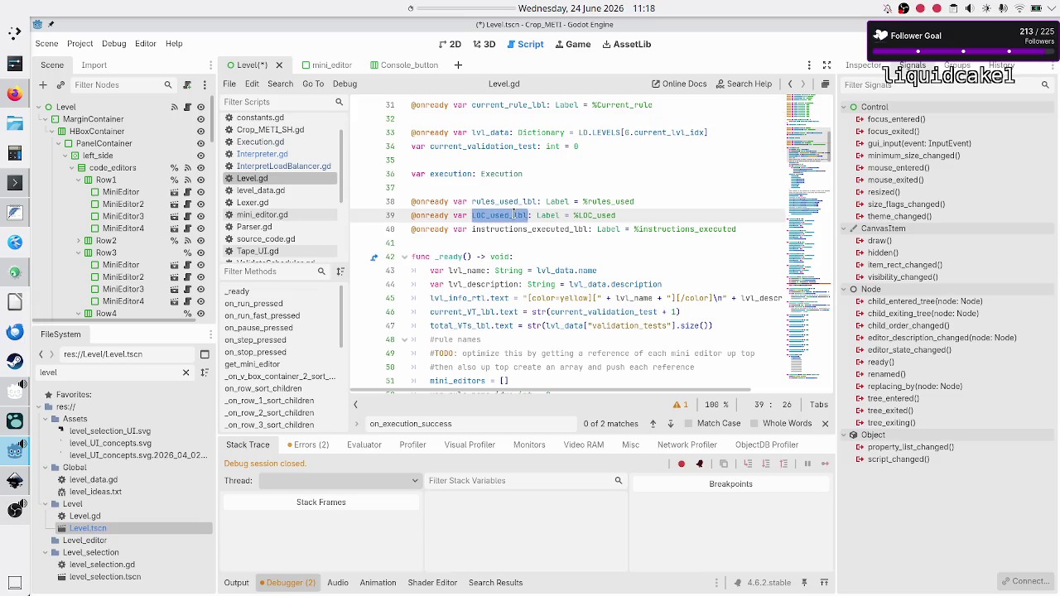
{"action": "type", "text": "total_LO"}
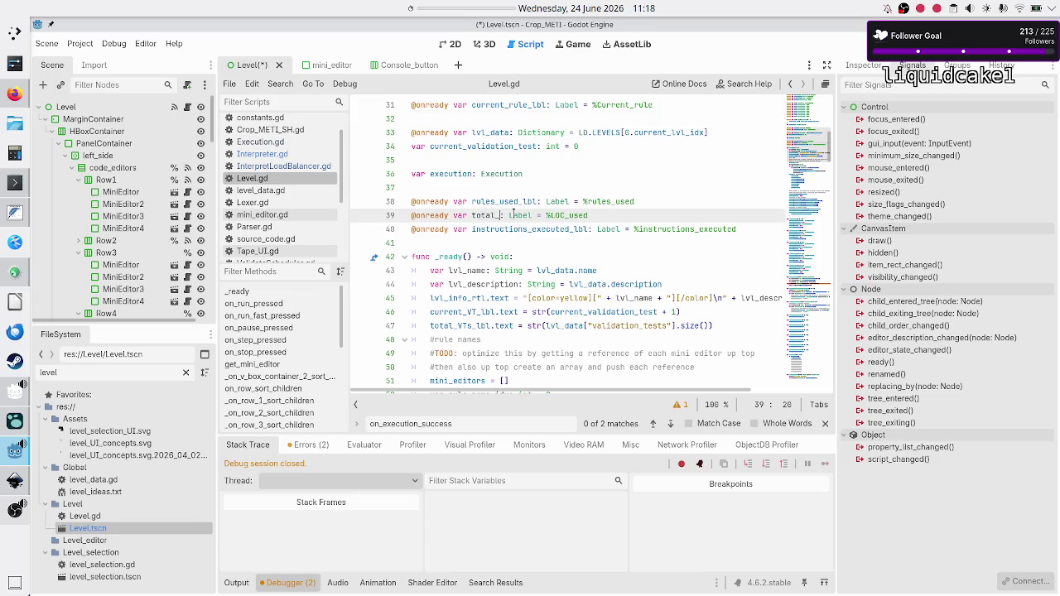
{"action": "type", "text": "Cs_lbl"}
{"action": "key", "text": "Right"}
{"action": "key", "text": "Right"}
{"action": "key", "text": "Right"}
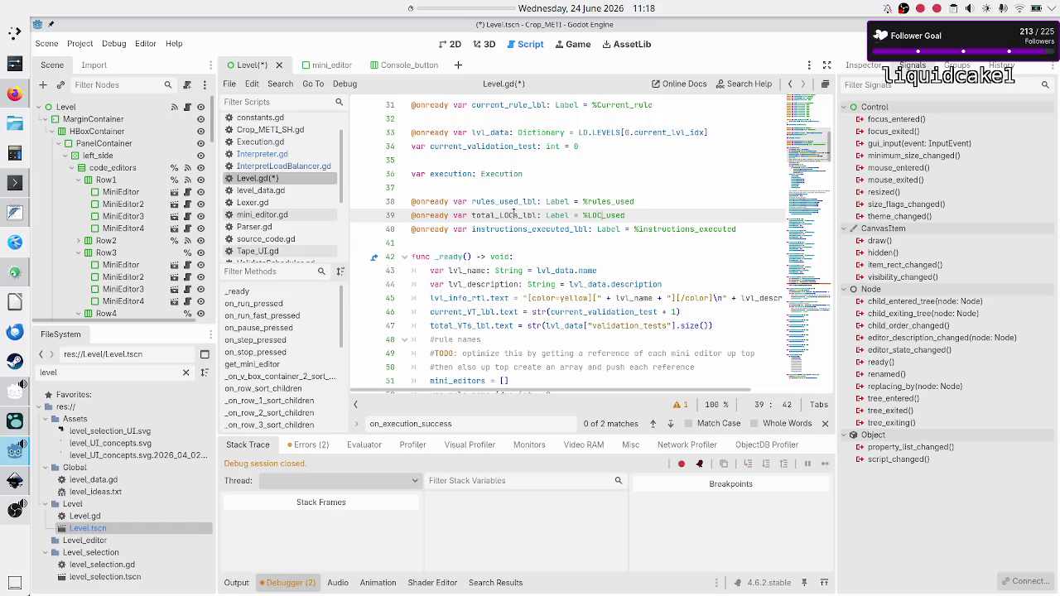
{"action": "key", "text": "BackSpace"}
{"action": "key", "text": "BackSpace"}
{"action": "key", "text": "BackSpace"}
{"action": "type", "text": "%total_LOCs"}
{"action": "key", "text": "Down"}
{"action": "key", "text": "Down"}
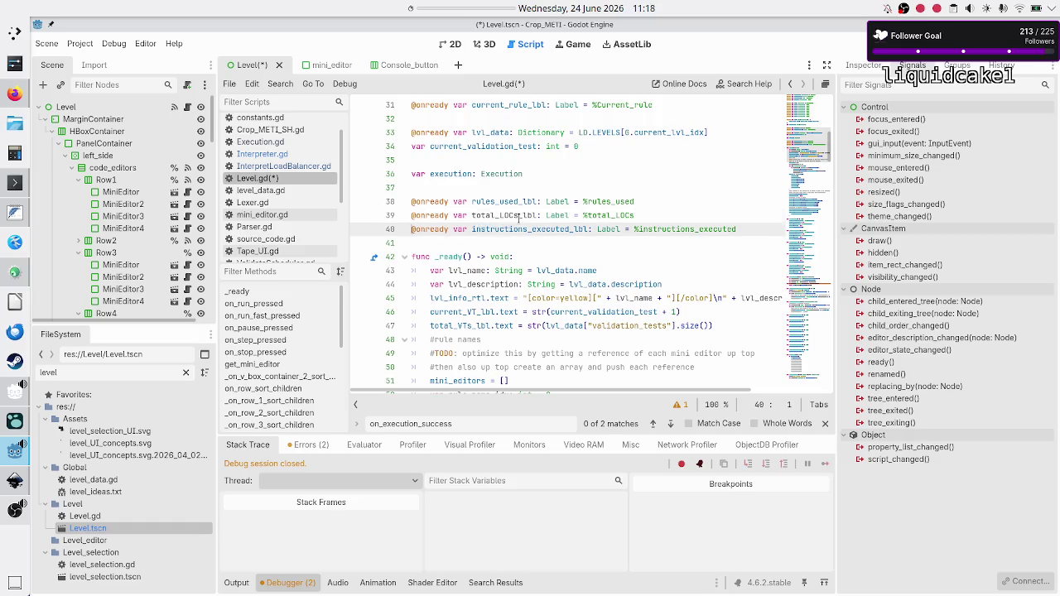
{"action": "key", "text": "ctrl+s"}
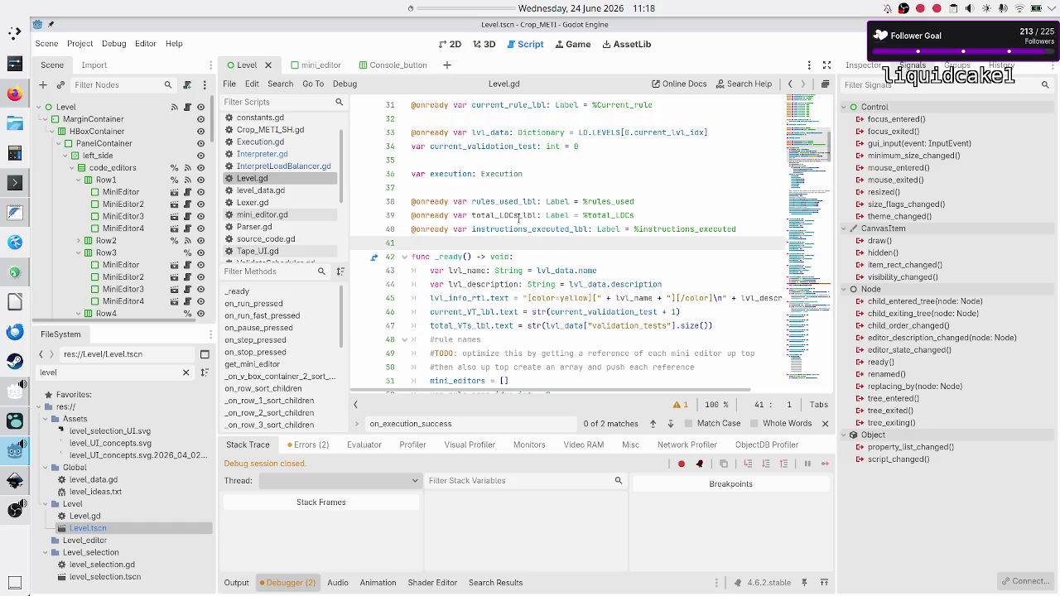
{"action": "double_click", "coordinate": [520, 214]}
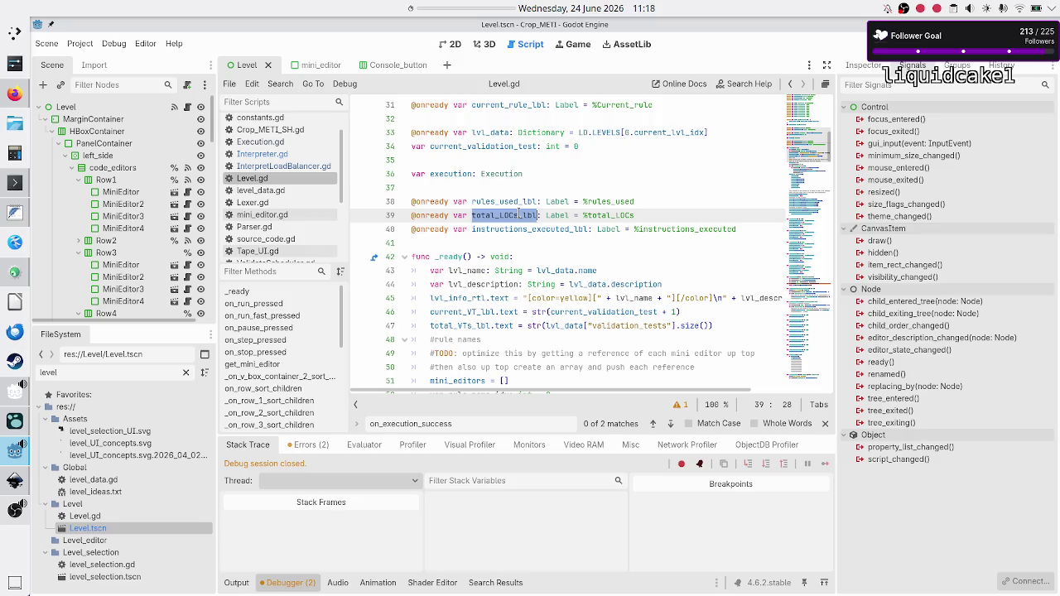
{"action": "left_click", "coordinate": [492, 201]}
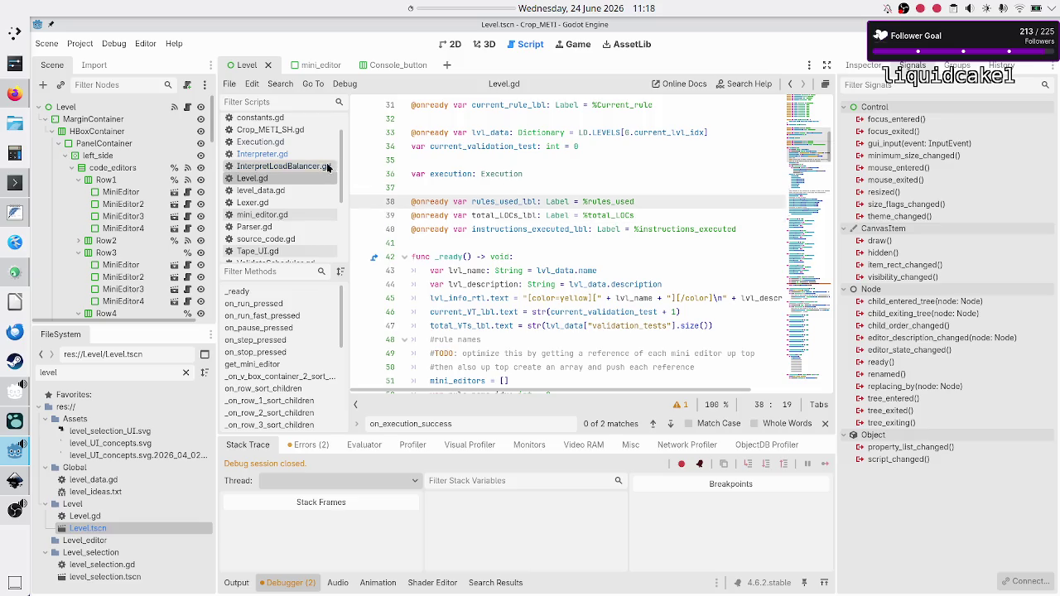
- Look over the Interpreter.gd and Level.gd scripts
{"action": "left_click", "coordinate": [282, 154]}
{"action": "left_click", "coordinate": [466, 256]}
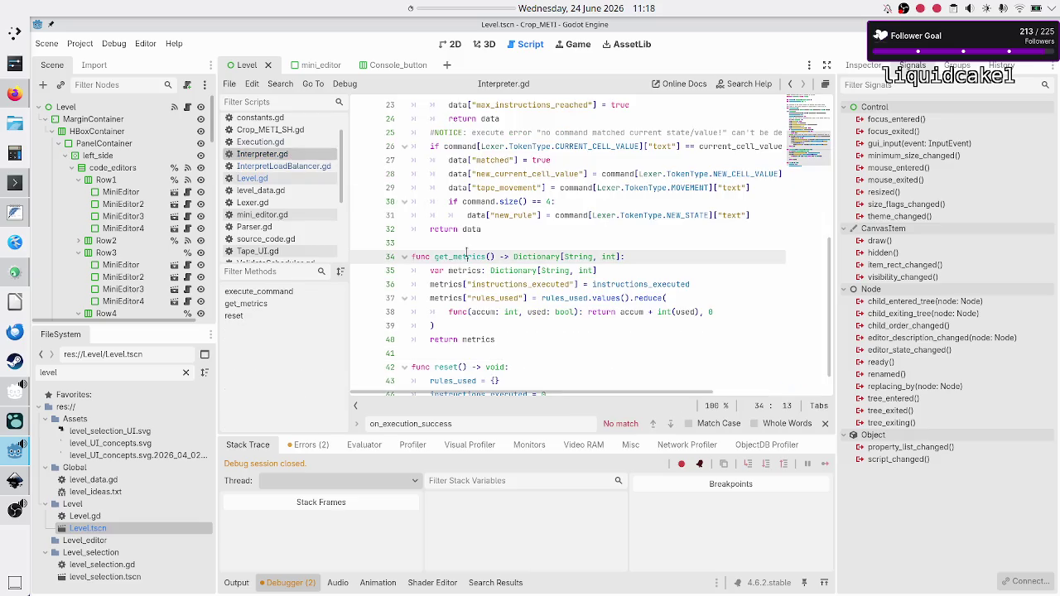
{"action": "left_click", "coordinate": [466, 245]}
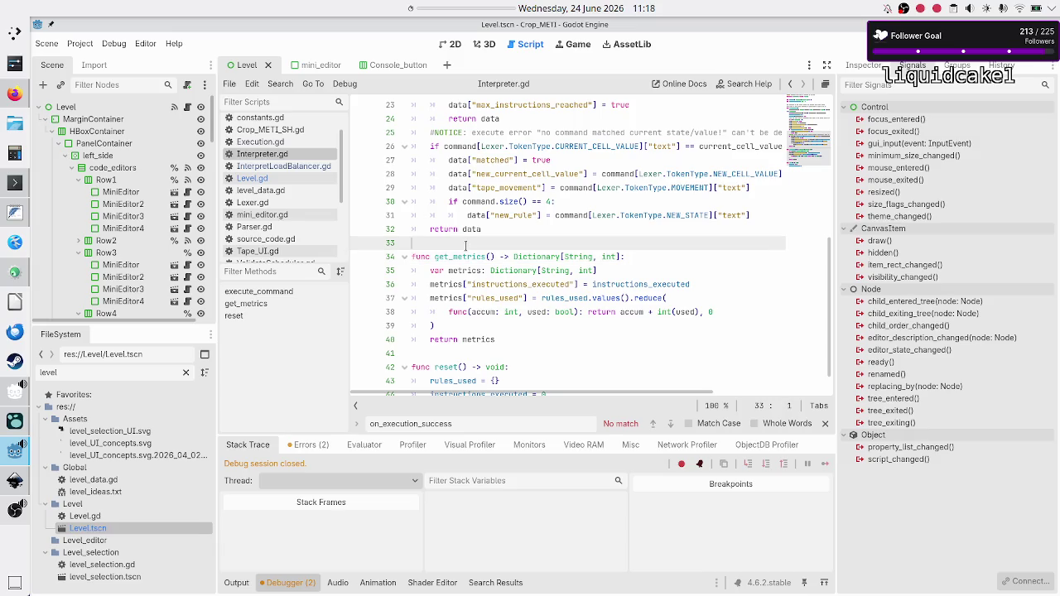
{"action": "left_click", "coordinate": [315, 167]}
{"action": "left_click", "coordinate": [293, 179]}
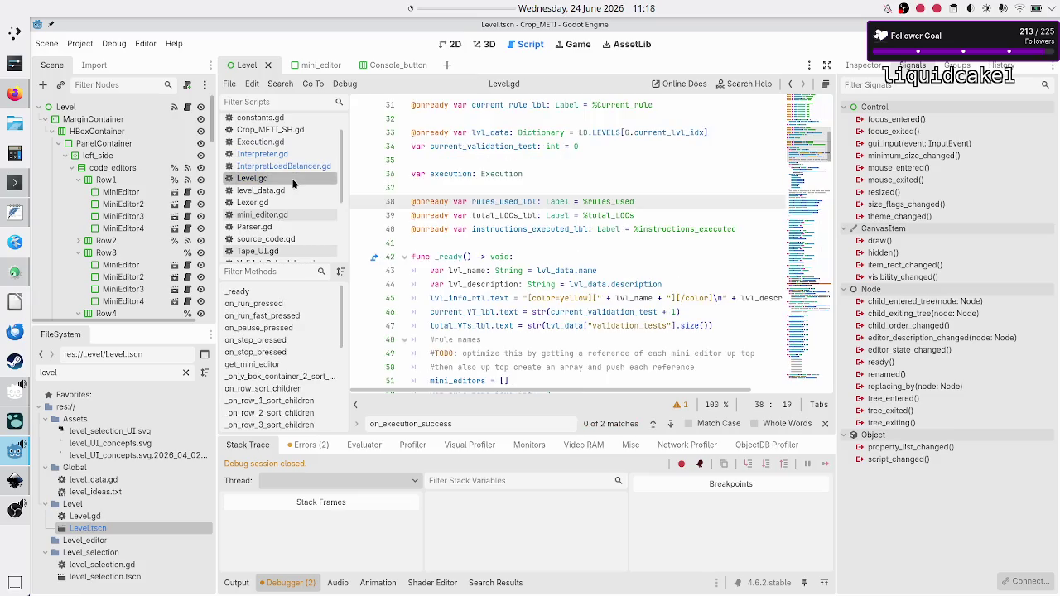
{"action": "left_click", "coordinate": [501, 271]}
{"action": "mouse_move", "coordinate": [501, 271]}
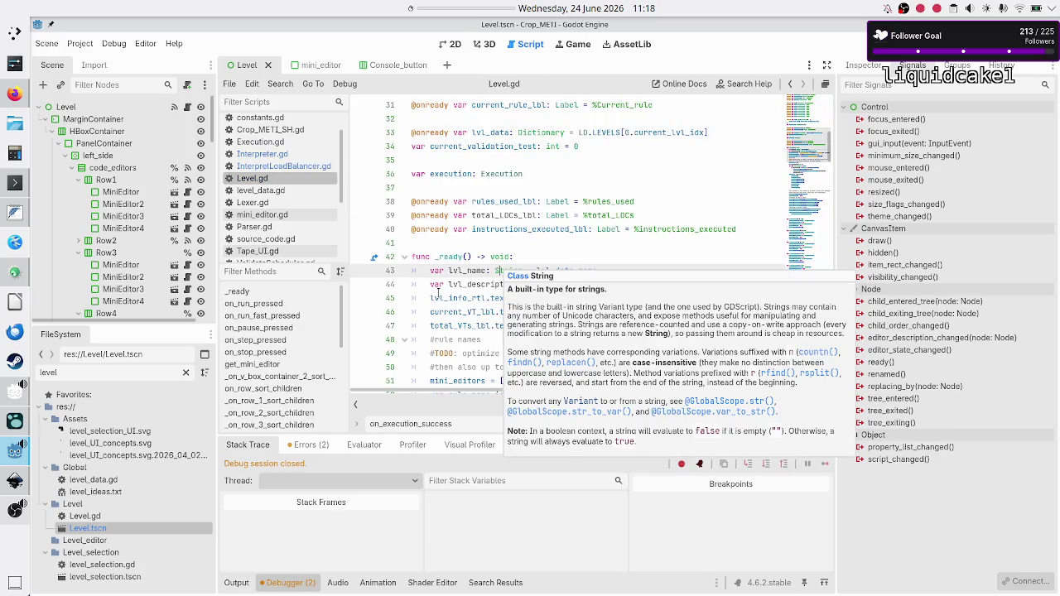
{"action": "scroll", "coordinate": [300, 332], "scroll_direction": "down", "scroll_amount": 5}
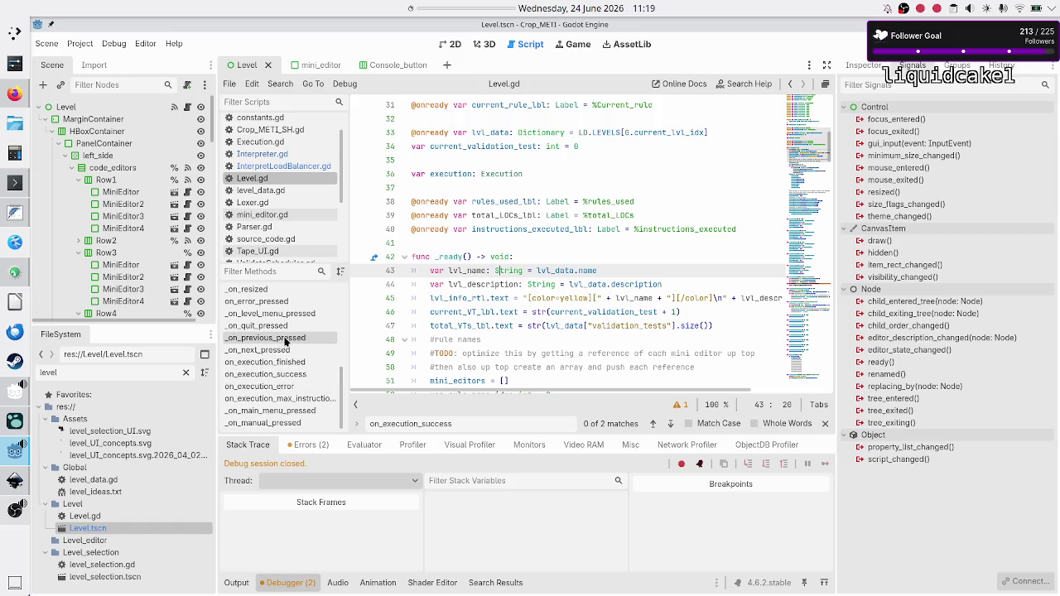
{"action": "scroll", "coordinate": [286, 326], "scroll_direction": "up", "scroll_amount": 1}
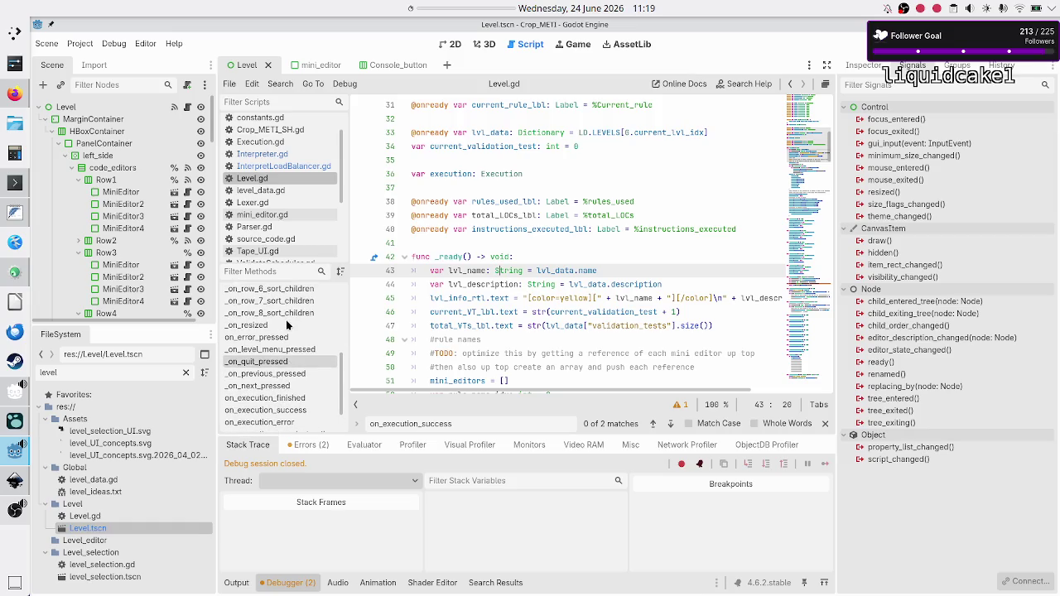
{"action": "scroll", "coordinate": [287, 325], "scroll_direction": "up", "scroll_amount": 1}
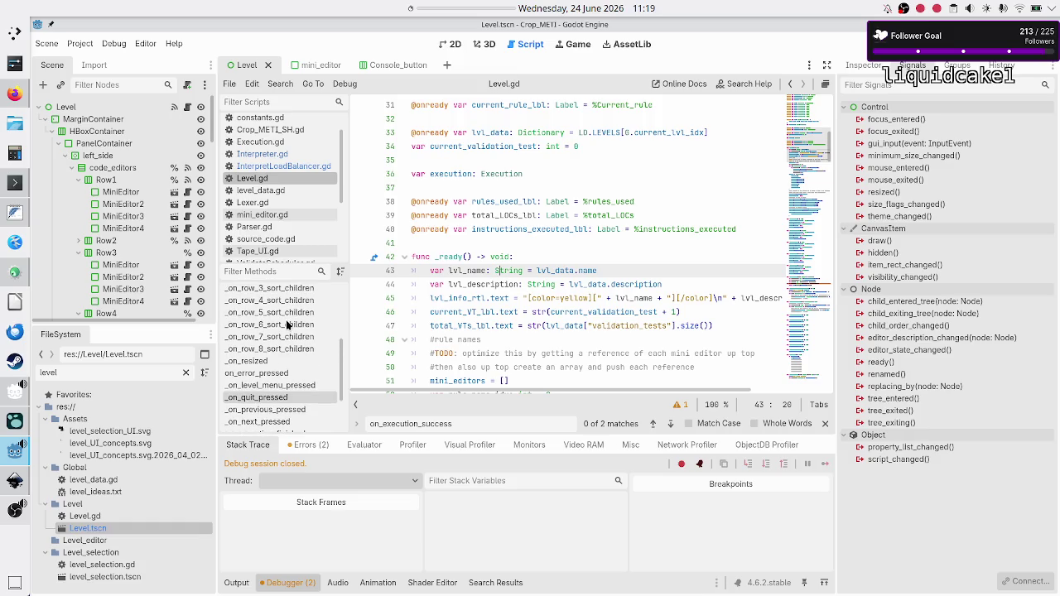
{"action": "scroll", "coordinate": [287, 326], "scroll_direction": "up", "scroll_amount": 4}
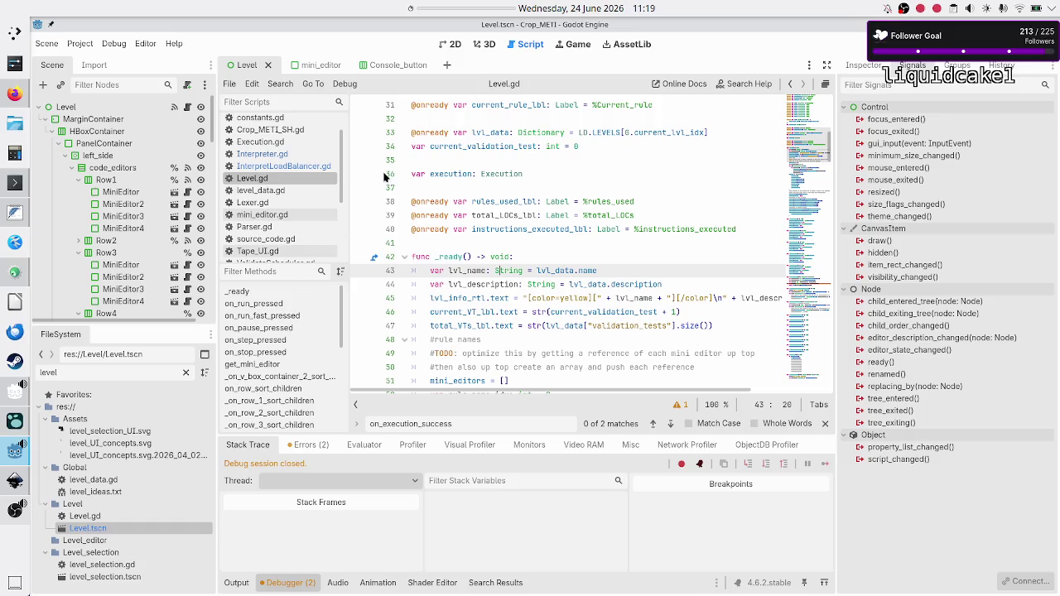
- In InterpretLoadBalancer.gd, add a '#metrics per VT' comment after line 21
{"action": "left_click", "coordinate": [291, 166]}
{"action": "scroll", "coordinate": [470, 170], "scroll_direction": "up", "scroll_amount": 15}
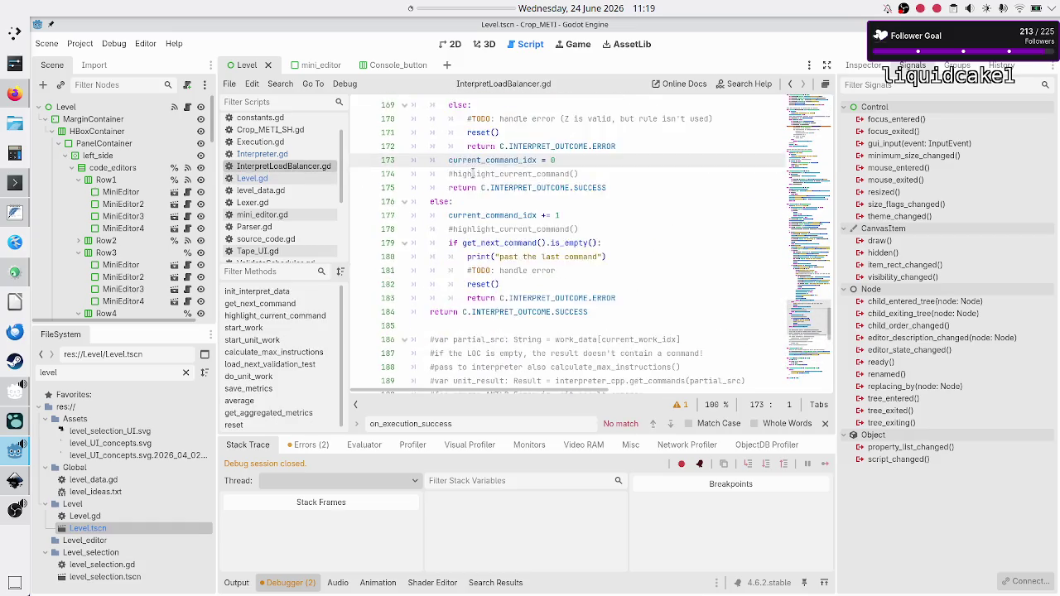
{"action": "scroll", "coordinate": [470, 169], "scroll_direction": "up", "scroll_amount": 20}
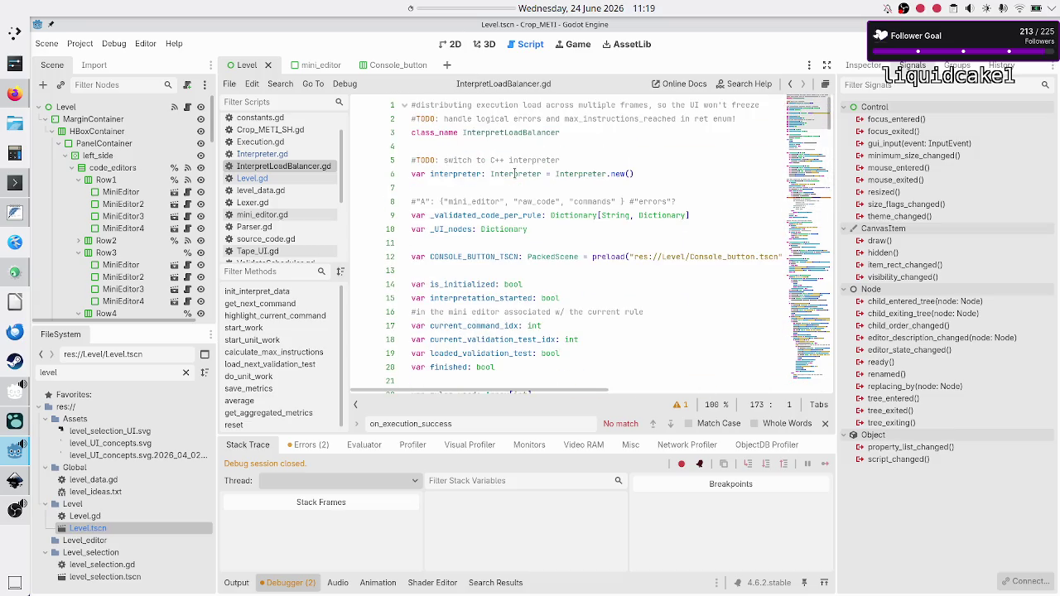
{"action": "left_click", "coordinate": [494, 215]}
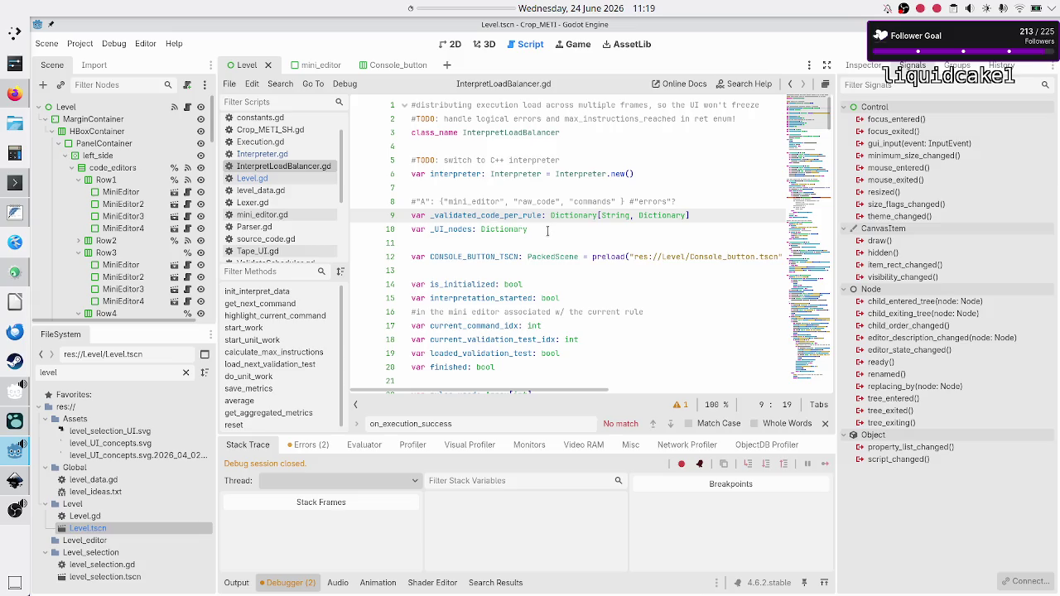
{"action": "scroll", "coordinate": [524, 256], "scroll_direction": "down", "scroll_amount": 6}
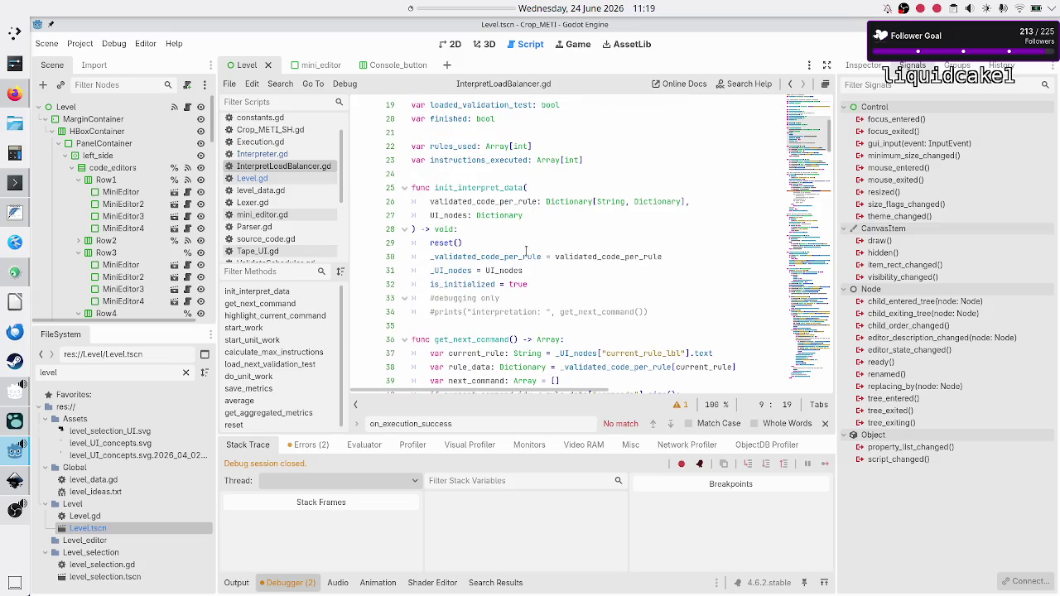
{"action": "left_click", "coordinate": [530, 134]}
{"action": "key", "text": "Return"}
{"action": "type", "text": "#"}
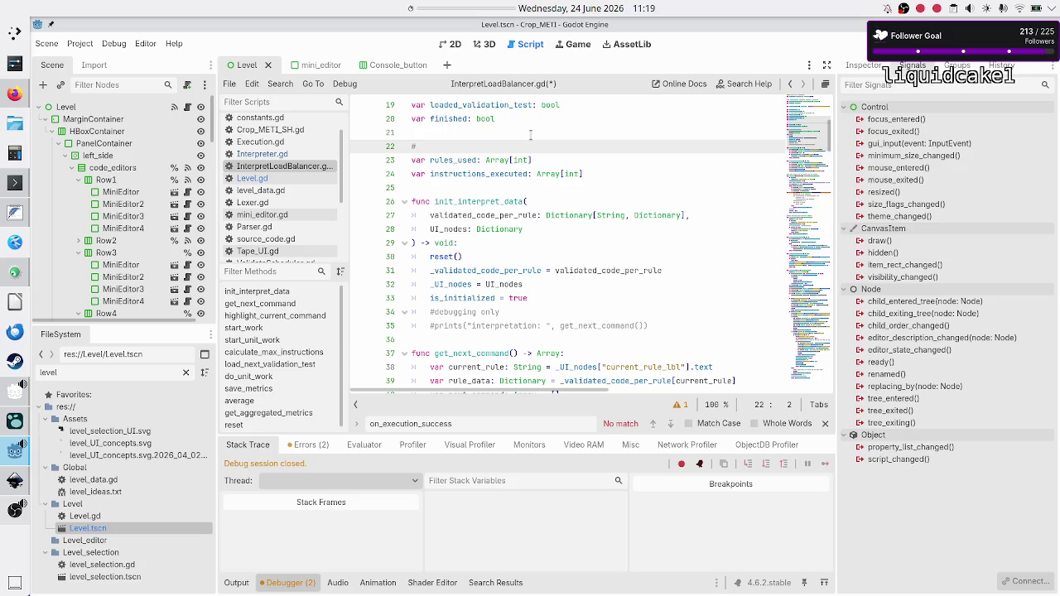
{"action": "type", "text": "metrics "}
{"action": "type", "text": "per VT"}
{"action": "key", "text": "Right"}
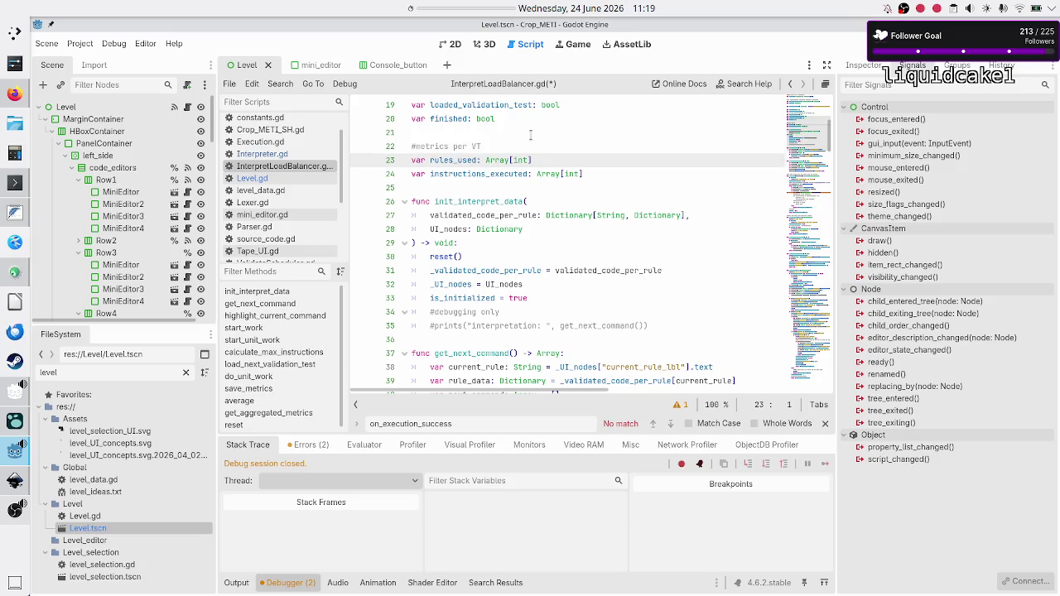
{"action": "key", "text": "Left"}
{"action": "key", "text": "ctrl+shift+Left"}
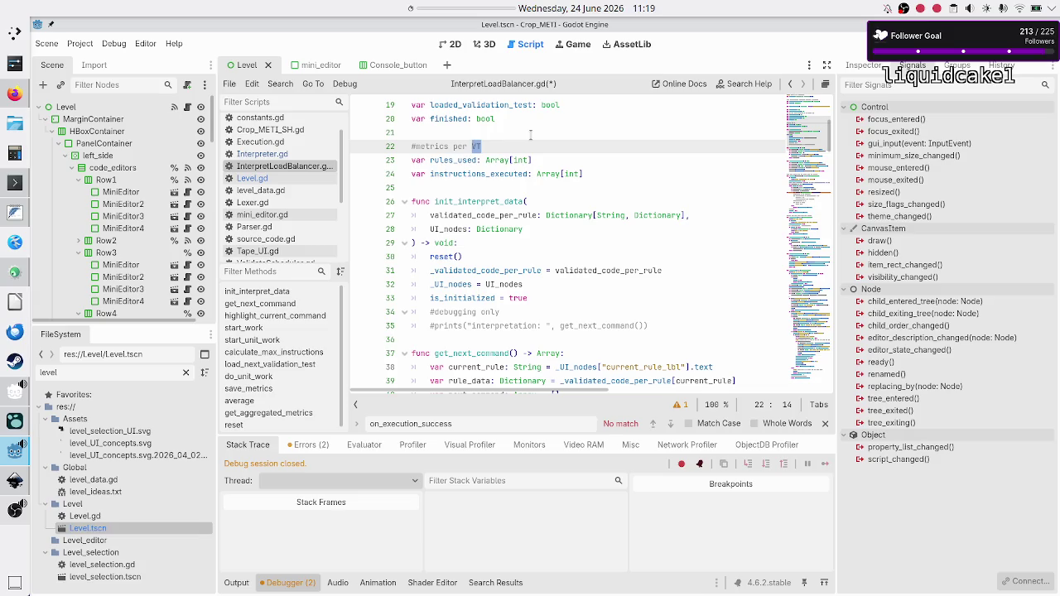
{"action": "key", "text": "Right"}
{"action": "left_click", "coordinate": [14, 481]}
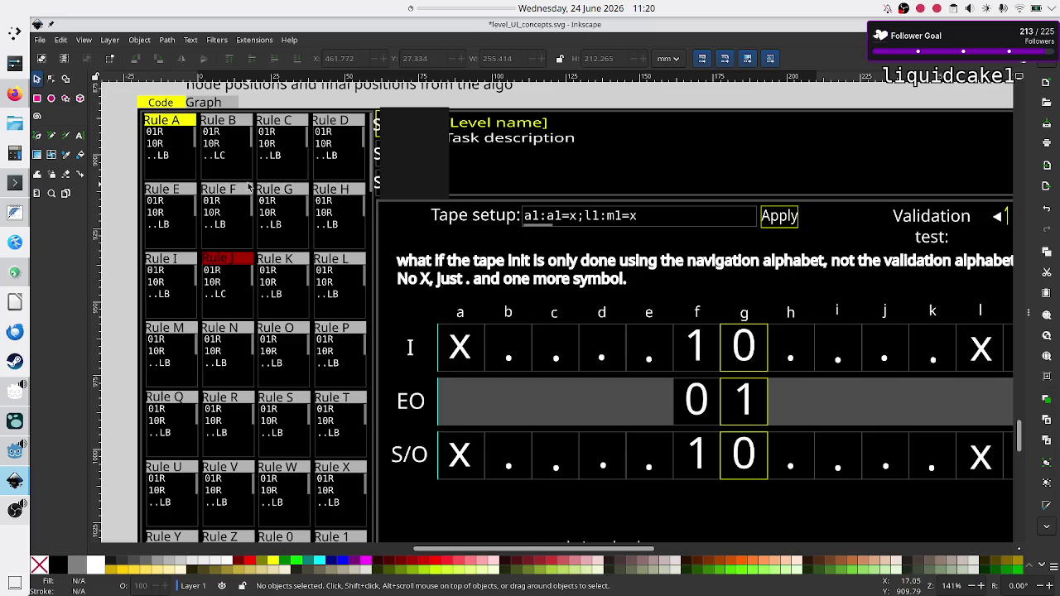
- Scroll through the Inkscape level UI mockup, then return to InterpretLoadBalancer.gd in Godot
{"action": "scroll", "coordinate": [276, 292], "scroll_direction": "down", "scroll_amount": 5}
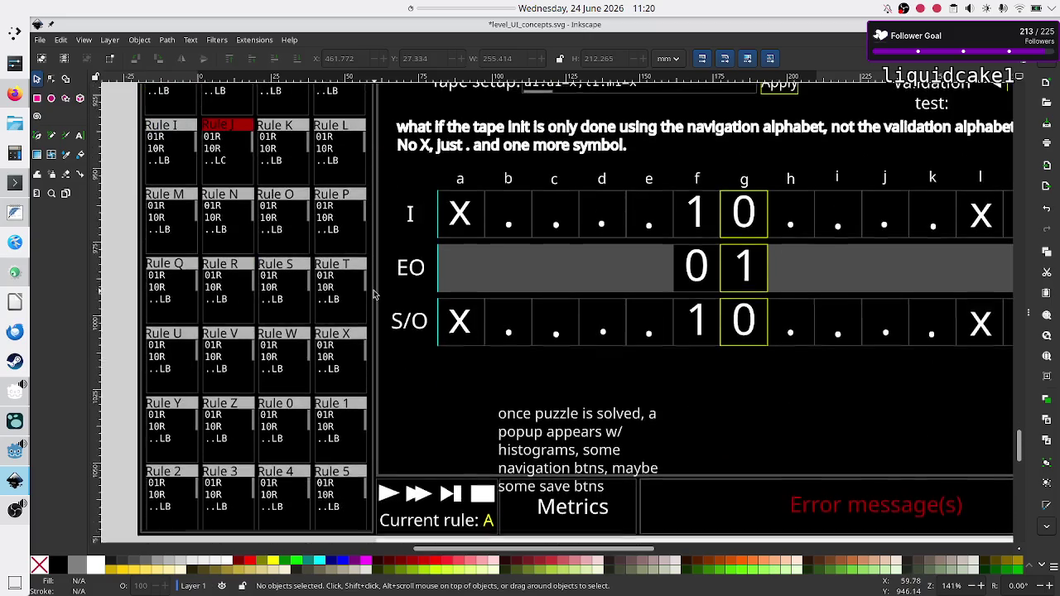
{"action": "scroll", "coordinate": [312, 219], "scroll_direction": "up", "scroll_amount": 4}
{"action": "scroll", "coordinate": [313, 220], "scroll_direction": "up", "scroll_amount": 3}
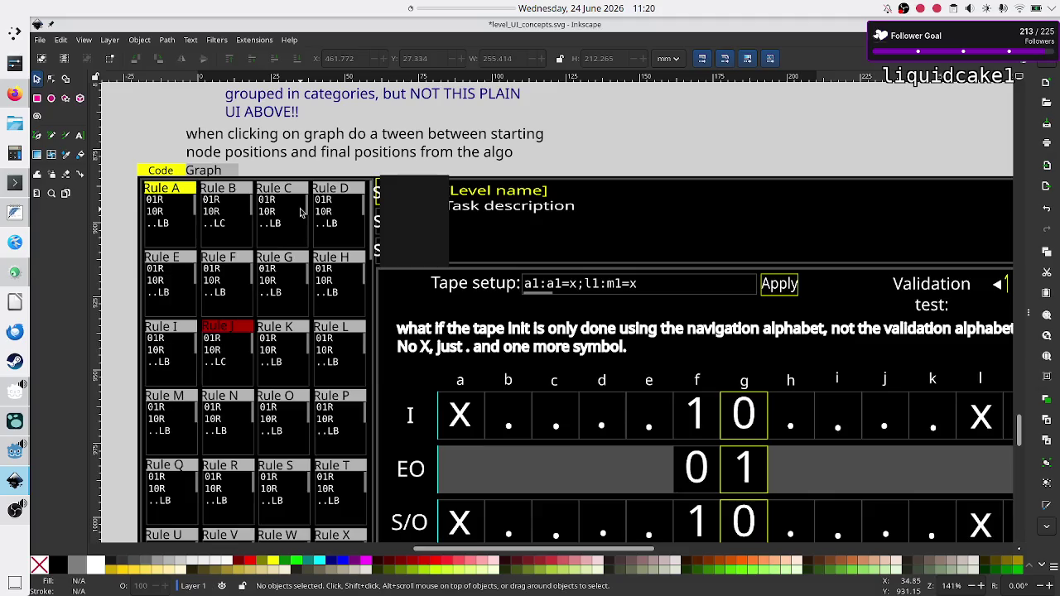
{"action": "key", "text": "alt+Tab"}
{"action": "left_click", "coordinate": [505, 133]}
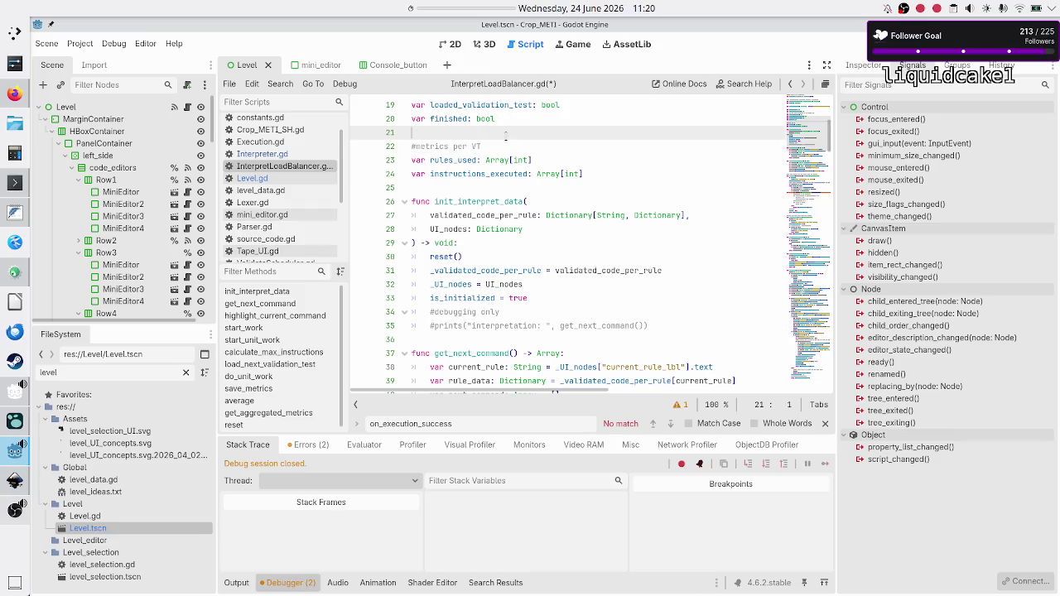
- Declare var total_LOCs: int above the #metrics per VT comment
{"action": "key", "text": "Return"}
{"action": "type", "text": "var "}
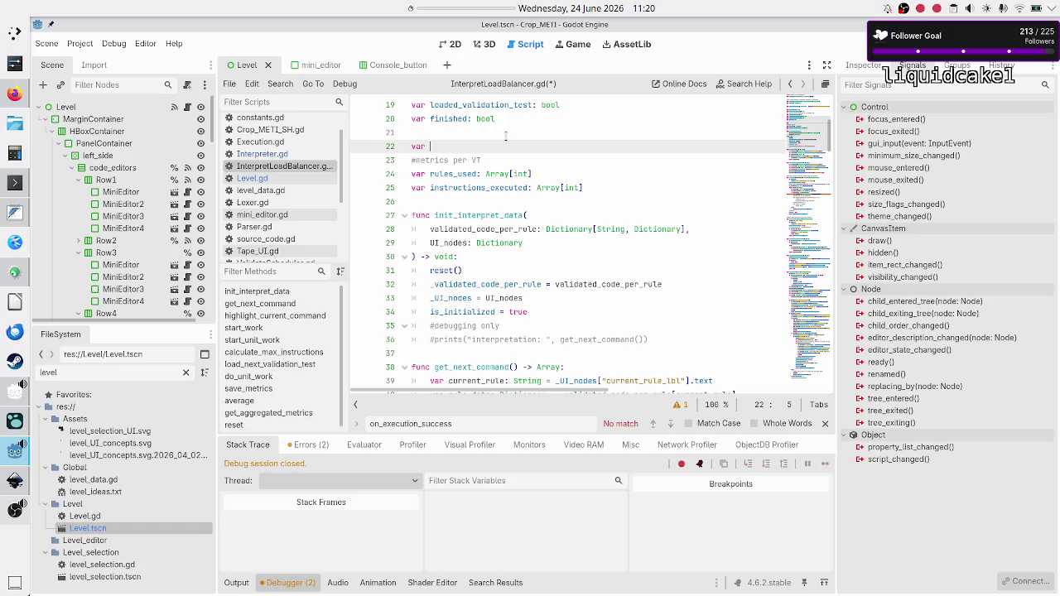
{"action": "type", "text": "total_LOC"}
{"action": "type", "text": "s"}
{"action": "type", "text": ": "}
{"action": "type", "text": "int"}
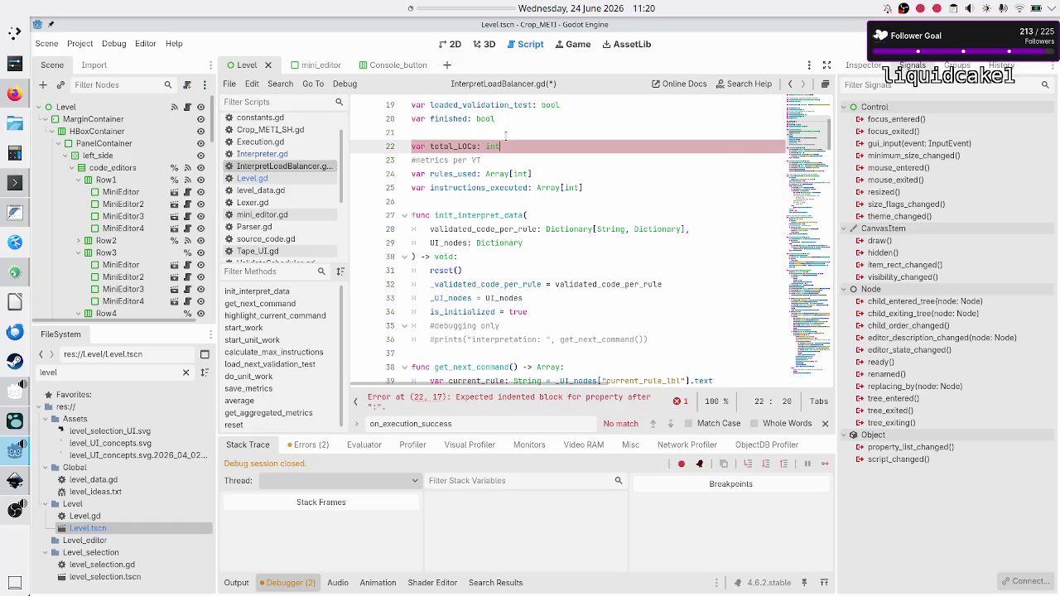
{"action": "key", "text": "Escape"}
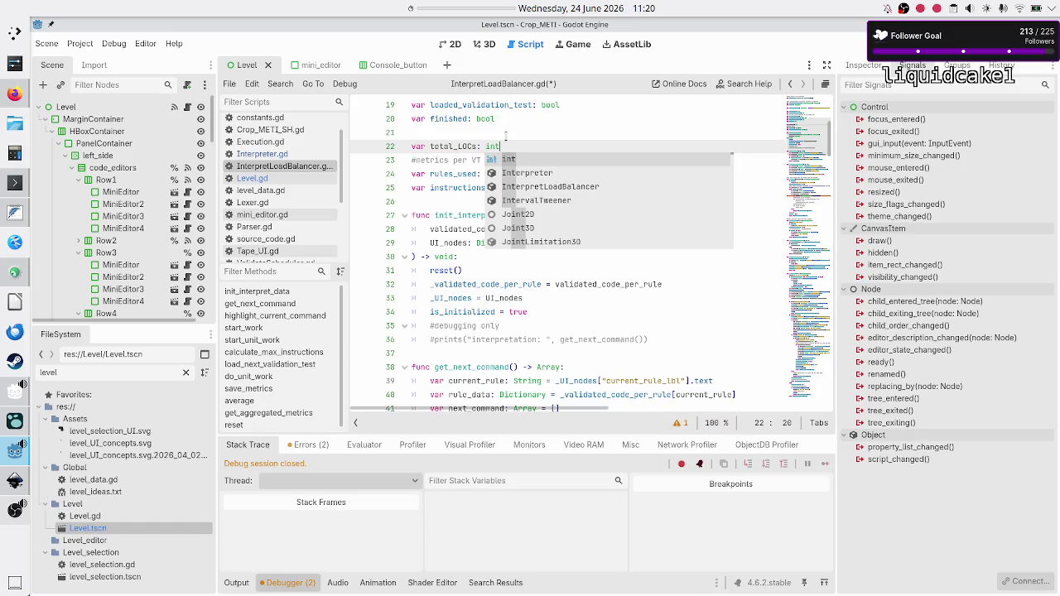
{"action": "key", "text": "Escape"}
{"action": "key", "text": "Up"}
{"action": "key", "text": "Return"}
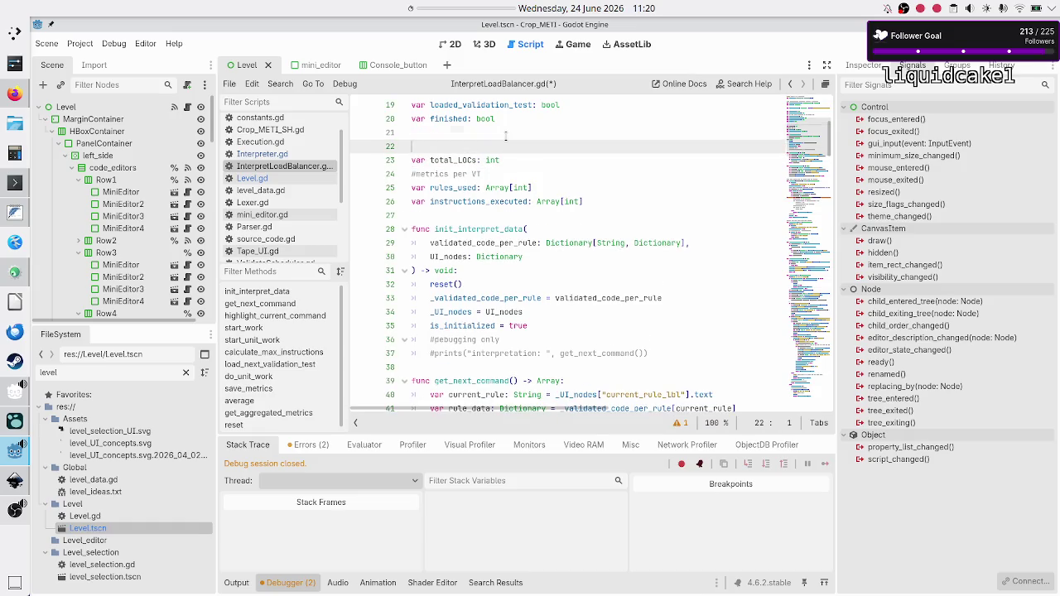
- Label the total_LOCs variable with a '#general metrics' comment
{"action": "type", "text": "#"}
{"action": "type", "text": "glo"}
{"action": "key", "text": "BackSpace"}
{"action": "key", "text": "BackSpace"}
{"action": "key", "text": "BackSpace"}
{"action": "type", "text": "save"}
{"action": "key", "text": "BackSpace"}
{"action": "key", "text": "BackSpace"}
{"action": "key", "text": "BackSpace"}
{"action": "type", "text": "#metr"}
{"action": "key", "text": "Down"}
{"action": "key", "text": "Down"}
{"action": "key", "text": "Down"}
{"action": "key", "text": "Up"}
{"action": "key", "text": "Up"}
{"action": "key", "text": "Up"}
{"action": "key", "text": "BackSpace"}
{"action": "key", "text": "BackSpace"}
{"action": "key", "text": "BackSpace"}
{"action": "type", "text": "gene"}
{"action": "type", "text": "ral metrics"}
- Save InterpretLoadBalancer.gd and scroll back to the top of the script
{"action": "key", "text": "Down"}
{"action": "key", "text": "Down"}
{"action": "key", "text": "Home"}
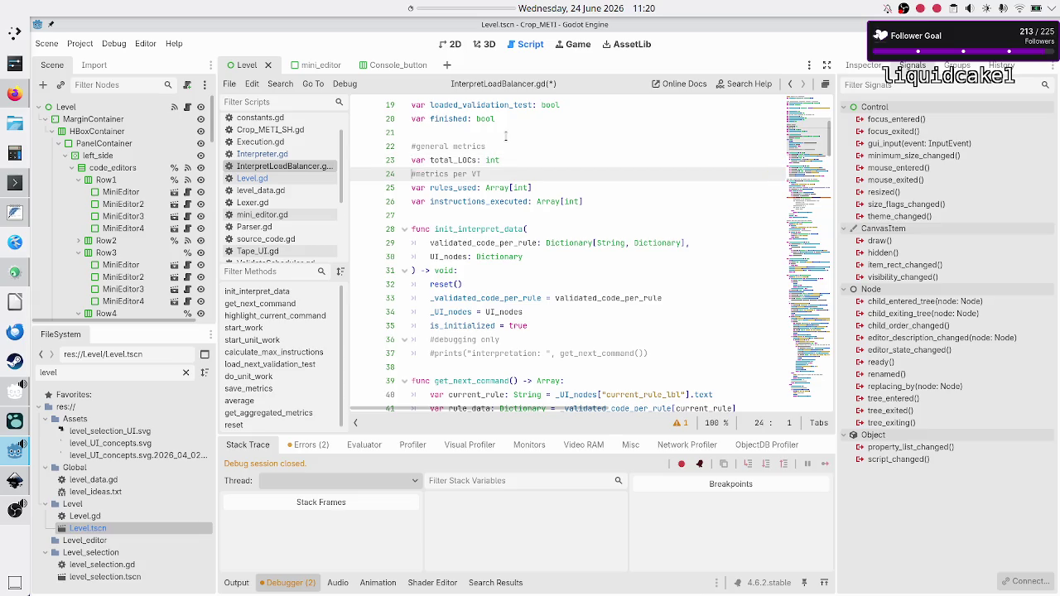
{"action": "key", "text": "Up"}
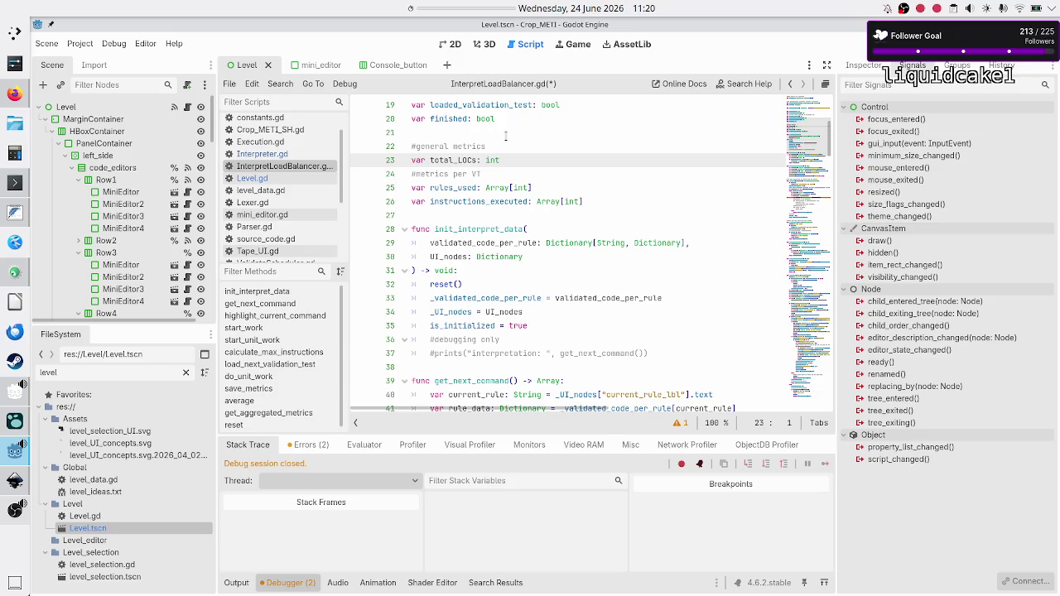
{"action": "key", "text": "shift+End"}
{"action": "key", "text": "Right"}
{"action": "key", "text": "ctrl+s"}
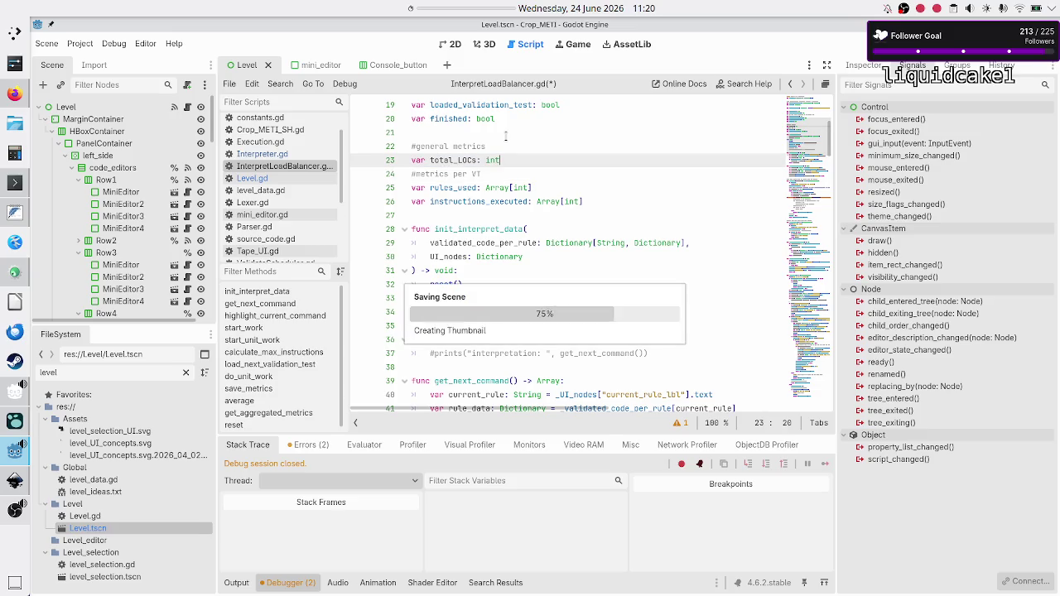
{"action": "scroll", "coordinate": [496, 112], "scroll_direction": "up", "scroll_amount": 1}
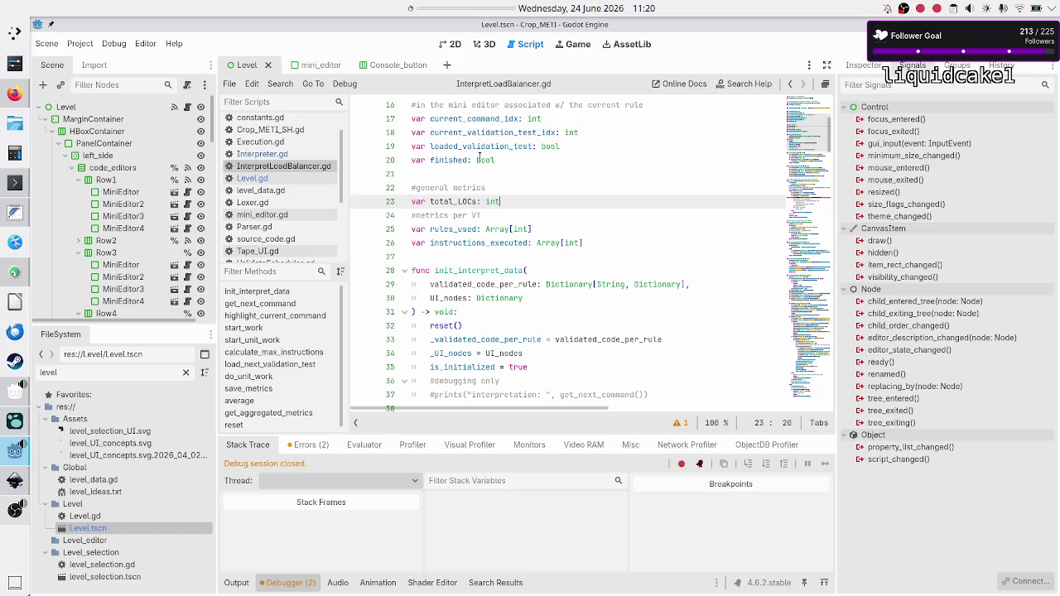
{"action": "scroll", "coordinate": [479, 157], "scroll_direction": "up", "scroll_amount": 5}
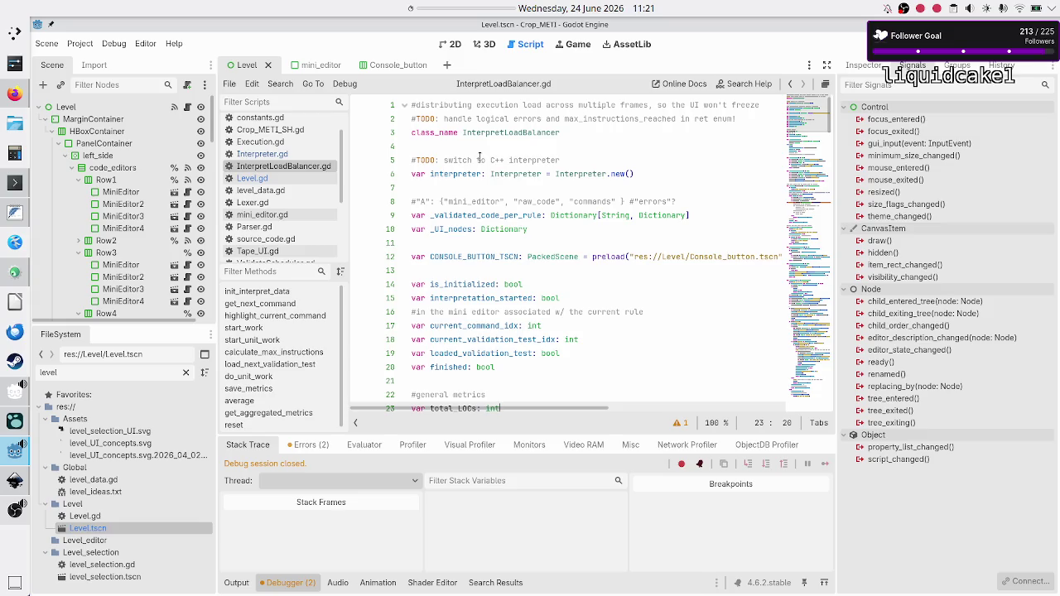
{"action": "mouse_move", "coordinate": [10, 483]}
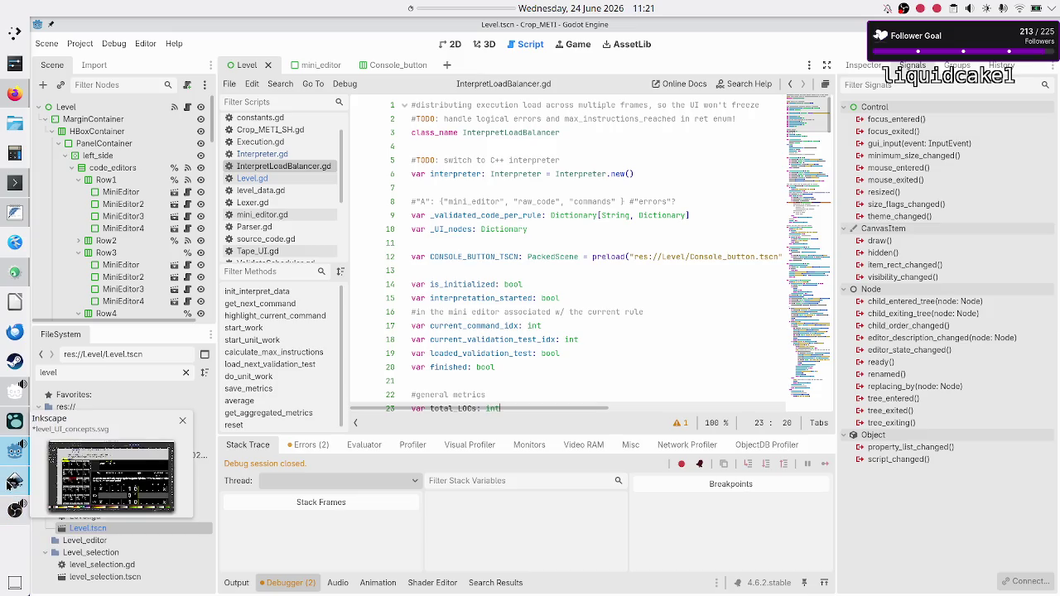
{"action": "left_click", "coordinate": [10, 483]}
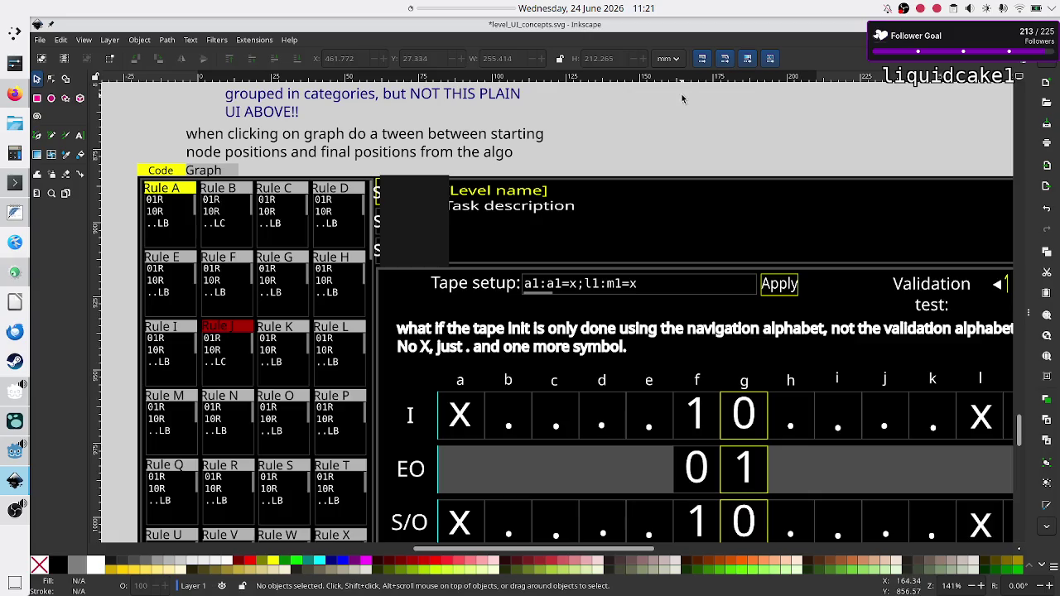
{"action": "key", "text": "alt+Tab"}
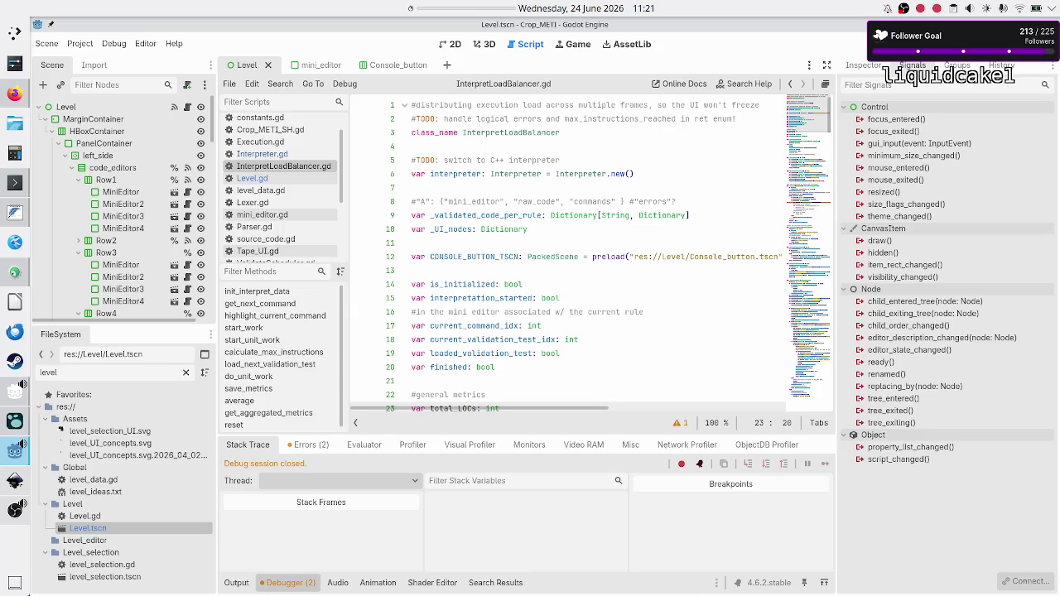
- Select the _validated_code_per_rule variable, then open Lexer.gd by filtering scripts for 'lex'
{"action": "left_click", "coordinate": [577, 214]}
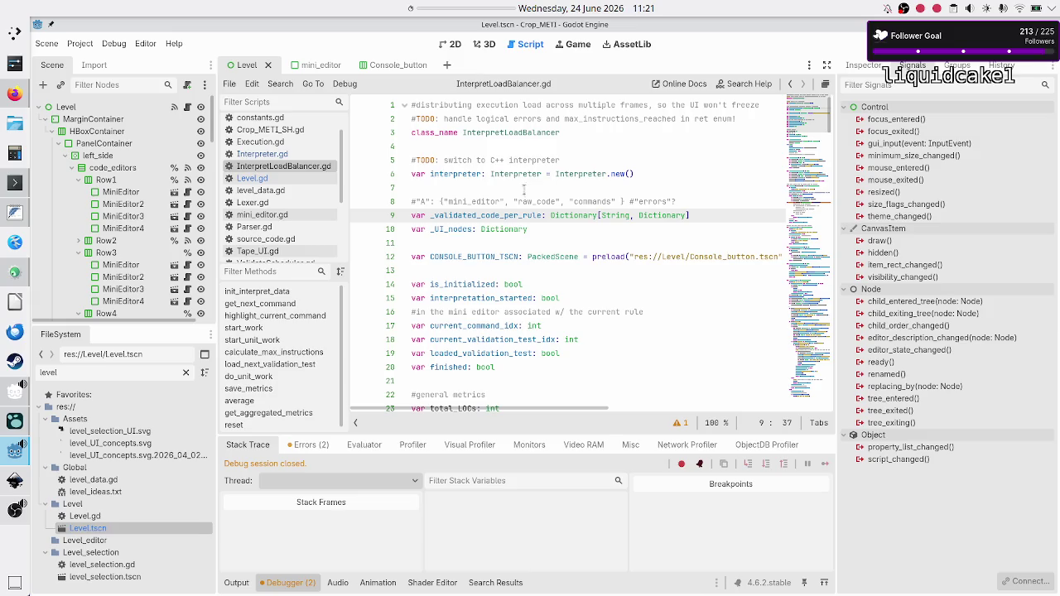
{"action": "double_click", "coordinate": [495, 210]}
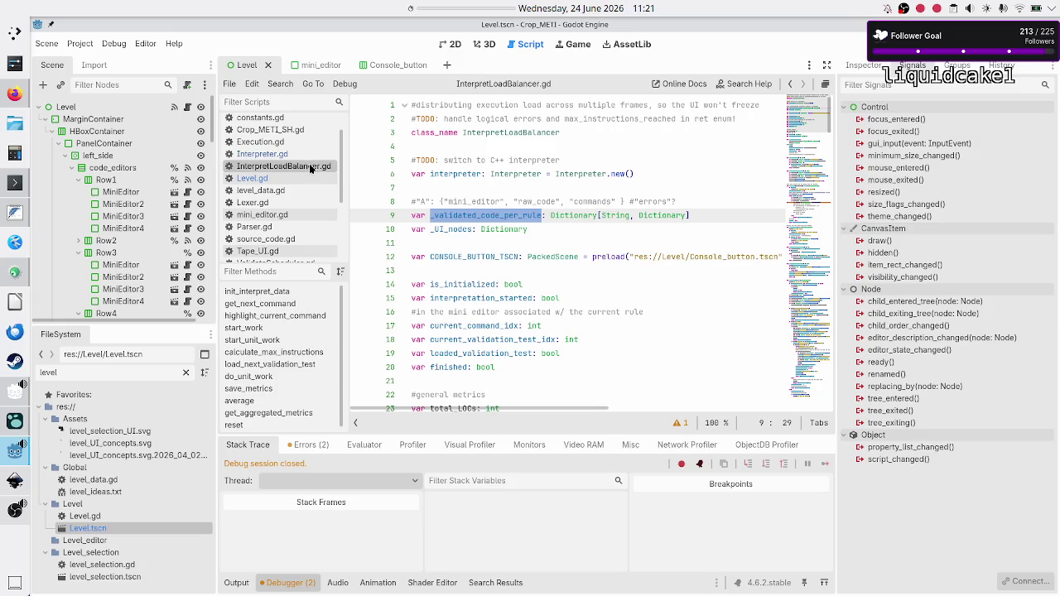
{"action": "left_click", "coordinate": [279, 100]}
{"action": "type", "text": "lex"}
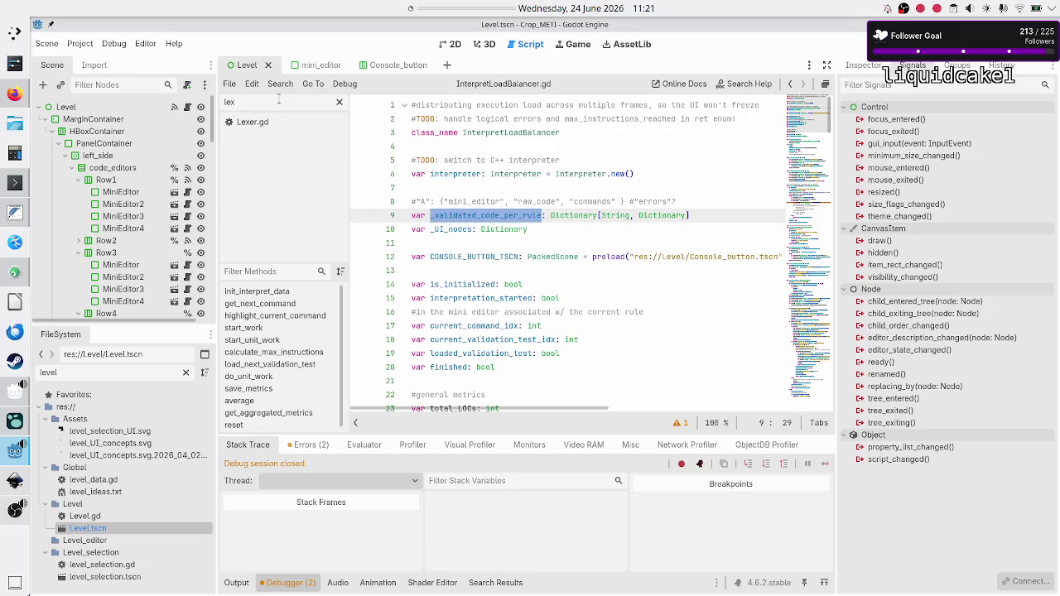
{"action": "left_click", "coordinate": [275, 126]}
- Review Lexer.gd's raw_code_lines loop and COMMENT token type, then clear the script filter
{"action": "left_click", "coordinate": [499, 270]}
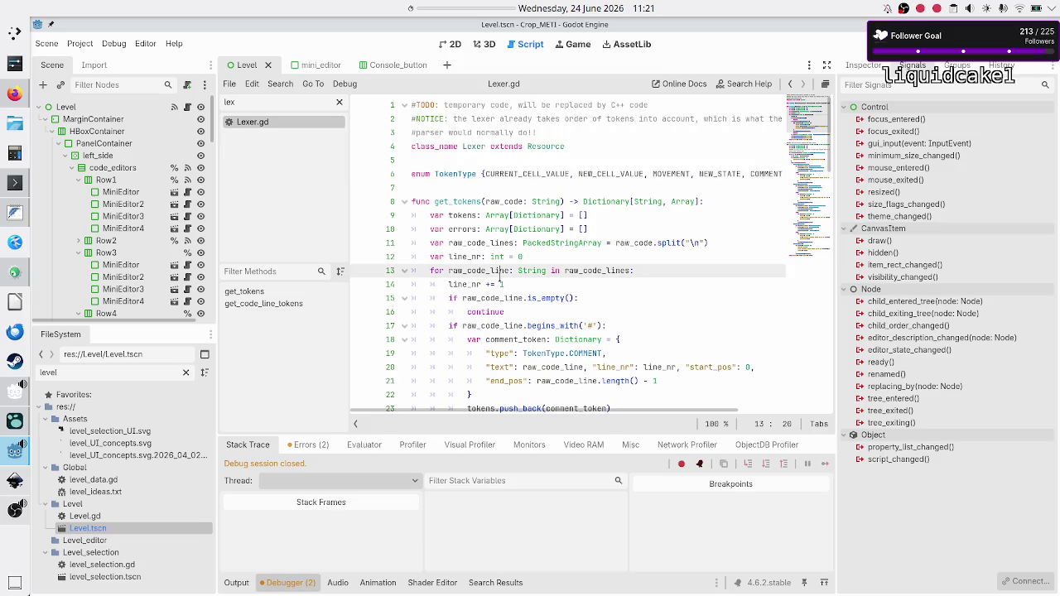
{"action": "scroll", "coordinate": [568, 263], "scroll_direction": "down", "scroll_amount": 2}
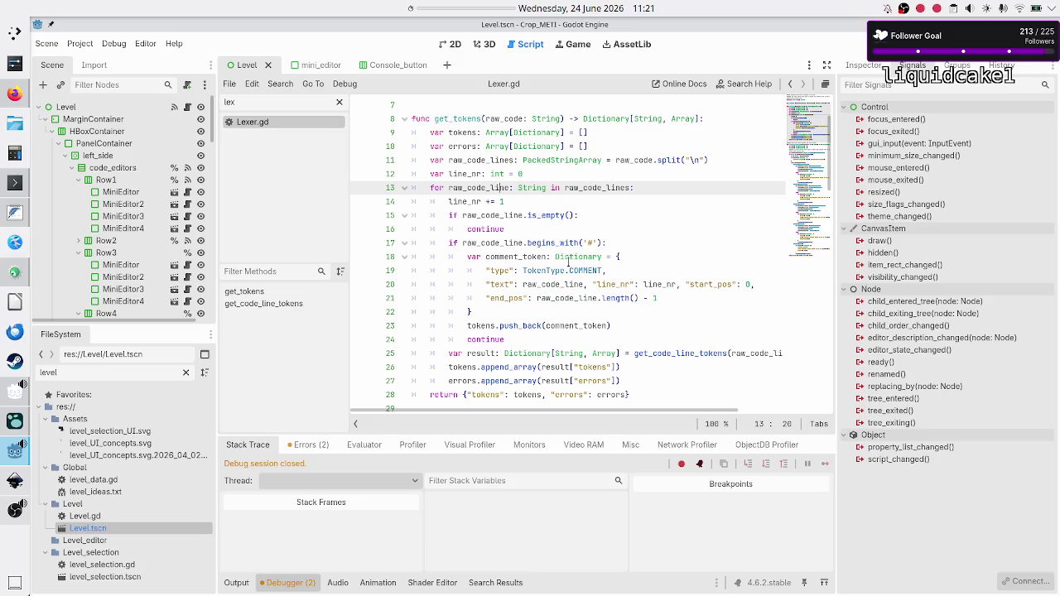
{"action": "scroll", "coordinate": [568, 262], "scroll_direction": "up", "scroll_amount": 2}
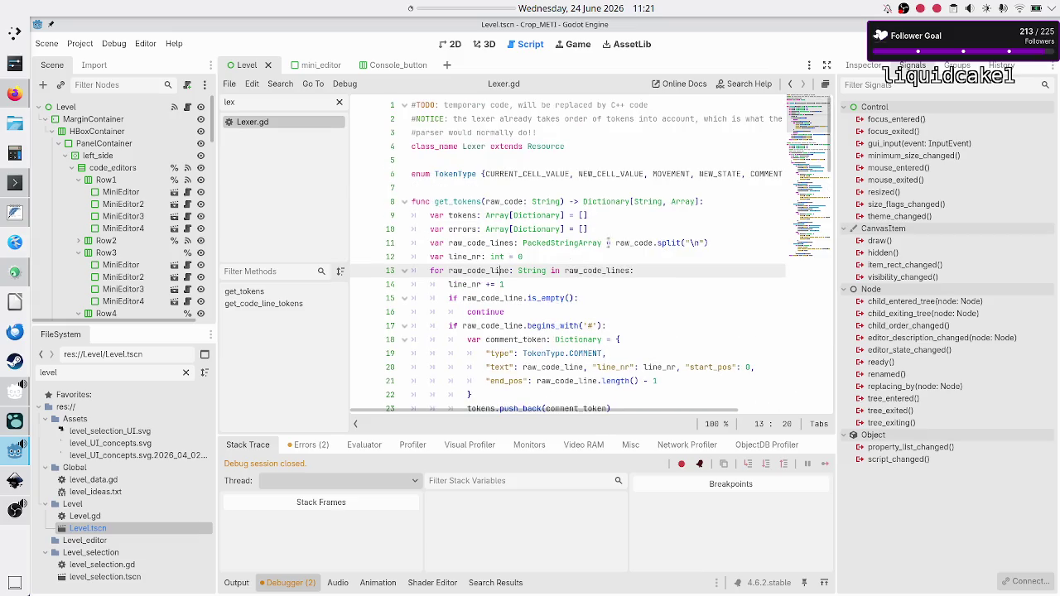
{"action": "double_click", "coordinate": [748, 176]}
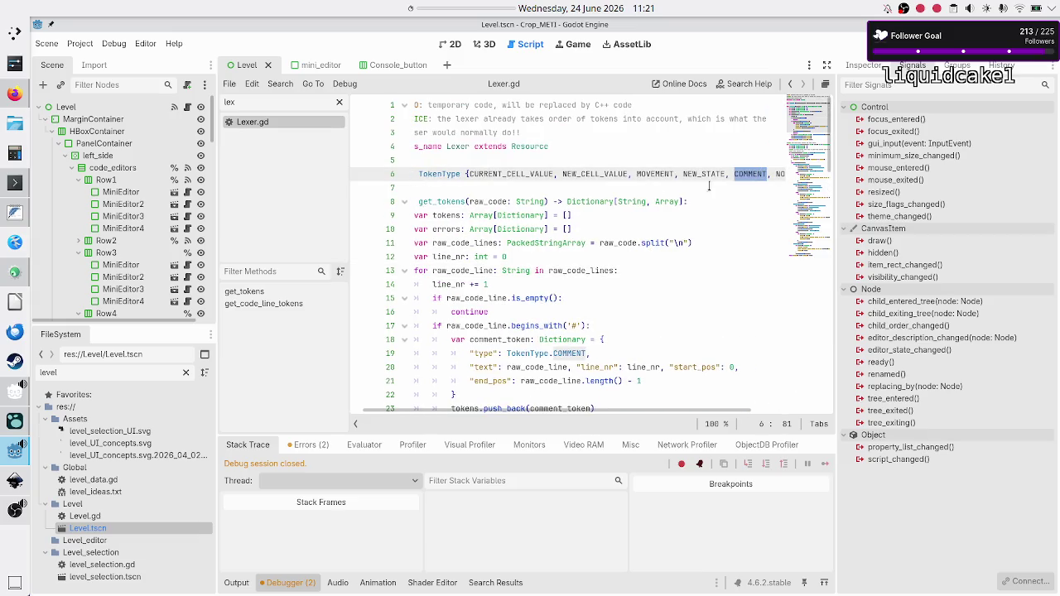
{"action": "left_click", "coordinate": [612, 188]}
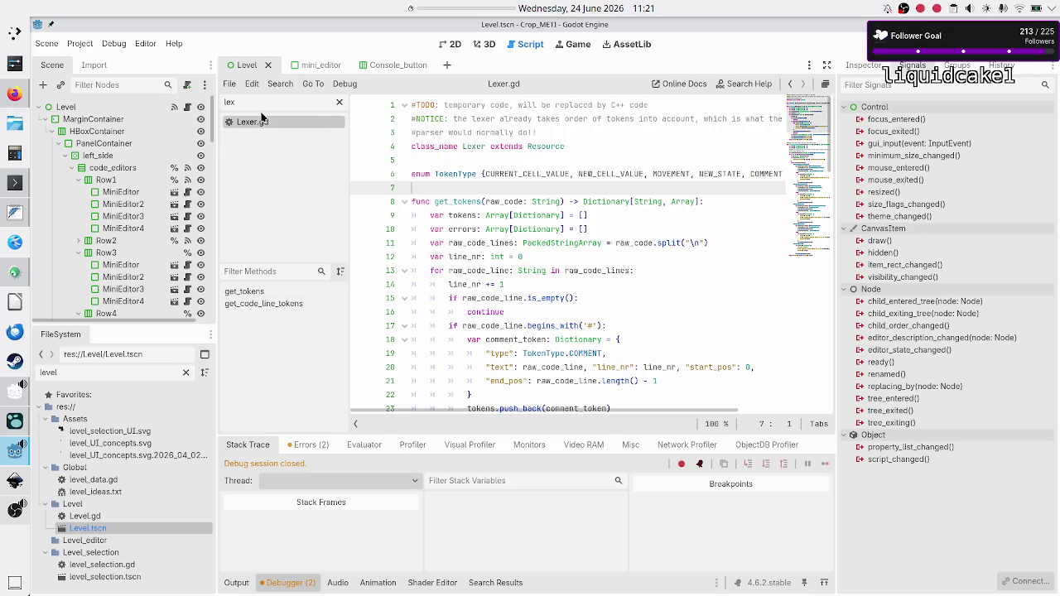
{"action": "key", "text": "BackSpace"}
{"action": "key", "text": "BackSpace"}
{"action": "key", "text": "BackSpace"}
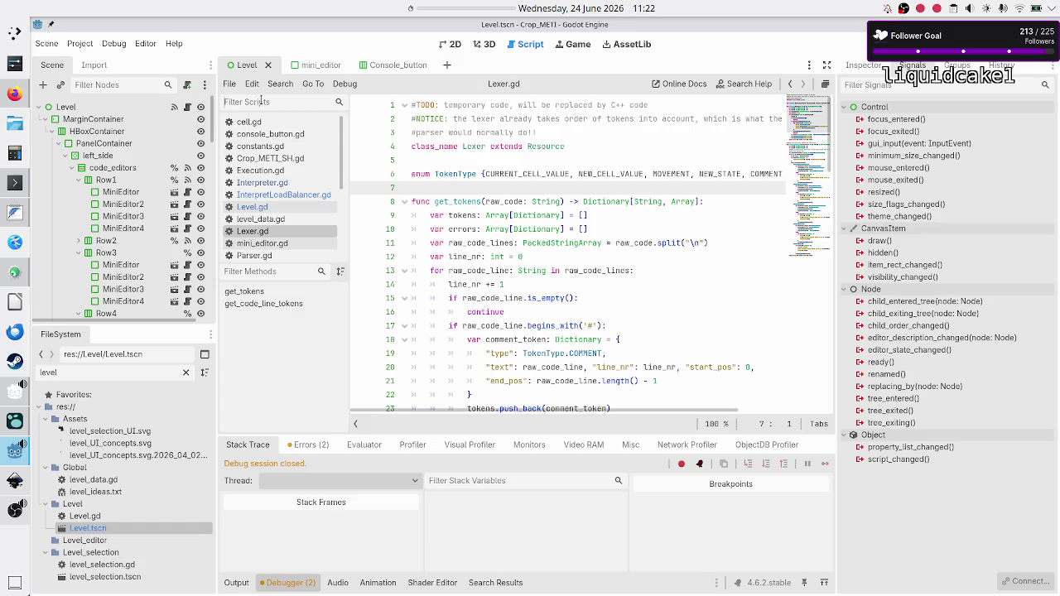
- Open Parser.gd via the 'parse' filter and read through get_commands and its token grouping
{"action": "type", "text": "parse"}
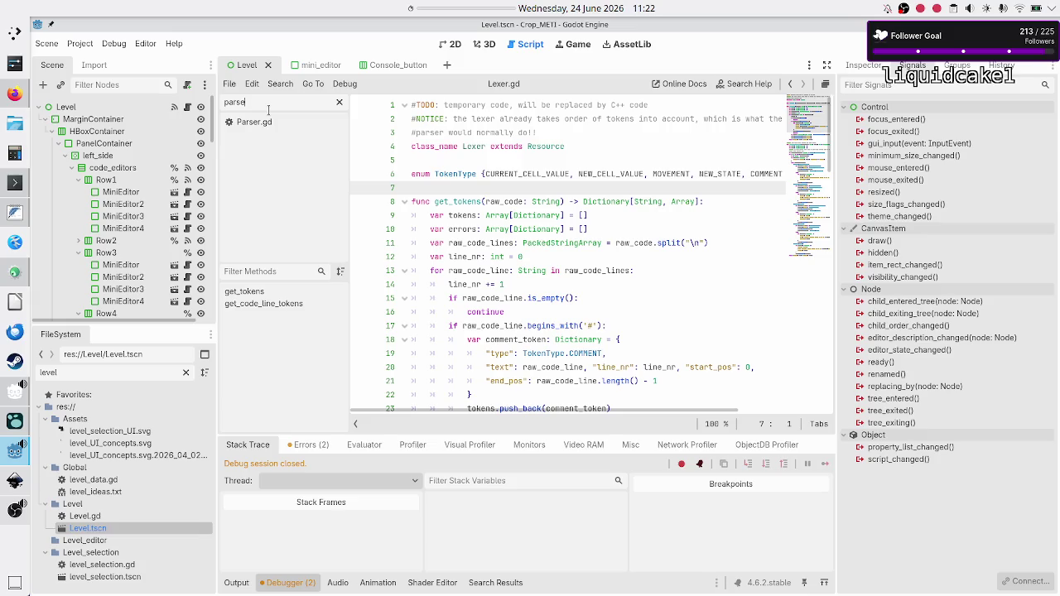
{"action": "left_click", "coordinate": [255, 124]}
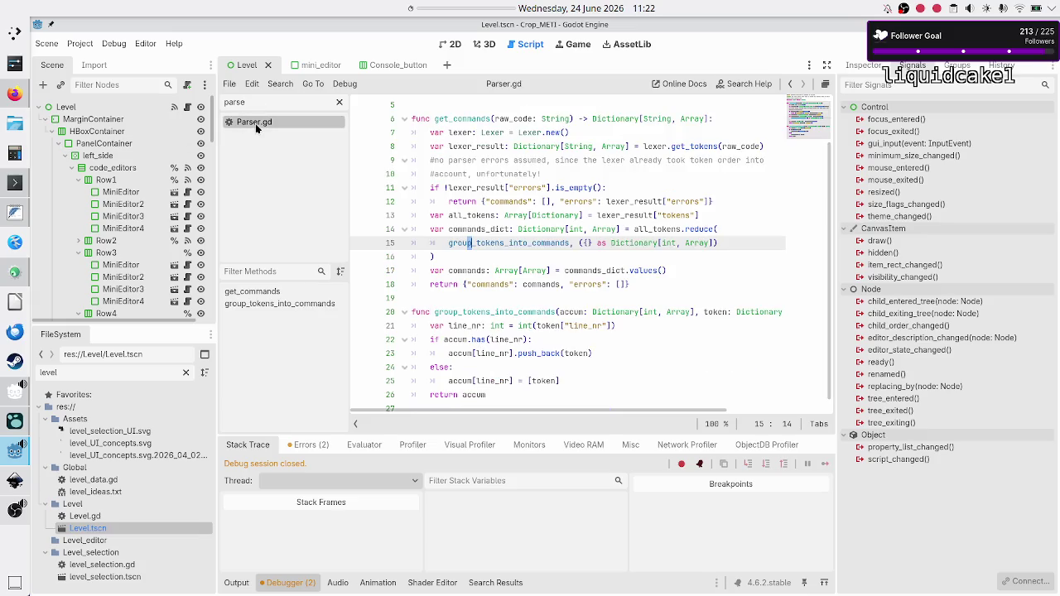
{"action": "double_click", "coordinate": [488, 118]}
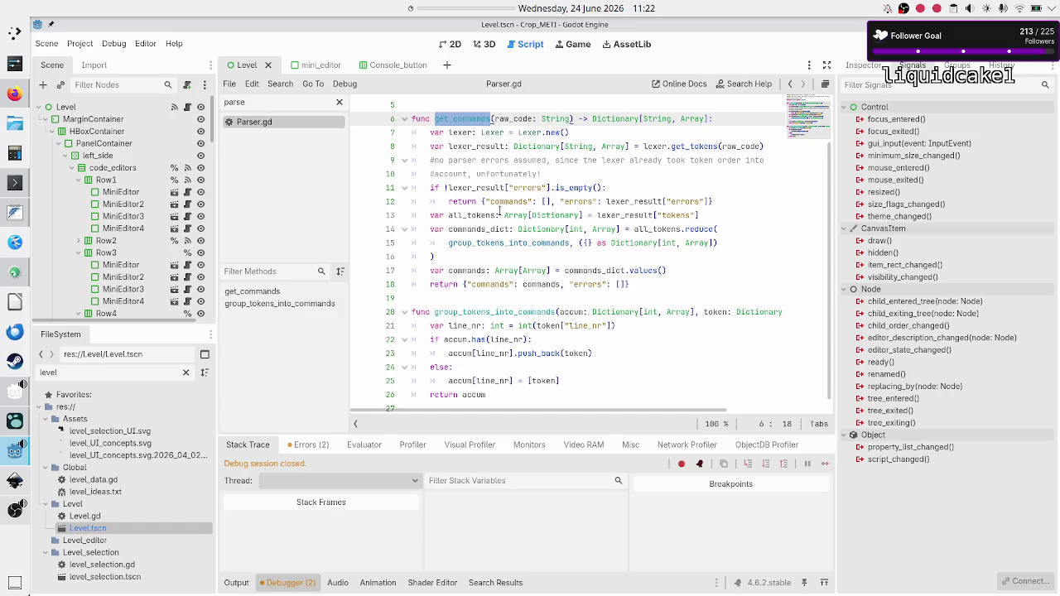
{"action": "scroll", "coordinate": [493, 243], "scroll_direction": "down", "scroll_amount": 1}
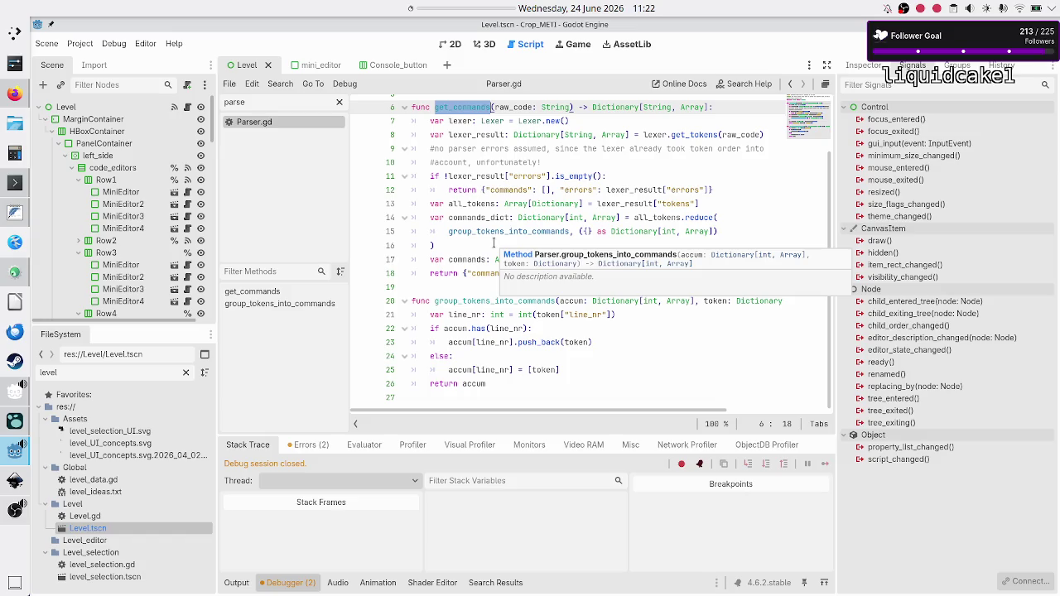
{"action": "scroll", "coordinate": [493, 242], "scroll_direction": "up", "scroll_amount": 1}
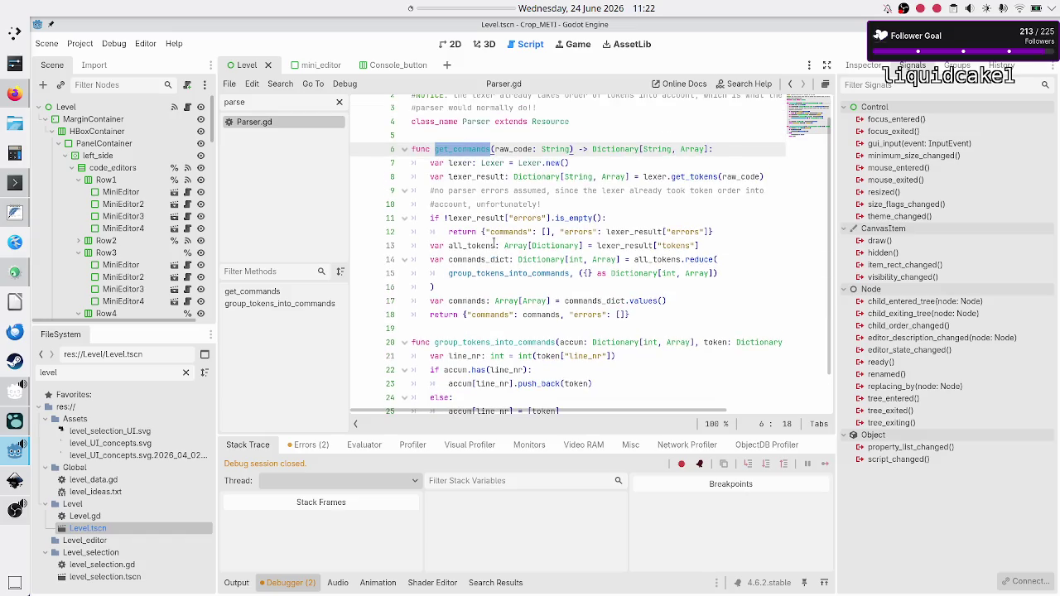
{"action": "left_click", "coordinate": [540, 204]}
{"action": "scroll", "coordinate": [538, 202], "scroll_direction": "up", "scroll_amount": 1}
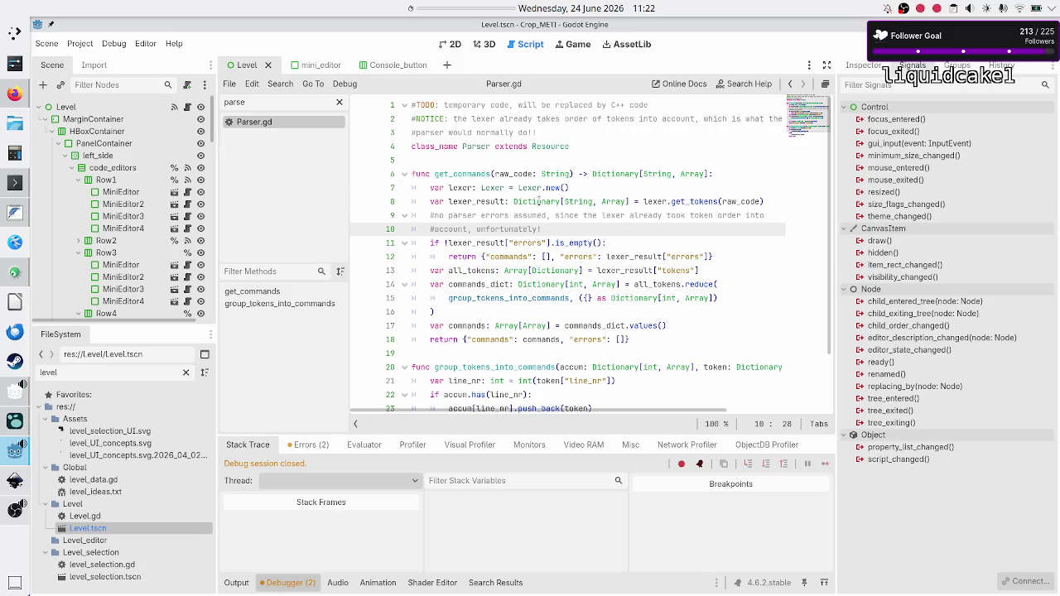
{"action": "scroll", "coordinate": [530, 240], "scroll_direction": "down", "scroll_amount": 2}
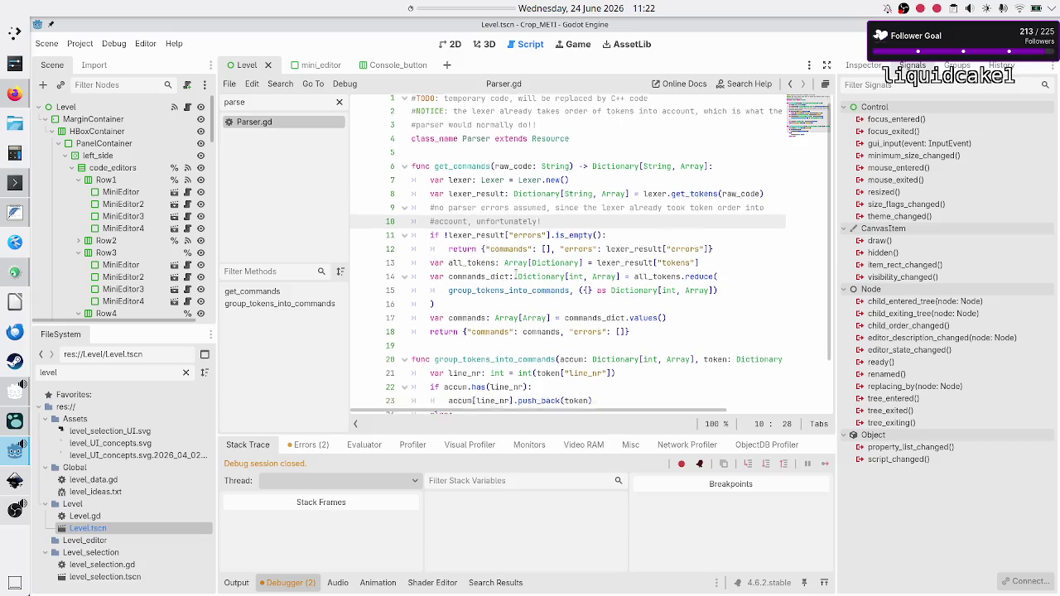
{"action": "scroll", "coordinate": [515, 281], "scroll_direction": "up", "scroll_amount": 2}
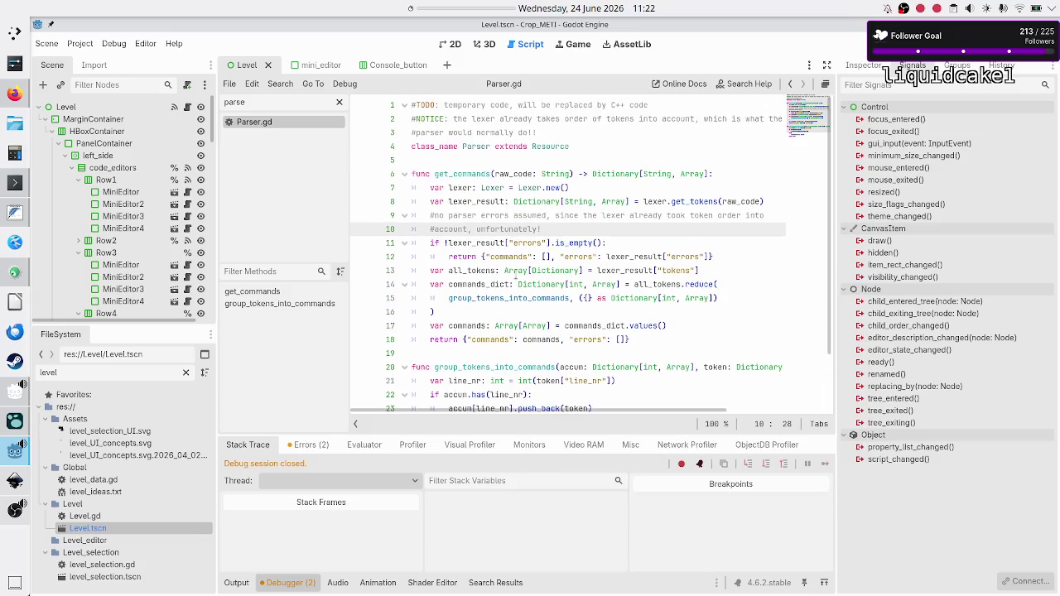